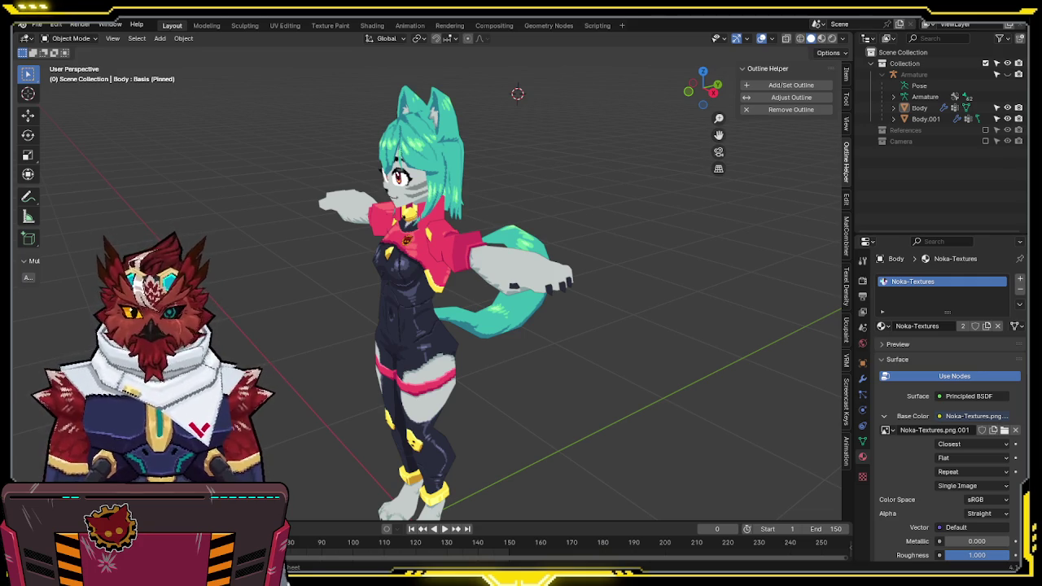
# Show the character in front view and split the 3D viewport into two side-by-side areas
pyautogui.press('KP_1')
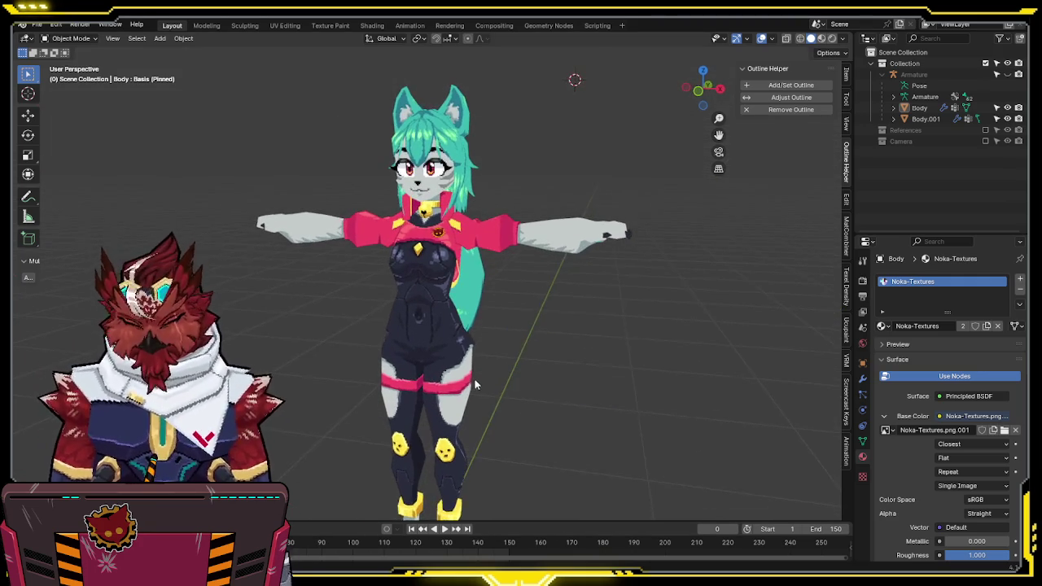
pyautogui.moveTo(507, 380)
pyautogui.keyDown('shift'); pyautogui.mouseDown(button='middle')
pyautogui.moveTo(513, 354)
pyautogui.moveTo(529, 367)
pyautogui.mouseUp(button='middle'); pyautogui.keyUp('shift')
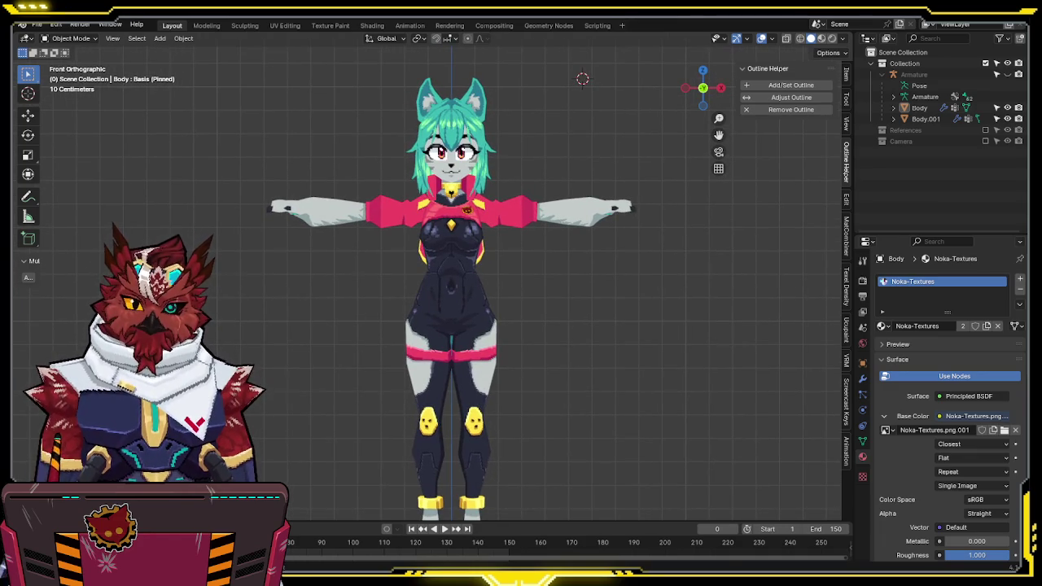
pyautogui.moveTo(22, 39); pyautogui.dragTo(300, 59)
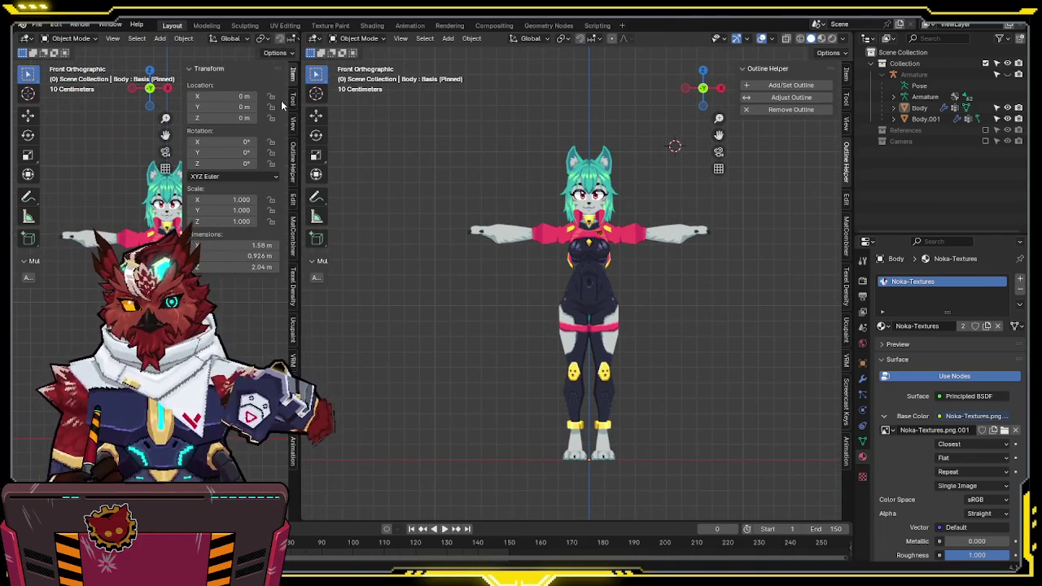
# Make the left area an Image Editor showing Mel portrait.jpg, widened and fully framed
pyautogui.click(33, 39)
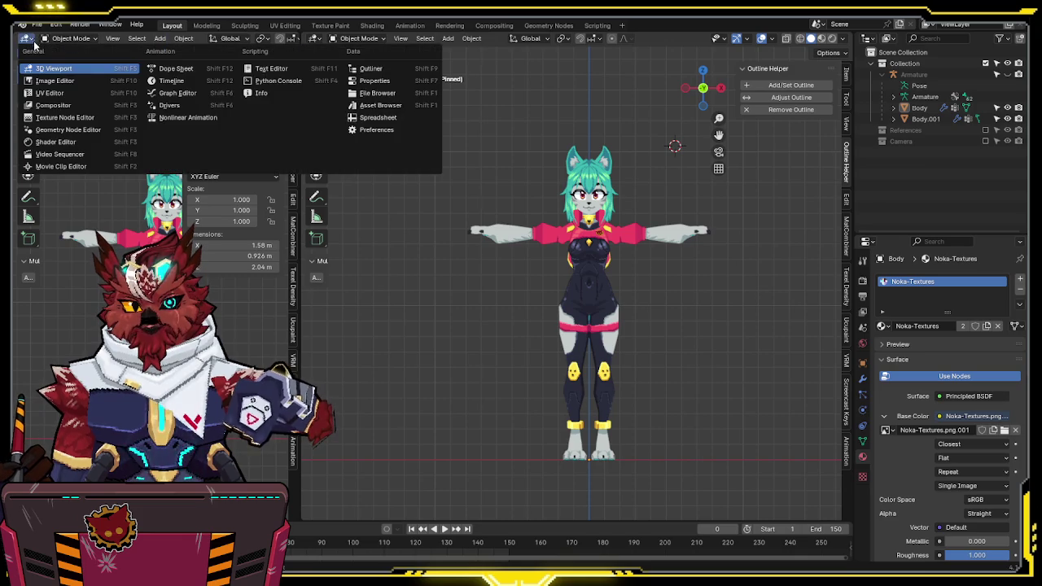
pyautogui.click(38, 82)
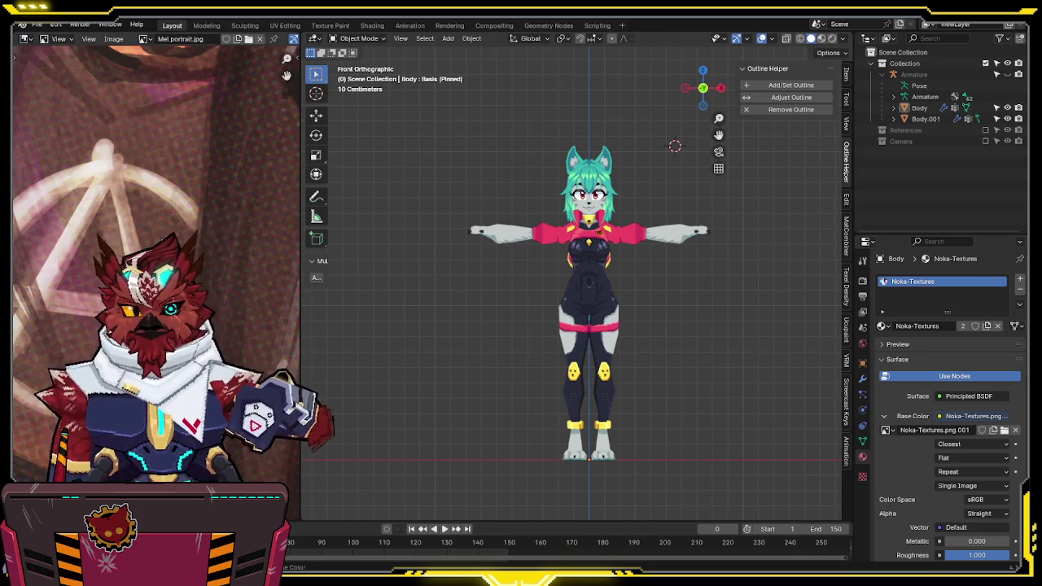
pyautogui.press('Home')
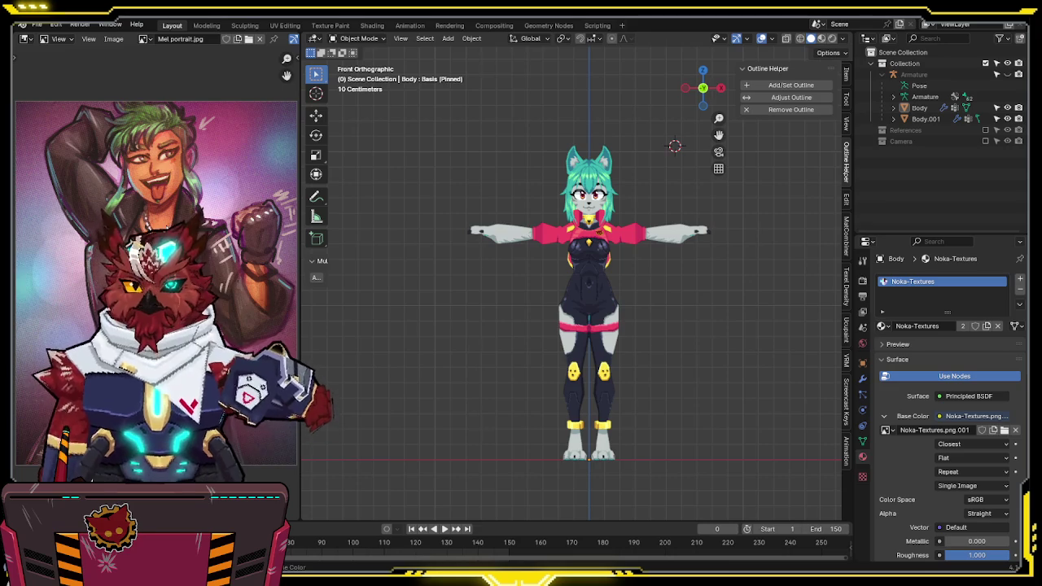
pyautogui.moveTo(297, 265); pyautogui.dragTo(297, 213, button='middle')
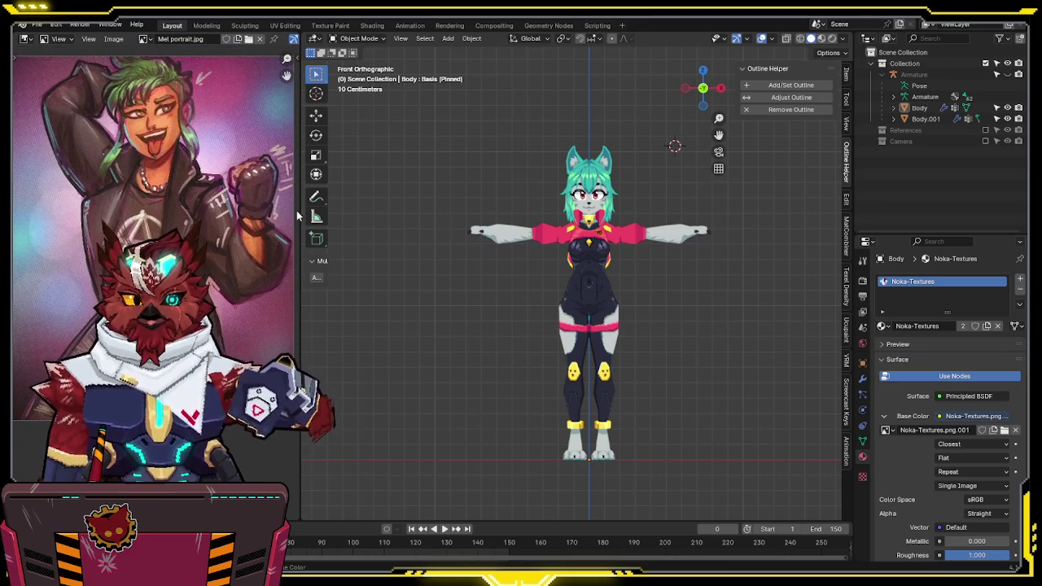
pyautogui.moveTo(300, 238); pyautogui.dragTo(311, 240)
pyautogui.press('Home')
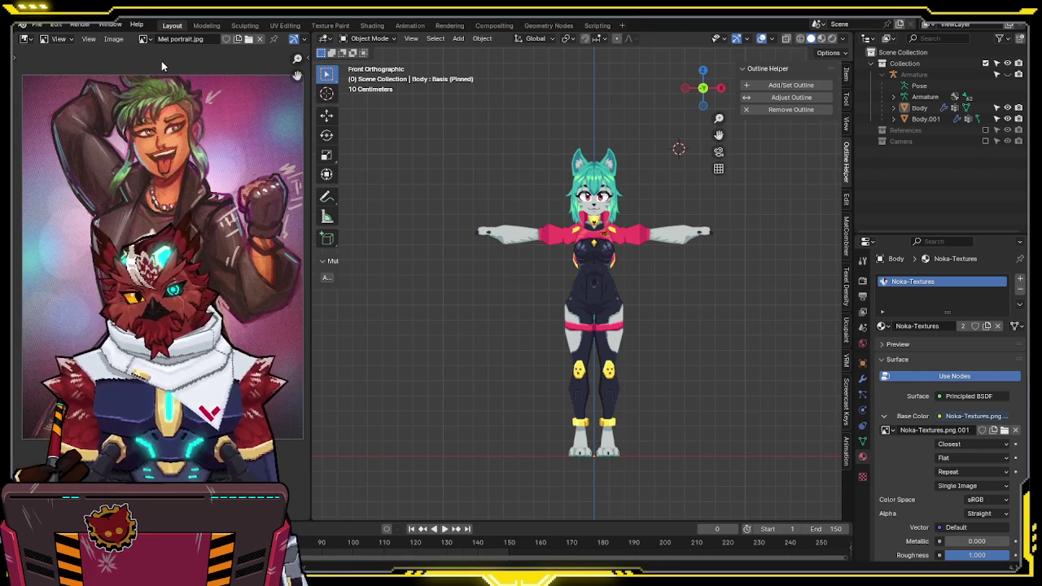
# Enter Edit Mode on the Body mesh and select all linked hair geometry
pyautogui.moveTo(636, 160); pyautogui.dragTo(546, 264, button='middle')
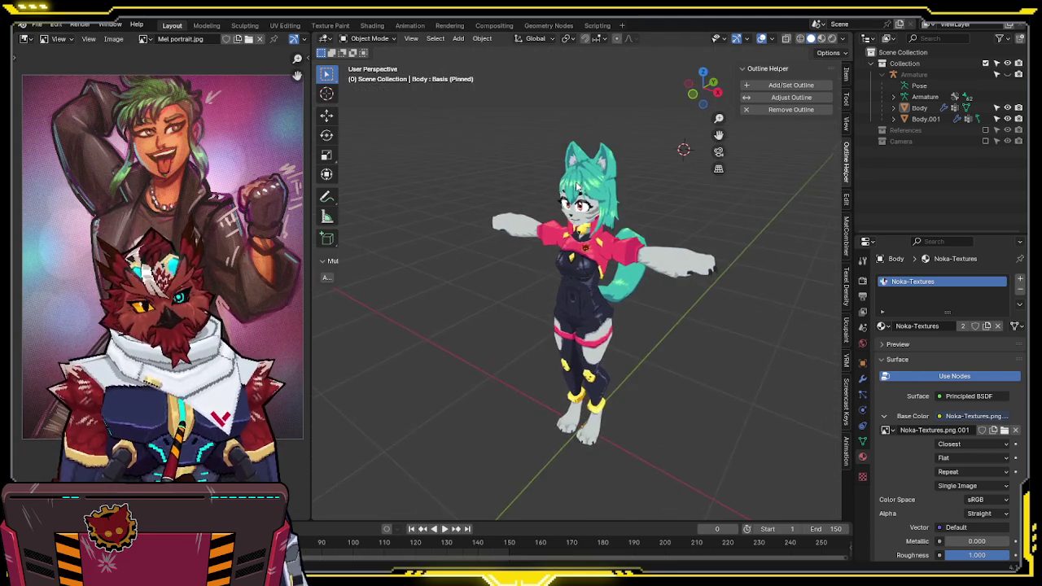
pyautogui.scroll(4, 546, 265)
pyautogui.moveTo(562, 314); pyautogui.dragTo(564, 210, button='middle')
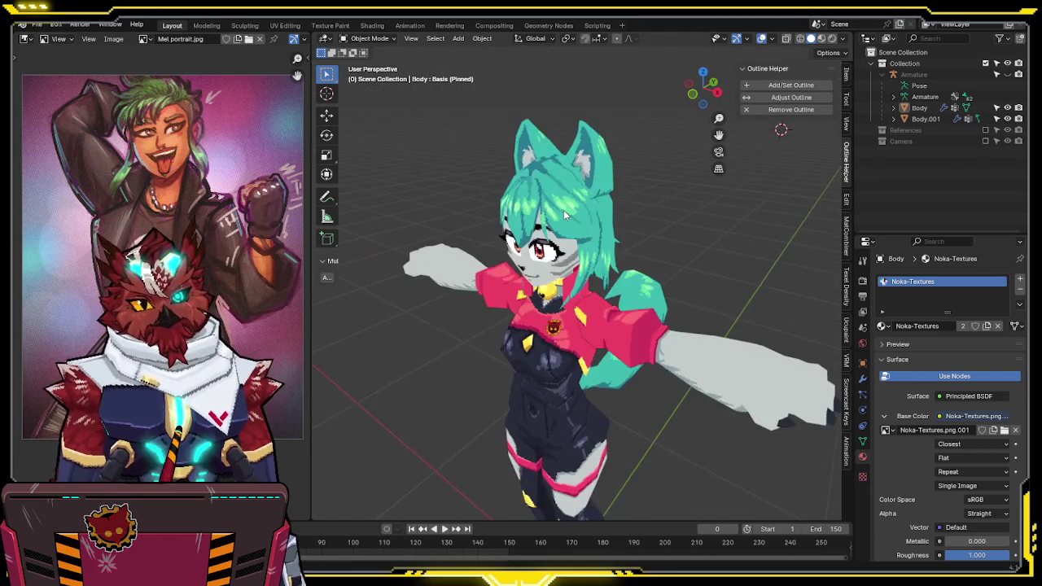
pyautogui.scroll(2, 570, 210)
pyautogui.click(592, 211)
pyautogui.press('Tab')
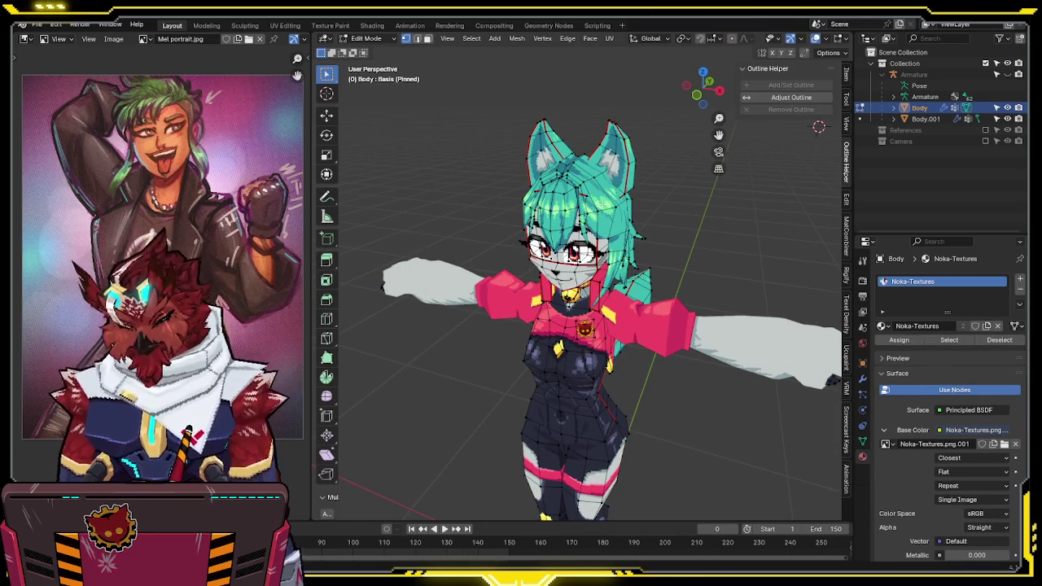
pyautogui.press('l')
pyautogui.moveTo(600, 206)
pyautogui.mouseDown(button='middle')
pyautogui.moveTo(548, 195)
pyautogui.moveTo(601, 194)
pyautogui.moveTo(635, 224)
pyautogui.moveTo(547, 235)
pyautogui.moveTo(600, 272)
pyautogui.moveTo(578, 216)
pyautogui.moveTo(559, 242)
pyautogui.moveTo(463, 197)
pyautogui.moveTo(668, 269)
pyautogui.moveTo(507, 263)
pyautogui.moveTo(689, 281)
pyautogui.mouseUp(button='middle')
pyautogui.scroll(3, 676, 273)
# Separate the selected hair into its own object and hide it
pyautogui.press('p')
pyautogui.click(689, 279)
pyautogui.press('Tab')
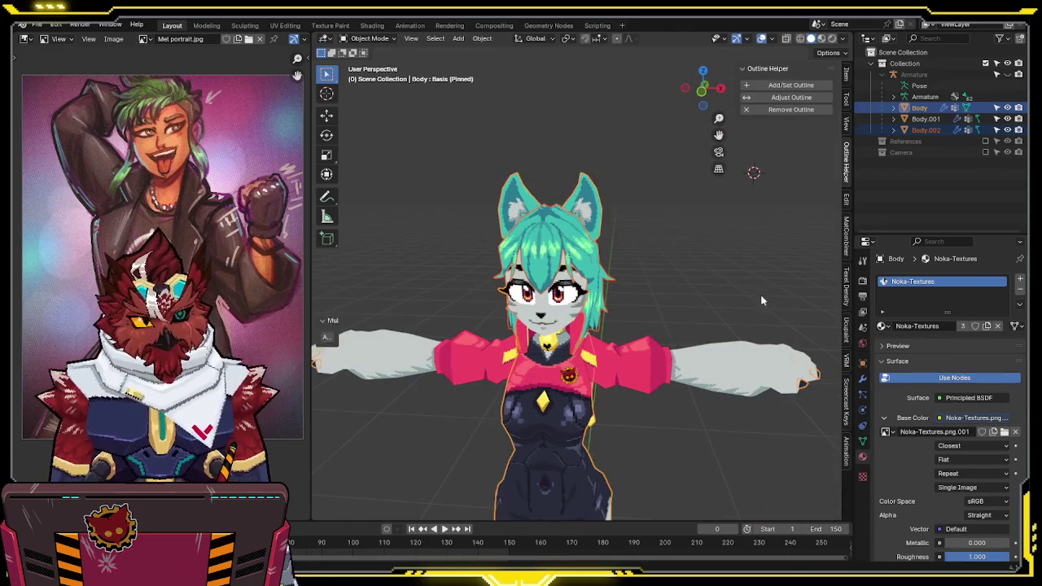
pyautogui.click(571, 250)
pyautogui.press('h')
pyautogui.moveTo(647, 251)
pyautogui.mouseDown(button='middle')
pyautogui.moveTo(706, 243)
pyautogui.moveTo(650, 247)
pyautogui.mouseUp(button='middle')
pyautogui.press('KP_1')
pyautogui.scroll(3, 623, 236)
# Separate the linked ear geometry from Body into its own object
pyautogui.click(616, 208)
pyautogui.press('Tab')
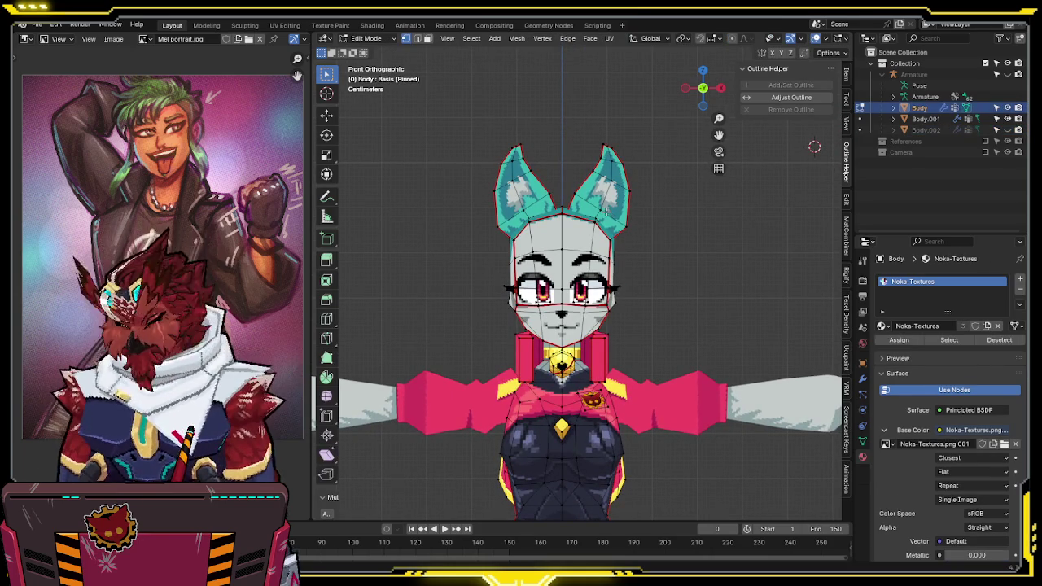
pyautogui.press('l')
pyautogui.press('l')
pyautogui.press('p')
pyautogui.click(547, 209)
pyautogui.press('Tab')
# Delete all shape keys from the new ears object
pyautogui.click(621, 203)
pyautogui.press('Tab')
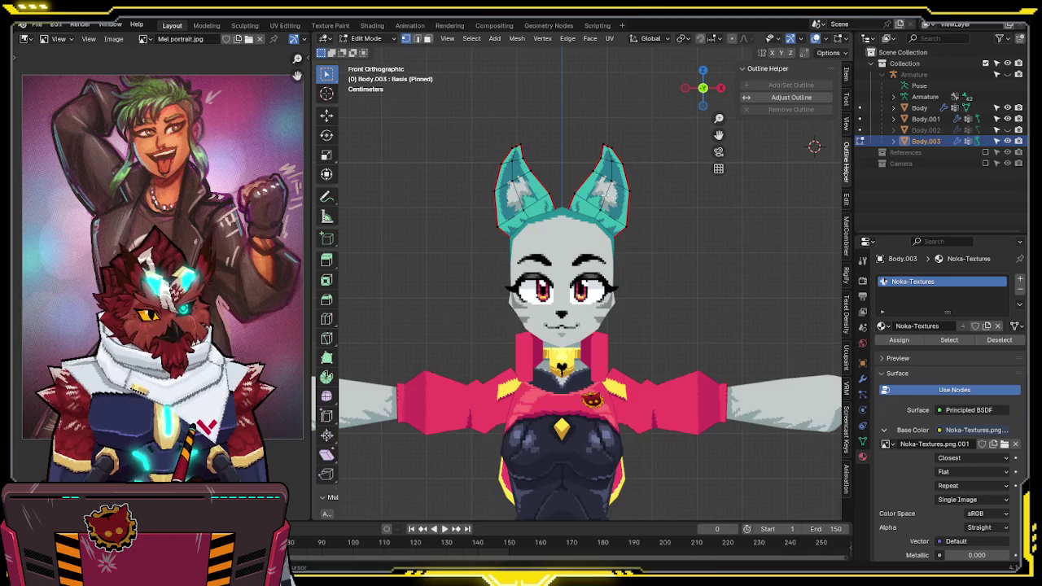
pyautogui.press('z')
pyautogui.click(864, 443)
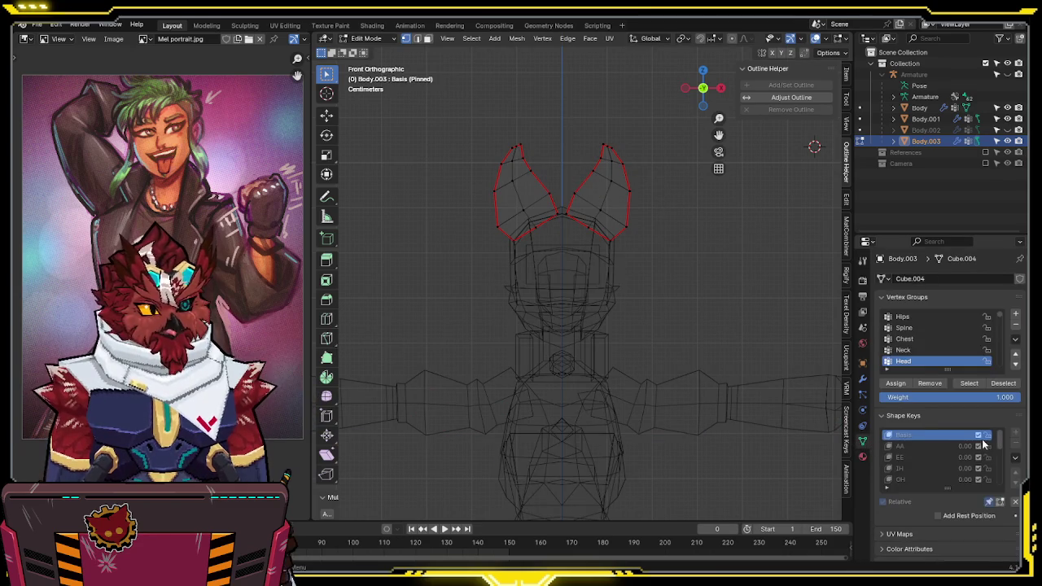
pyautogui.press('Tab')
pyautogui.click(1015, 432)
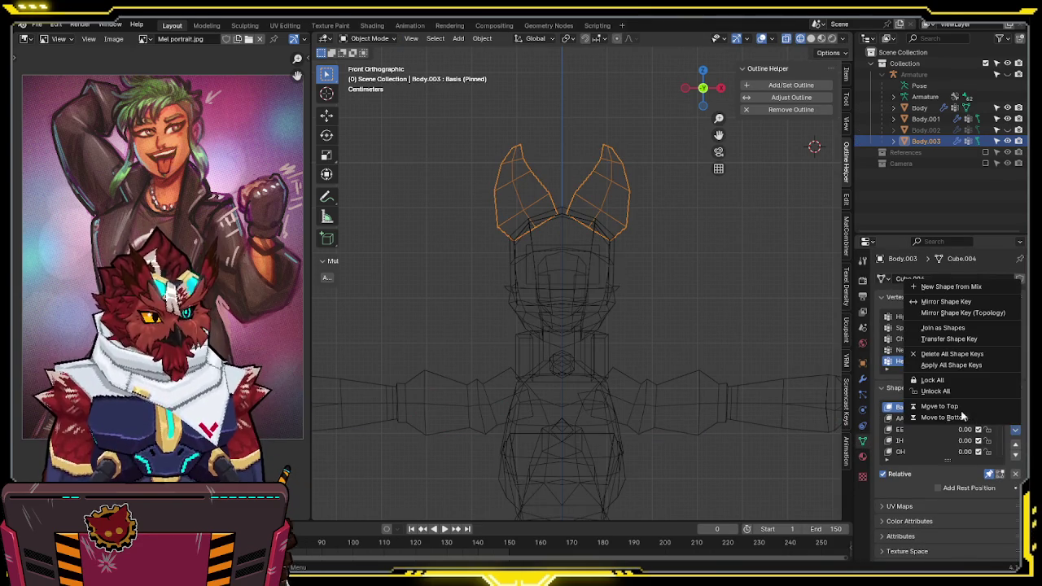
pyautogui.click(934, 359)
# Delete the left ear's vertices from the ears mesh
pyautogui.press('Tab')
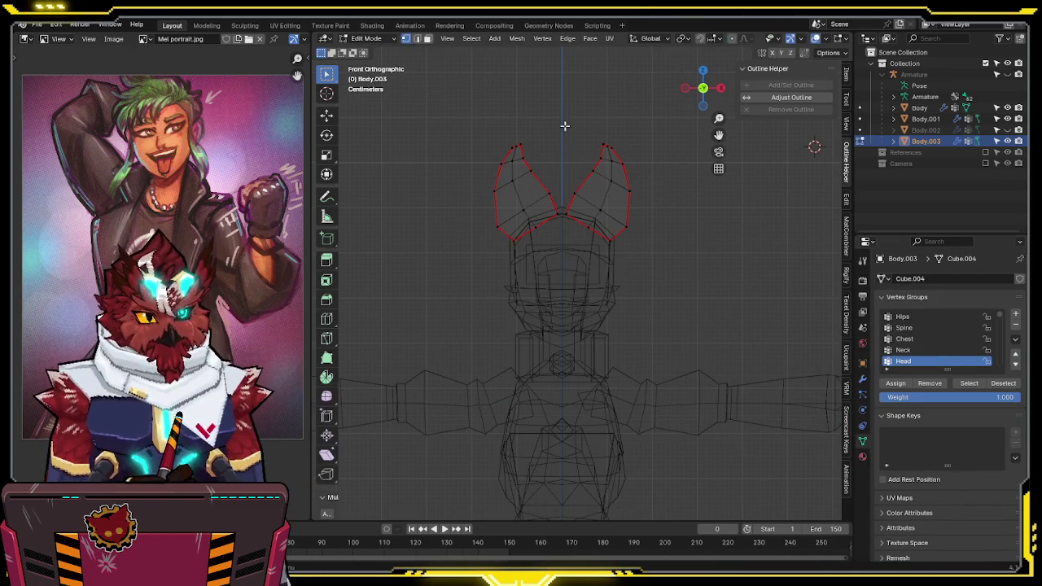
pyautogui.moveTo(563, 114); pyautogui.dragTo(407, 289)
pyautogui.press('x')
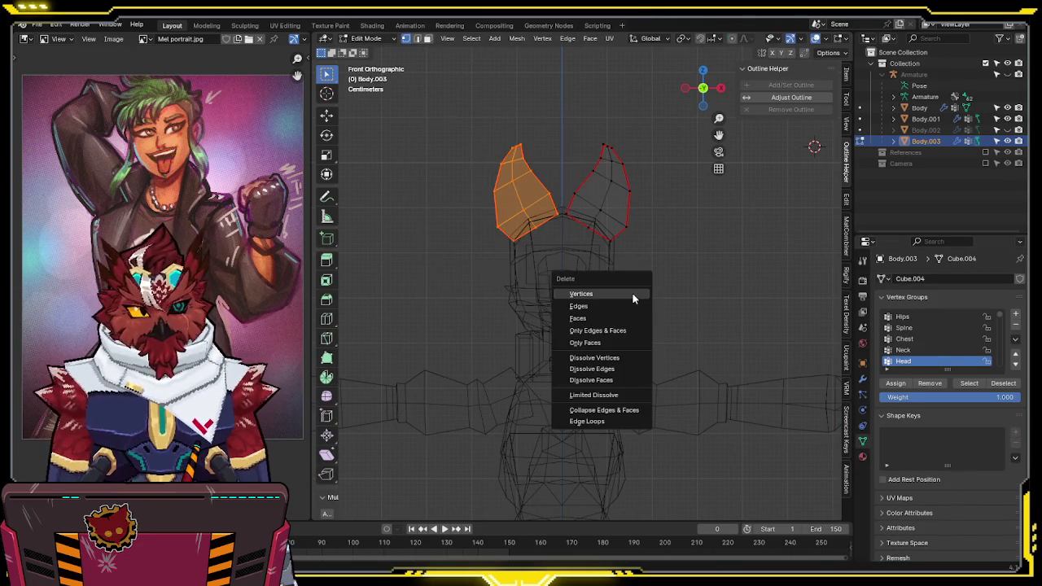
pyautogui.click(634, 295)
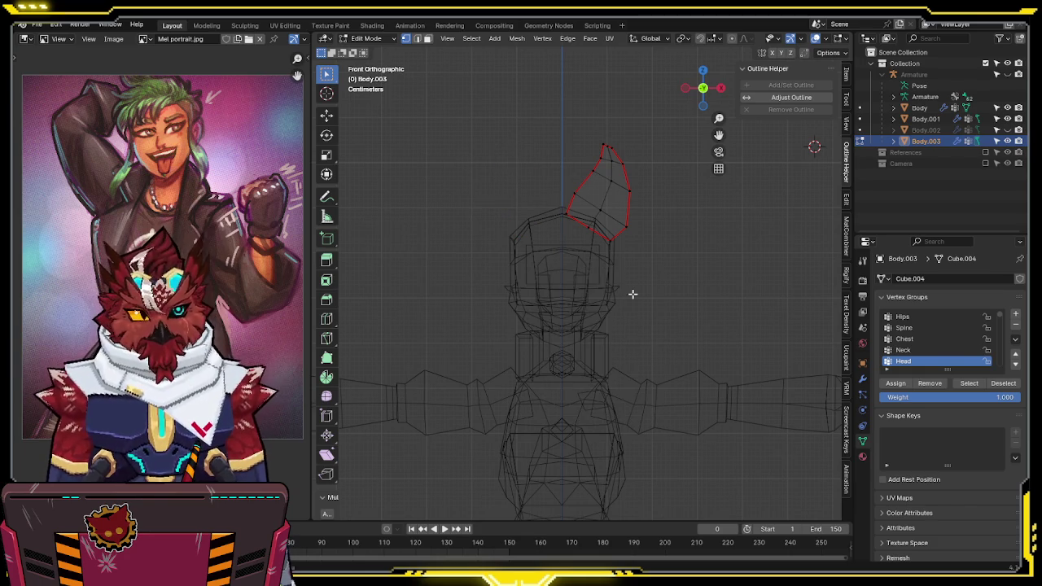
pyautogui.hotkey('shift', 'z')
# Mirror the right ear to recreate the left one, then hide the ears object
pyautogui.press('F3')
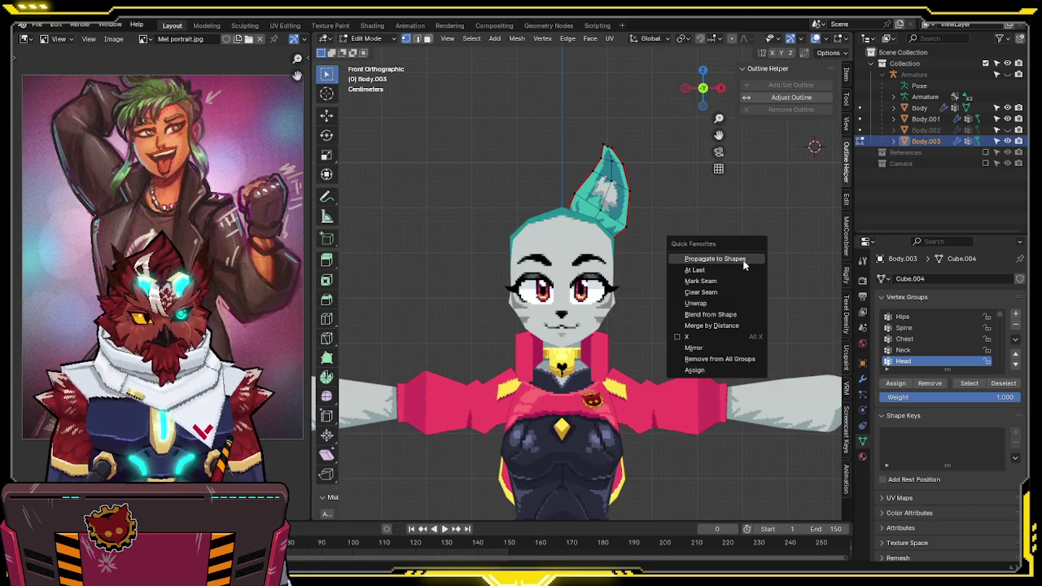
pyautogui.click(692, 339)
pyautogui.press('Tab')
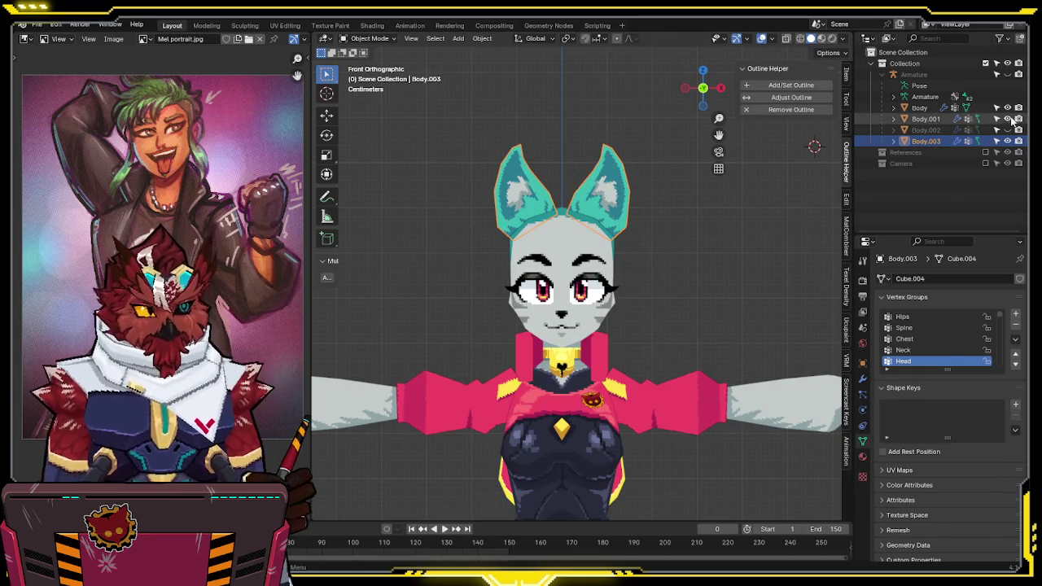
pyautogui.press('h')
pyautogui.keyDown('shift'); pyautogui.moveTo(611, 258); pyautogui.dragTo(613, 277, button='middle'); pyautogui.keyUp('shift')
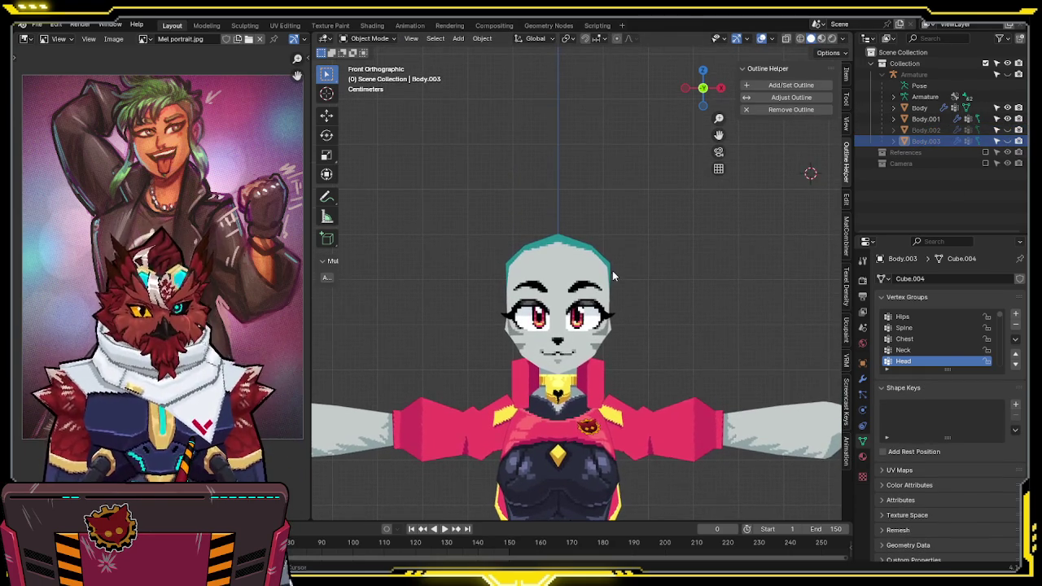
pyautogui.moveTo(686, 269)
pyautogui.keyDown('shift'); pyautogui.mouseDown(button='middle')
pyautogui.moveTo(705, 215)
pyautogui.moveTo(696, 271)
pyautogui.moveTo(673, 212)
pyautogui.mouseUp(button='middle'); pyautogui.keyUp('shift')
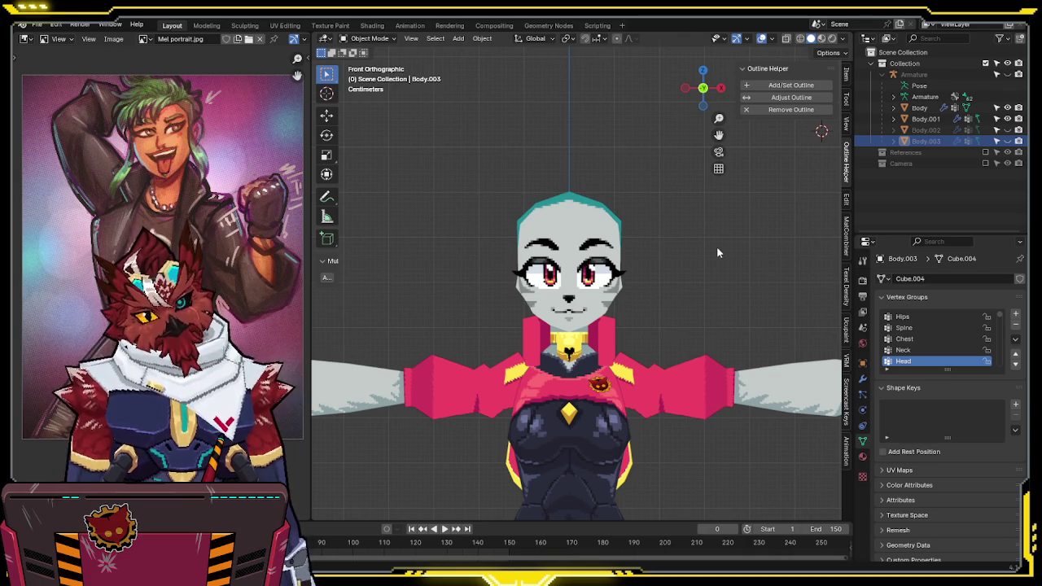
# Orbit the hairless character into an angled perspective view and select Body
pyautogui.moveTo(717, 252); pyautogui.dragTo(662, 259, button='middle')
pyautogui.scroll(1, 663, 259)
pyautogui.scroll(2, 662, 259)
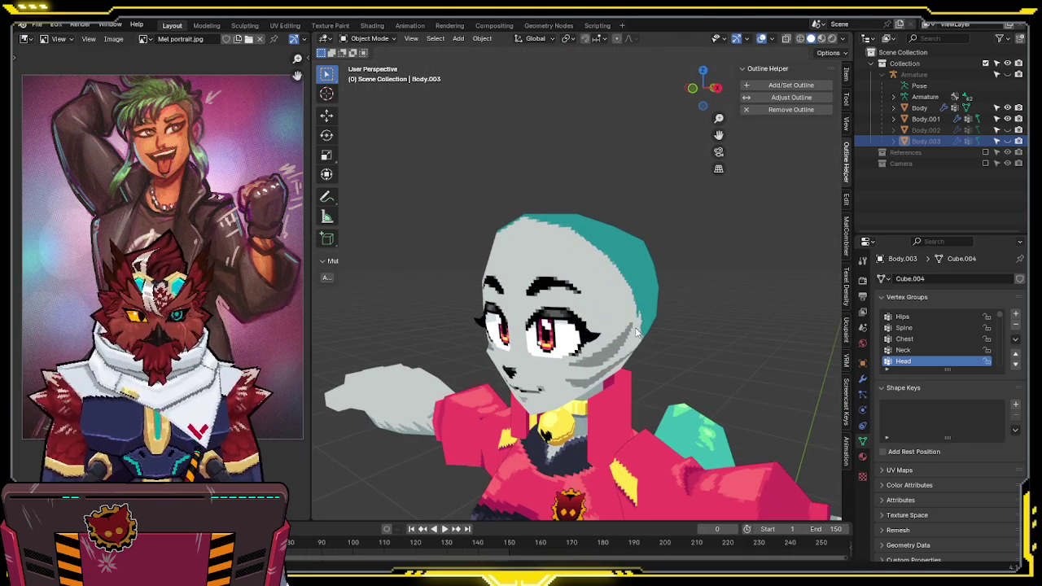
pyautogui.moveTo(661, 220); pyautogui.dragTo(648, 294, button='middle')
pyautogui.scroll(-2, 648, 295)
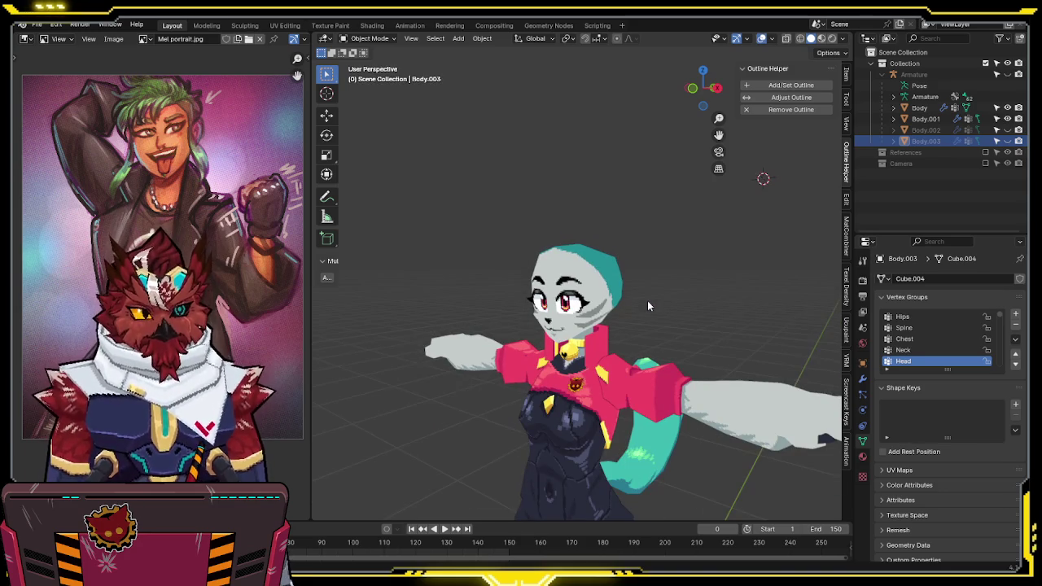
pyautogui.click(612, 291)
pyautogui.scroll(-1, 613, 292)
pyautogui.scroll(-2, 612, 292)
# Select Body.001, then reselect Body and toggle it into Edit Mode and back
pyautogui.click(592, 318)
pyautogui.press('`')
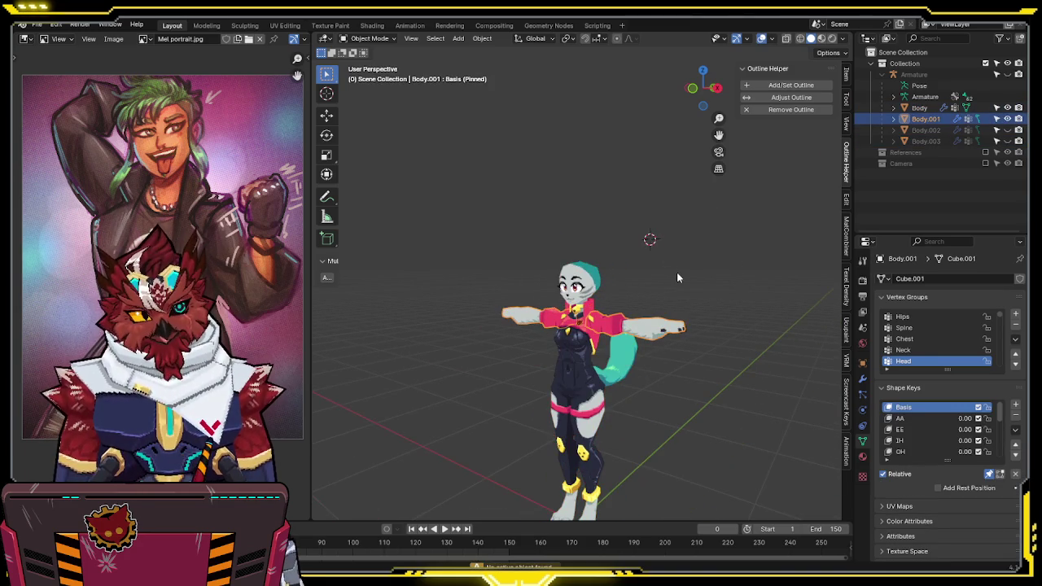
pyautogui.click(677, 272)
pyautogui.scroll(5, 677, 272)
pyautogui.click(618, 301)
pyautogui.press('Tab')
pyautogui.scroll(-2, 672, 205)
pyautogui.press('Tab')
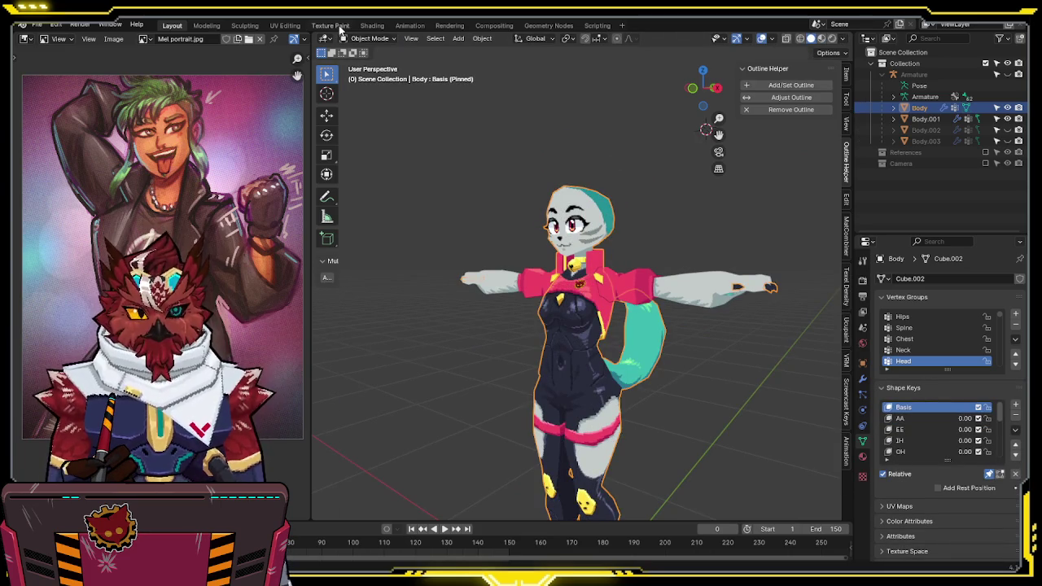
# Switch to the Texture Paint workspace and split the texture view into two wider stacked image editors
pyautogui.click(342, 25)
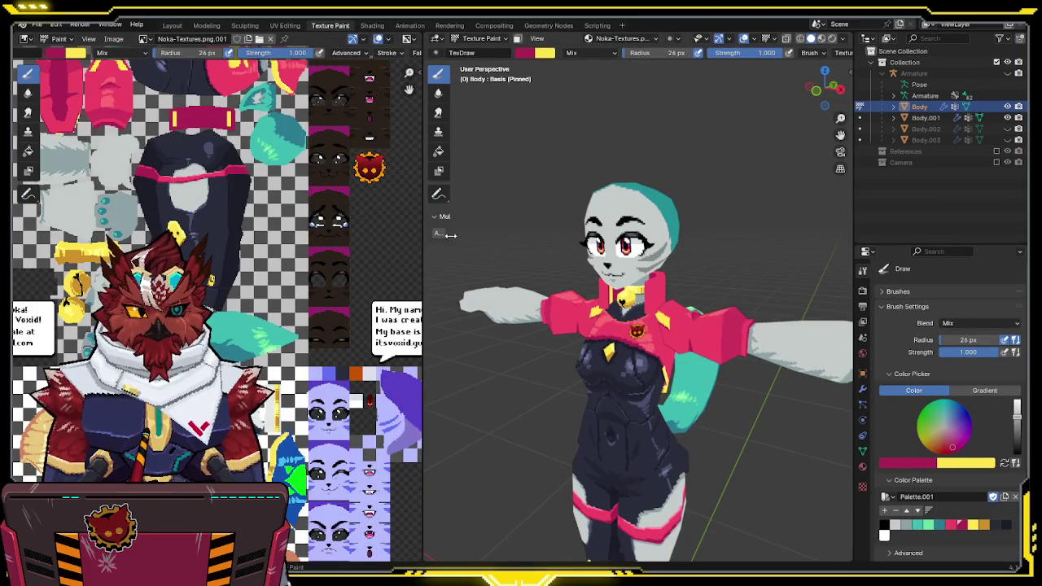
pyautogui.moveTo(422, 290); pyautogui.dragTo(178, 285)
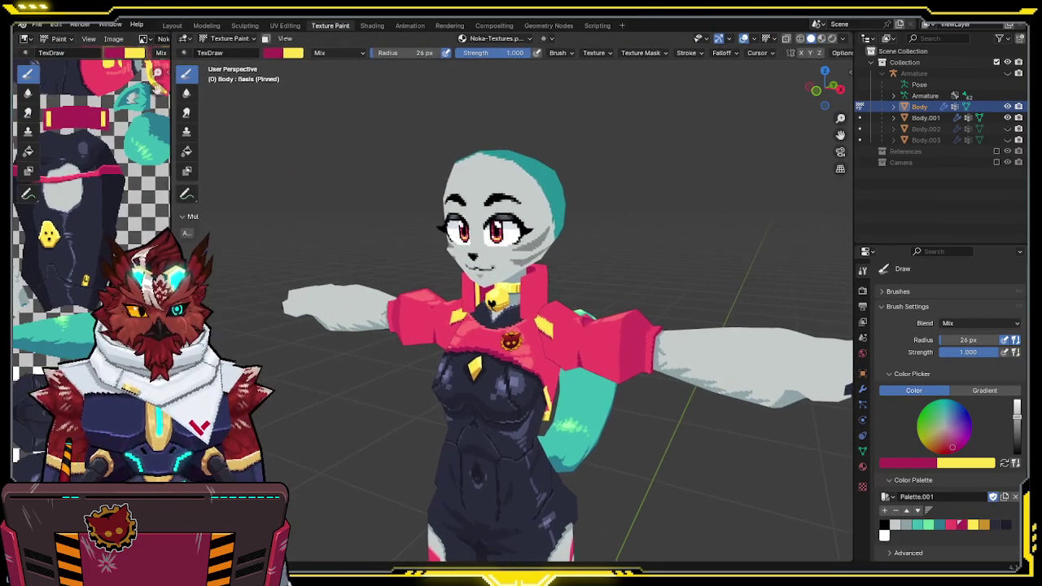
pyautogui.moveTo(581, 280); pyautogui.dragTo(549, 238, button='middle')
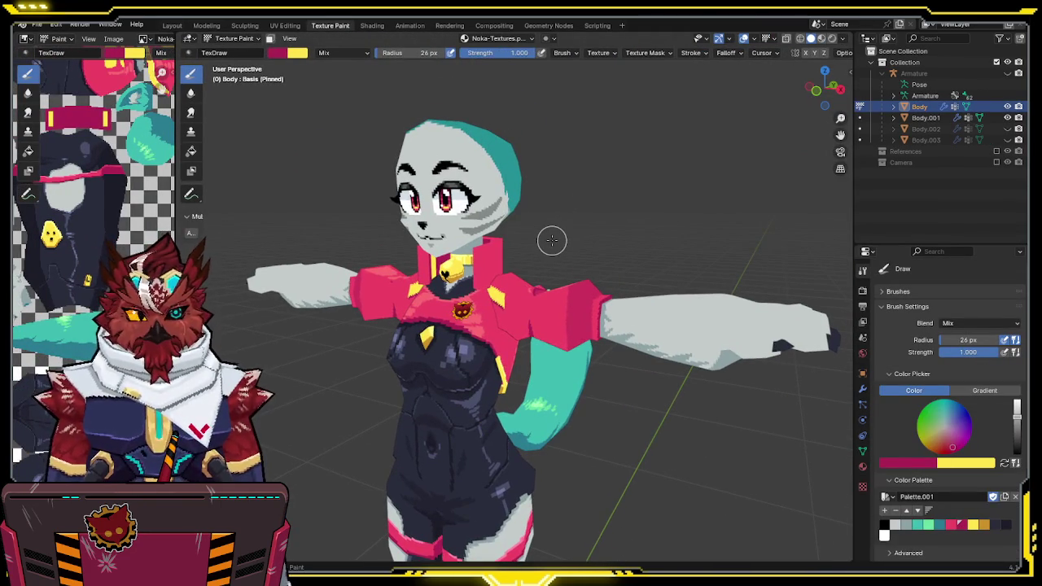
pyautogui.scroll(-3, 551, 240)
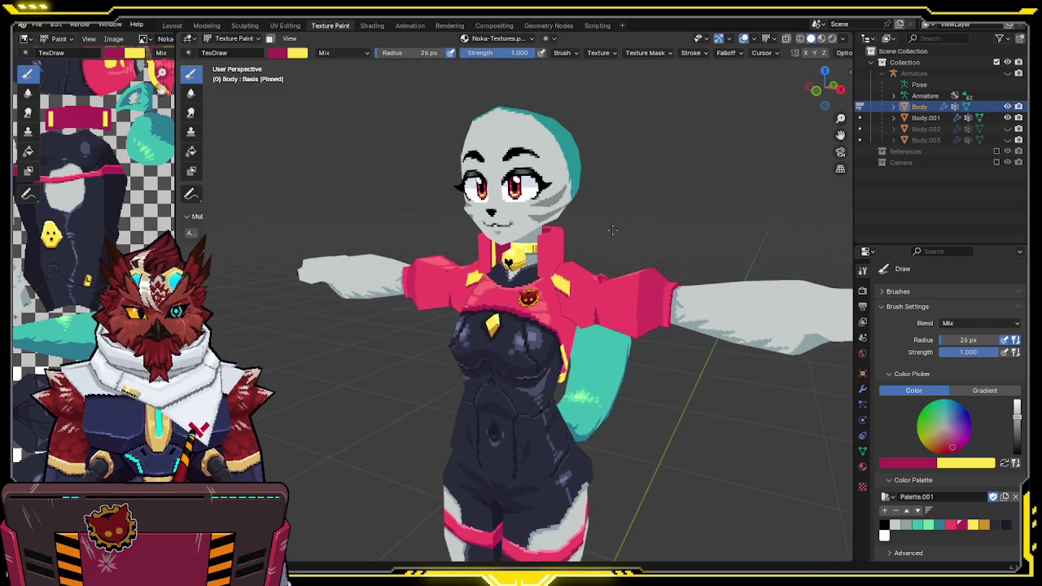
pyautogui.moveTo(607, 228); pyautogui.dragTo(577, 234, button='middle')
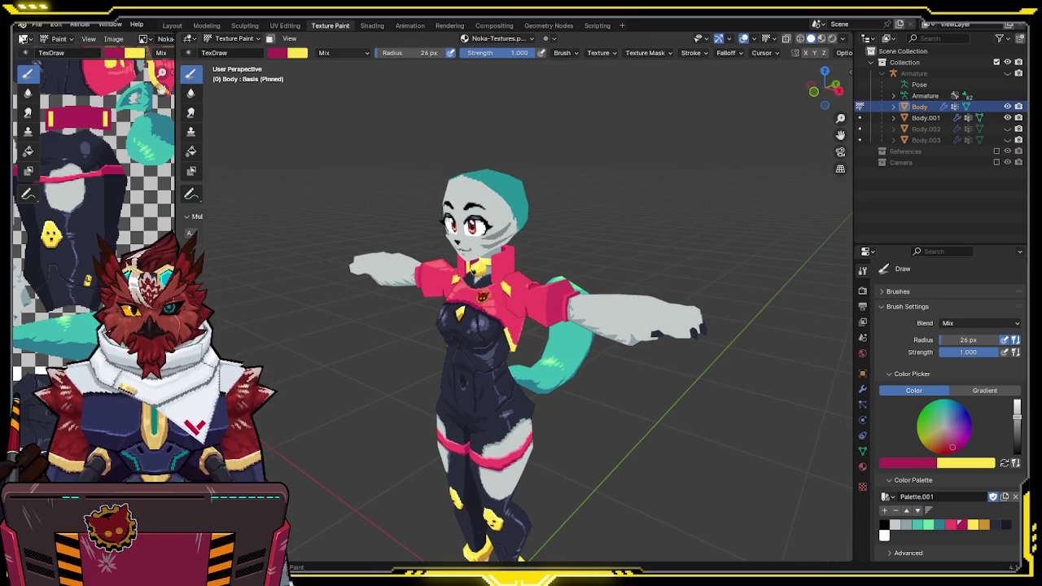
pyautogui.moveTo(16, 36); pyautogui.dragTo(37, 283)
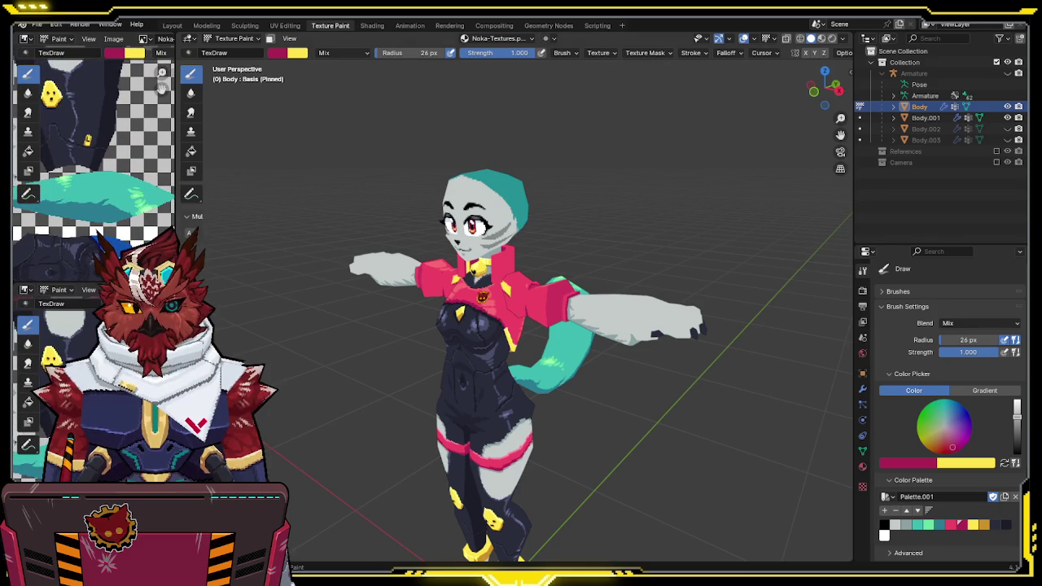
pyautogui.moveTo(179, 130); pyautogui.dragTo(303, 130)
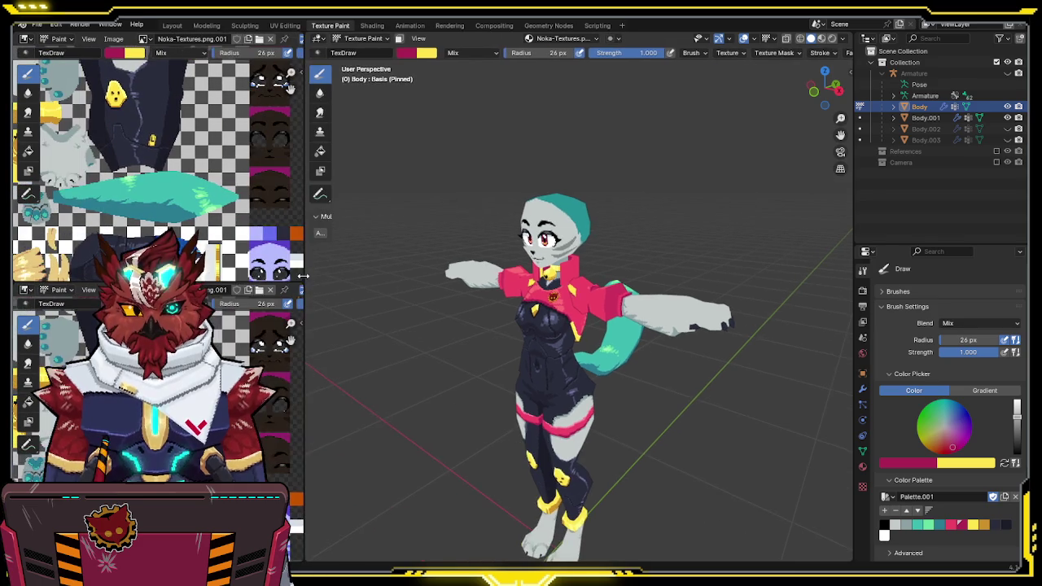
# Load Mel portrait.jpg in the top image editor as a reference
pyautogui.click(144, 39)
pyautogui.click(188, 67)
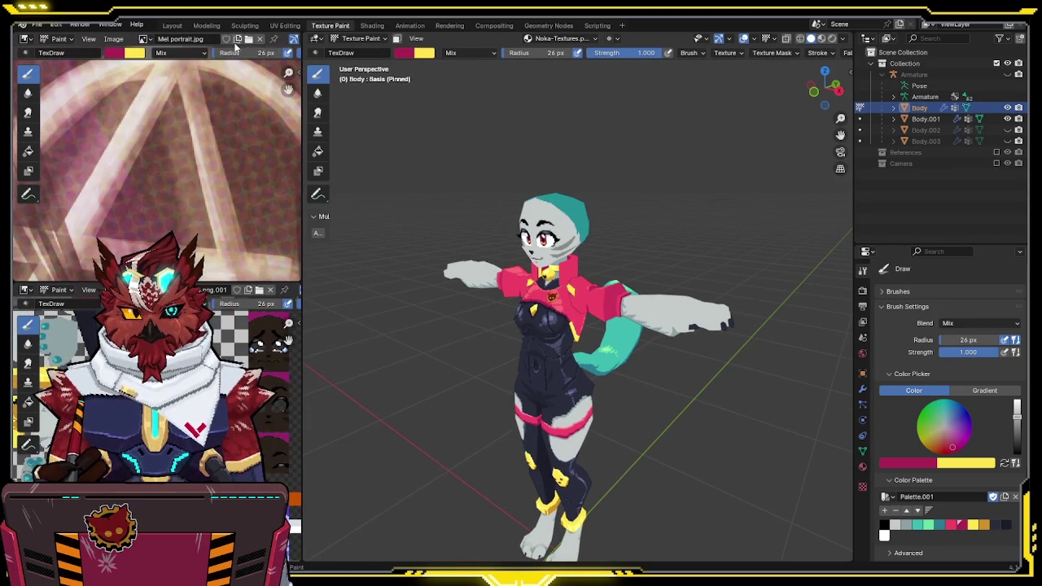
pyautogui.scroll(-2, 235, 158)
pyautogui.scroll(-2, 234, 167)
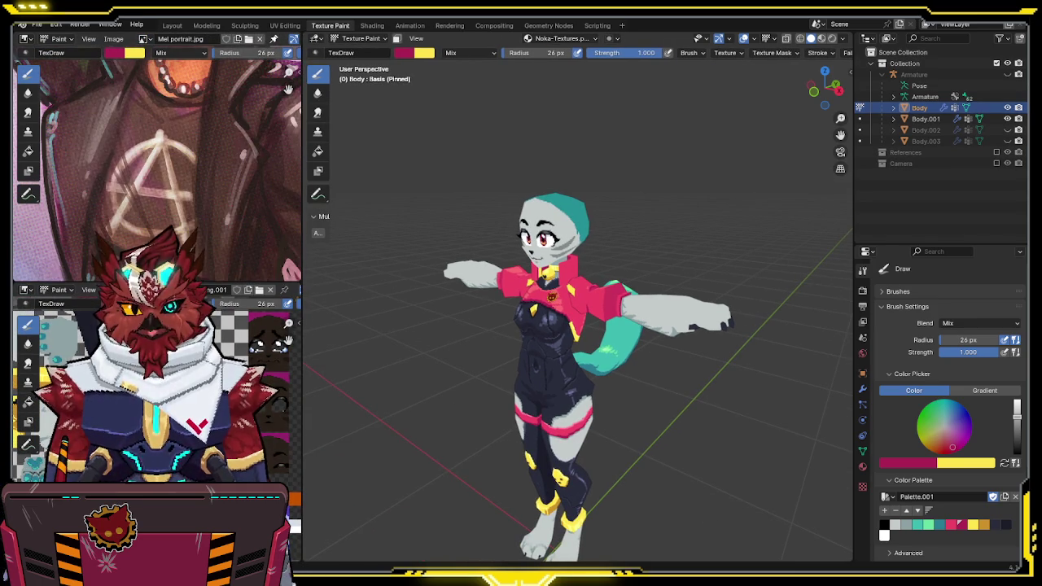
pyautogui.scroll(-2, 179, 162)
pyautogui.moveTo(179, 285); pyautogui.dragTo(163, 383)
pyautogui.scroll(-2, 179, 234)
pyautogui.scroll(1, 183, 216)
pyautogui.scroll(-2, 167, 187)
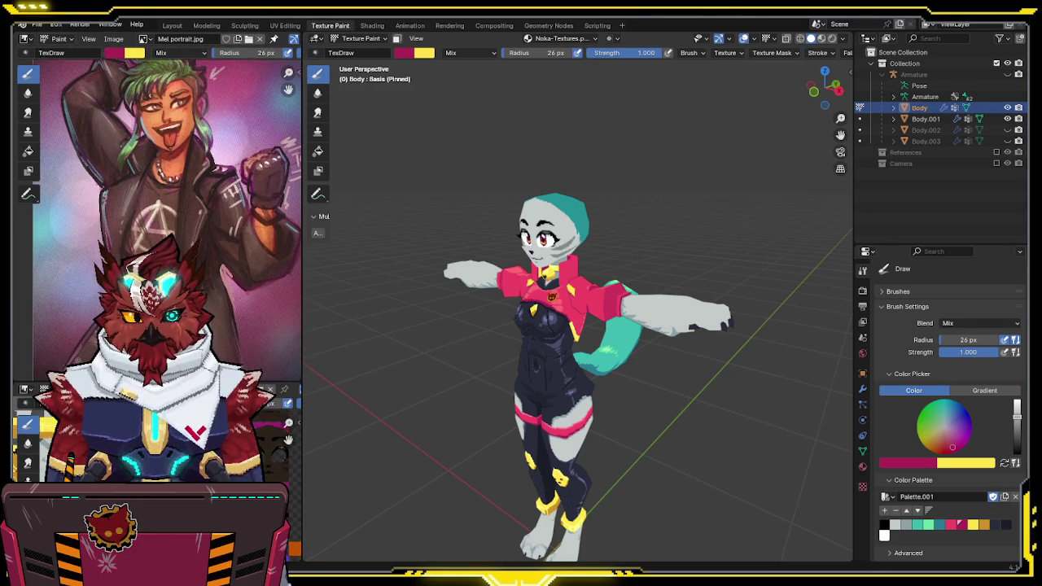
pyautogui.scroll(1, 167, 212)
pyautogui.scroll(1, 163, 163)
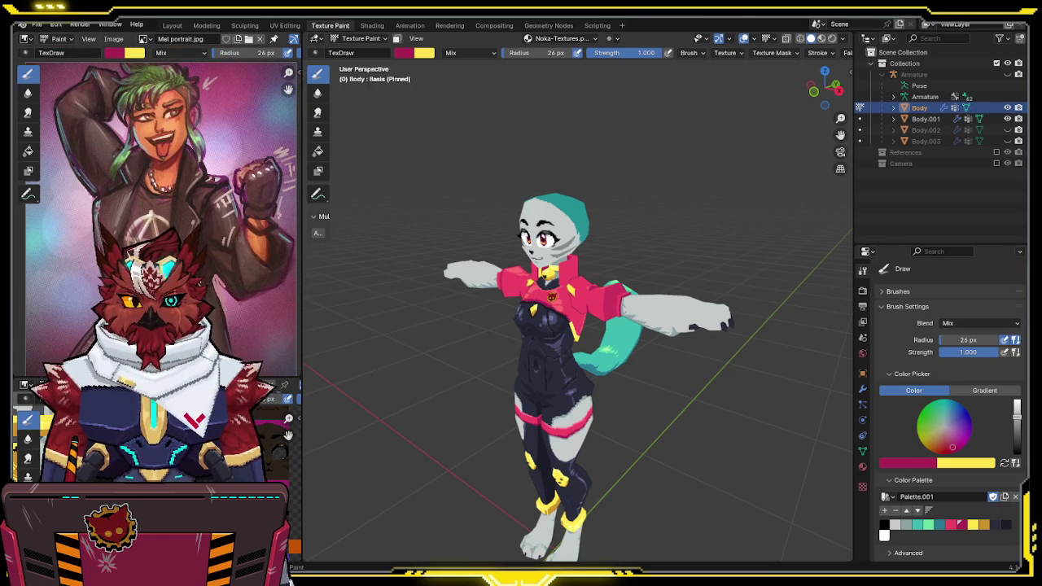
pyautogui.moveTo(674, 298)
pyautogui.mouseDown(button='middle')
pyautogui.moveTo(707, 299)
pyautogui.moveTo(601, 298)
pyautogui.mouseUp(button='middle')
pyautogui.scroll(2, 600, 285)
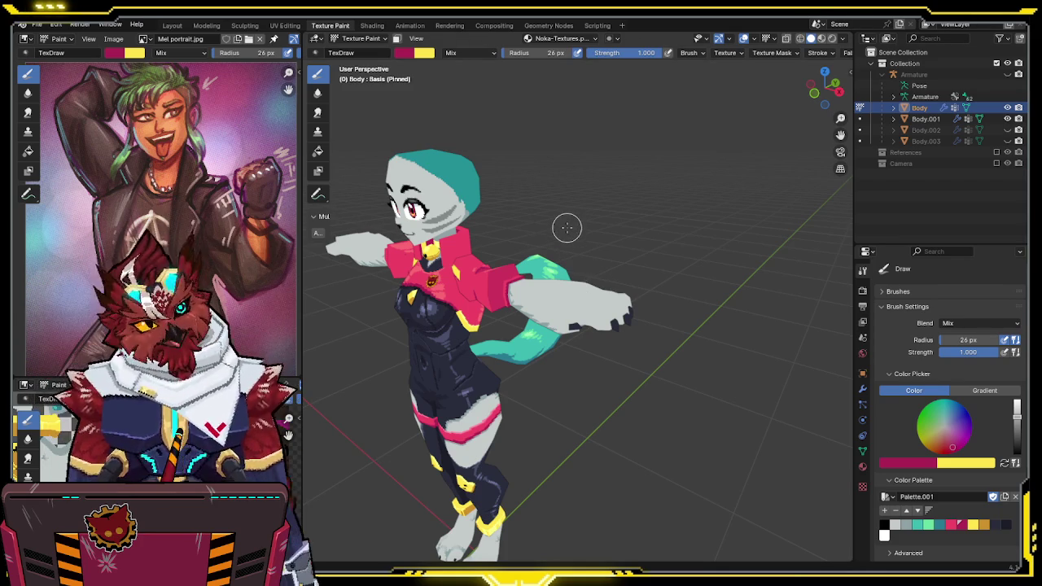
pyautogui.moveTo(502, 230)
pyautogui.mouseDown(button='middle')
pyautogui.moveTo(620, 234)
pyautogui.moveTo(623, 216)
pyautogui.mouseUp(button='middle')
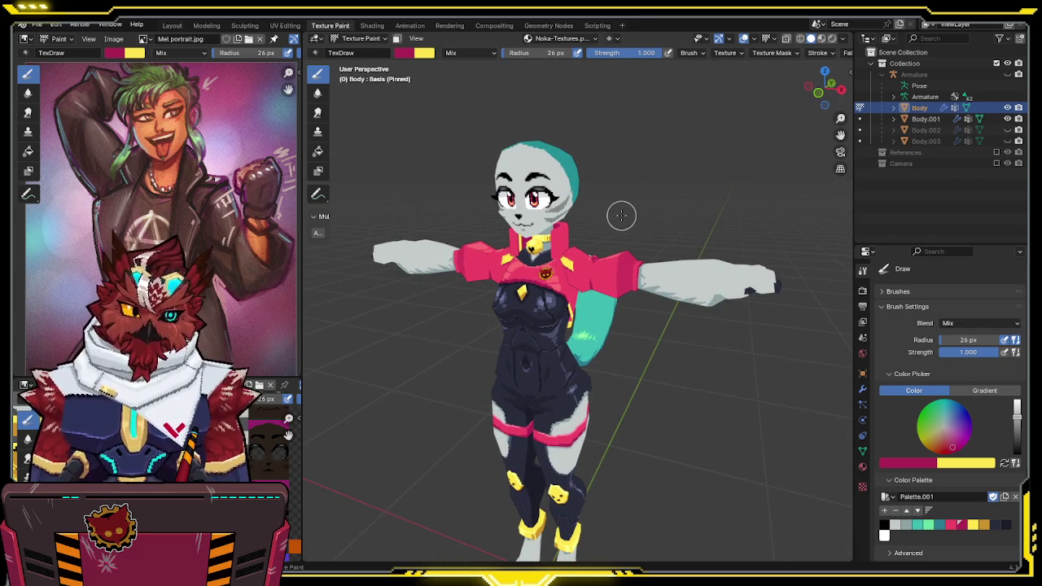
# Delete the badge face from the avatar's chest and return to Texture Paint mode
pyautogui.press('Tab')
pyautogui.scroll(4, 658, 306)
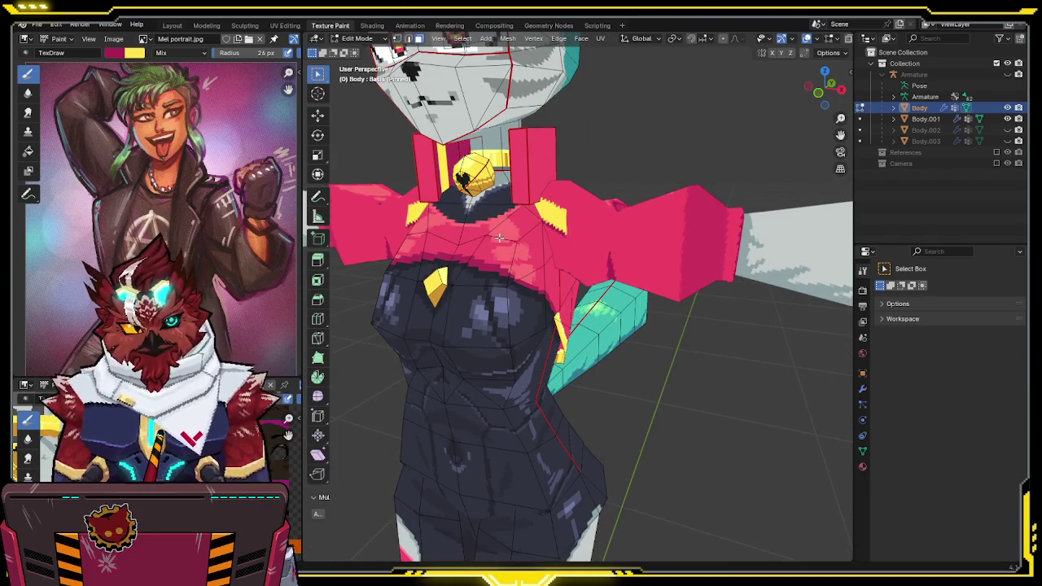
pyautogui.moveTo(583, 239); pyautogui.dragTo(570, 302, button='middle')
pyautogui.click(569, 302)
pyautogui.press('x')
pyautogui.click(570, 300)
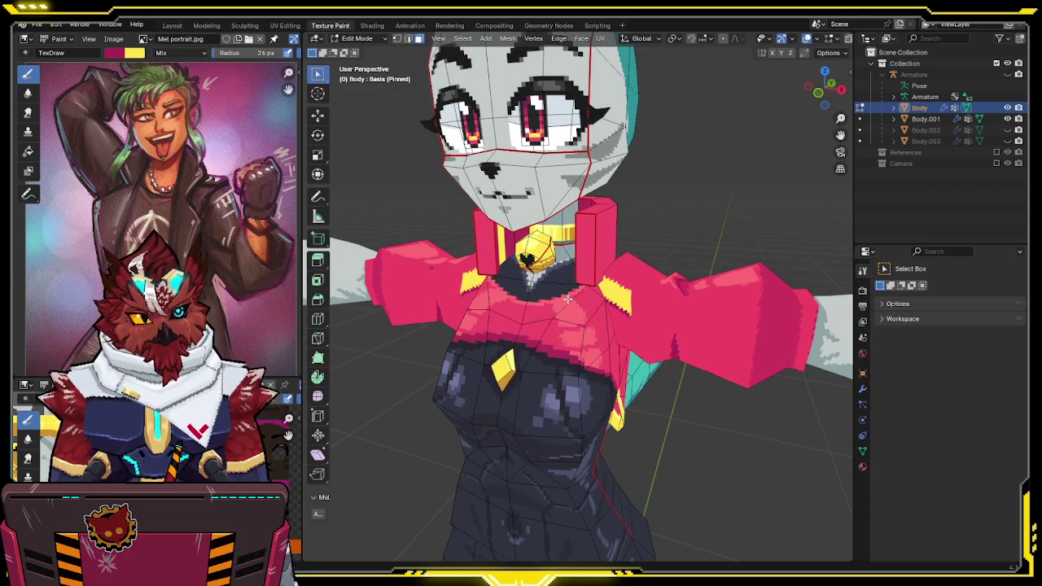
pyautogui.hotkey('ctrl', 'Tab')
pyautogui.click(656, 259)
pyautogui.moveTo(663, 249)
pyautogui.mouseDown(button='middle')
pyautogui.moveTo(733, 228)
pyautogui.moveTo(714, 238)
pyautogui.moveTo(750, 253)
pyautogui.mouseUp(button='middle')
# In Aseprite, crop the texture sheet to drop the dark-face columns on the right
pyautogui.hotkey('alt', 'Tab')
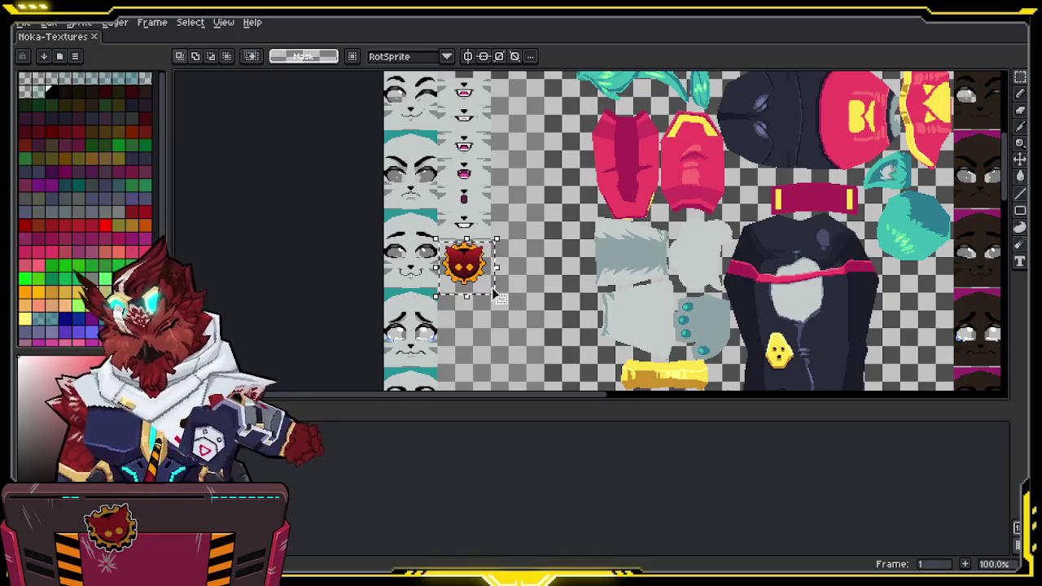
pyautogui.scroll(-3, 720, 229)
pyautogui.hscroll(2, 721, 229)
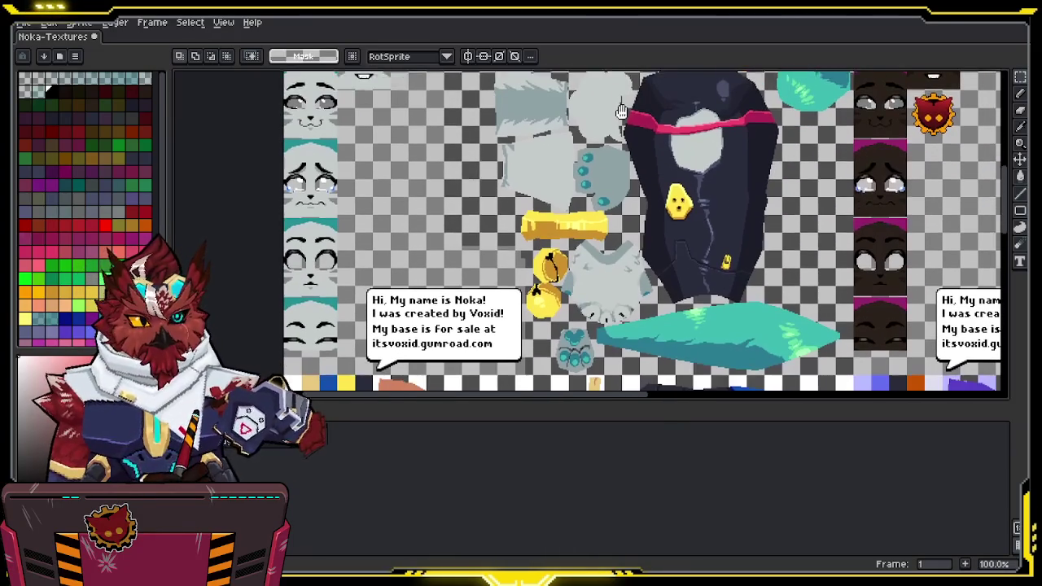
pyautogui.scroll(-1, 691, 204)
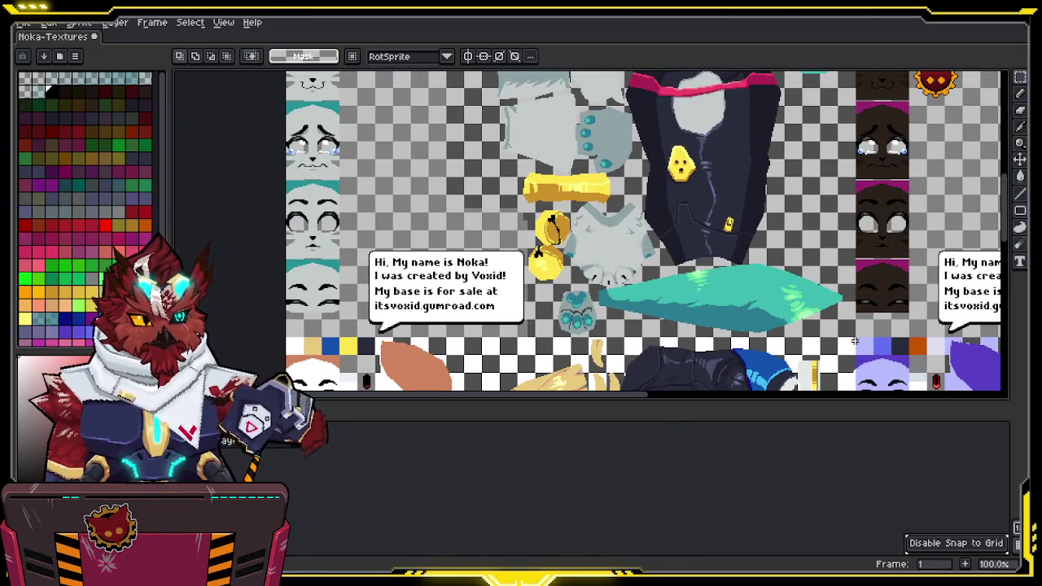
pyautogui.scroll(3, 278, 73)
pyautogui.scroll(2, 279, 73)
pyautogui.scroll(1, 269, 106)
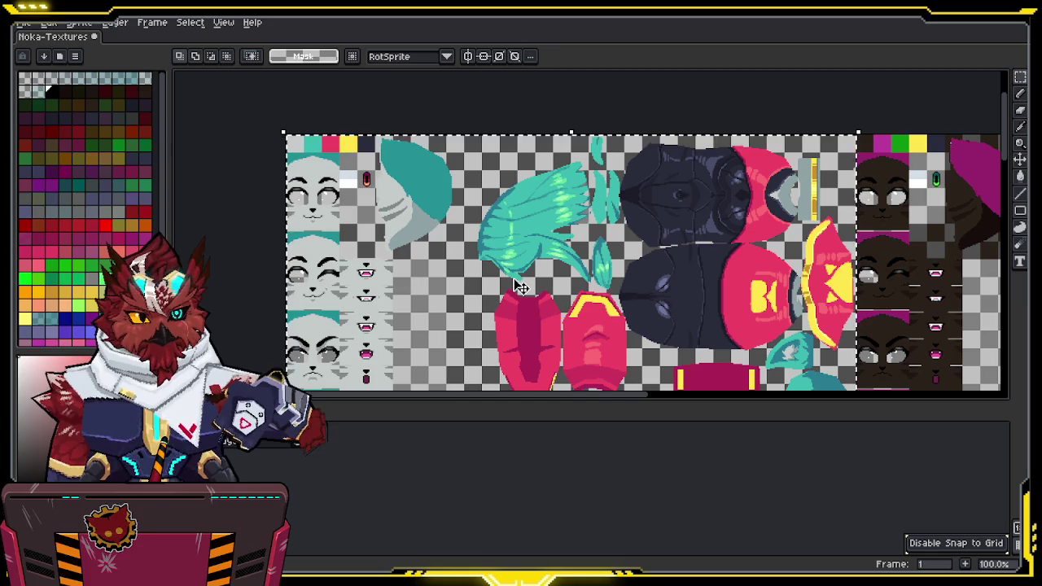
pyautogui.scroll(-2, 526, 231)
pyautogui.moveTo(526, 232); pyautogui.dragTo(513, 256, button='middle')
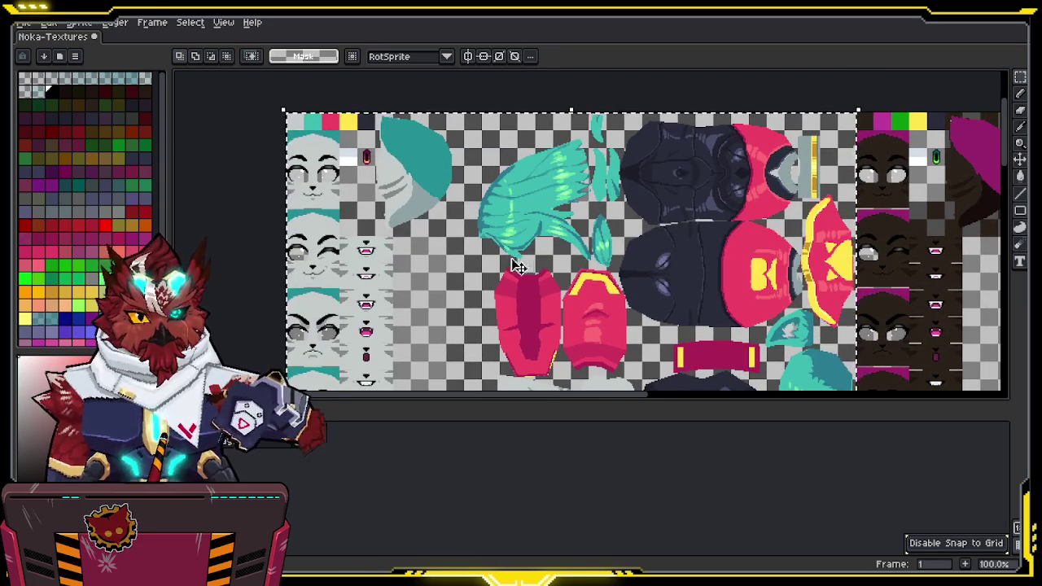
pyautogui.click(83, 25)
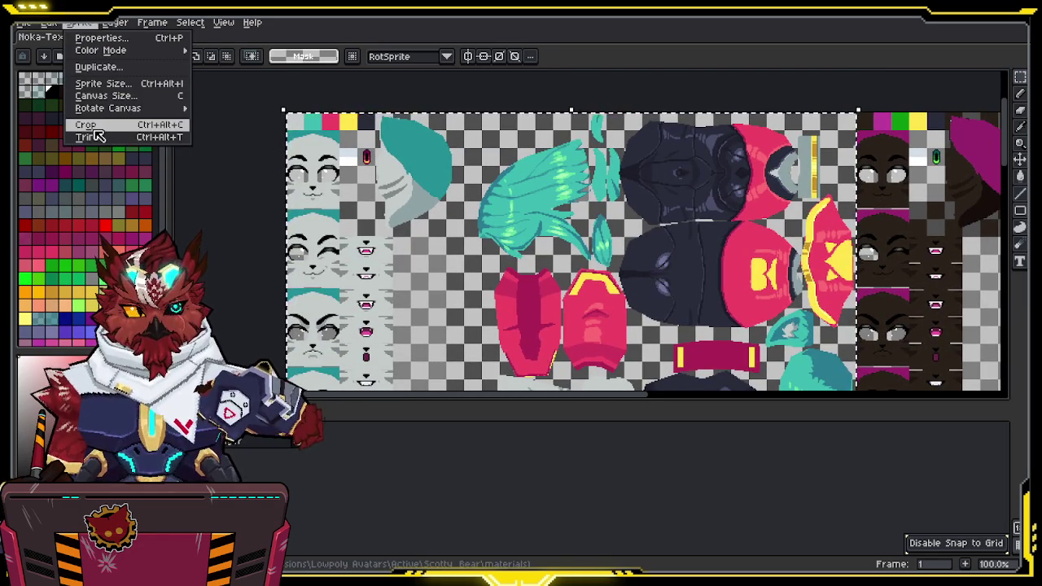
pyautogui.click(94, 136)
# Select the speech bubble credit note on the sheet and delete it
pyautogui.scroll(-3, 699, 356)
pyautogui.scroll(1, 698, 356)
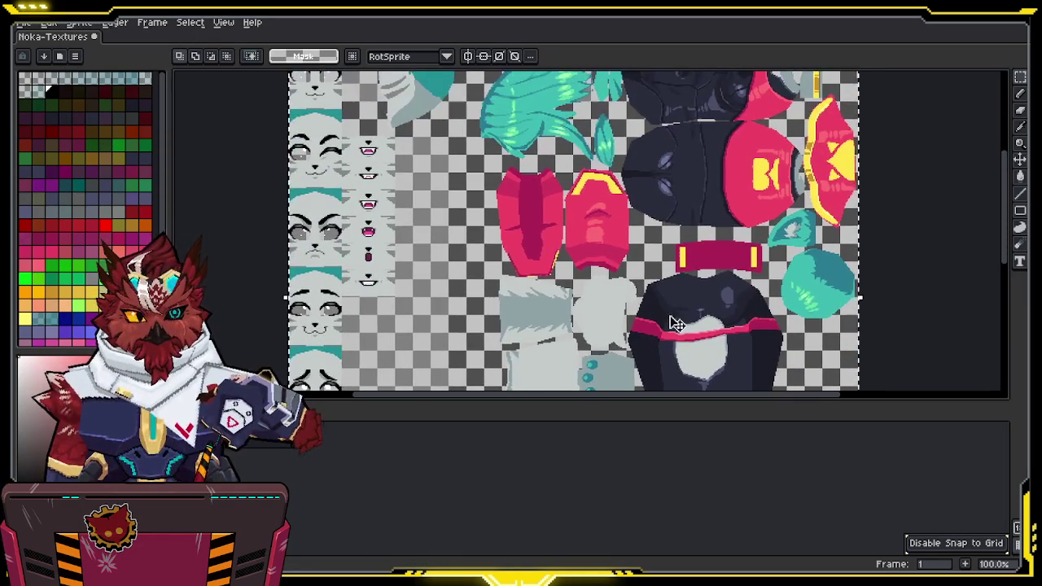
pyautogui.moveTo(563, 399); pyautogui.dragTo(570, 535)
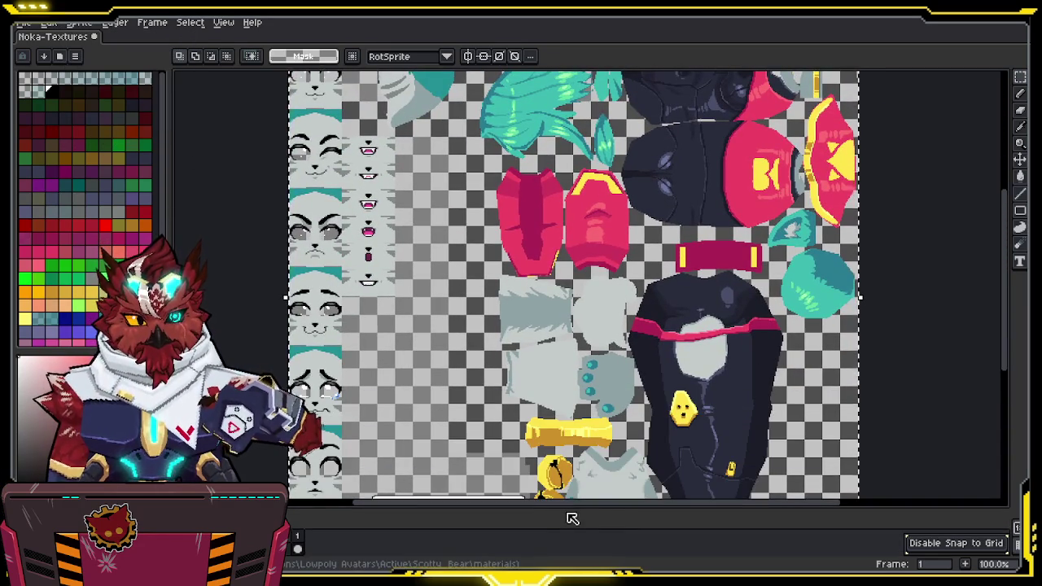
pyautogui.scroll(-3, 530, 183)
pyautogui.scroll(-3, 530, 183)
pyautogui.moveTo(540, 192); pyautogui.dragTo(375, 314)
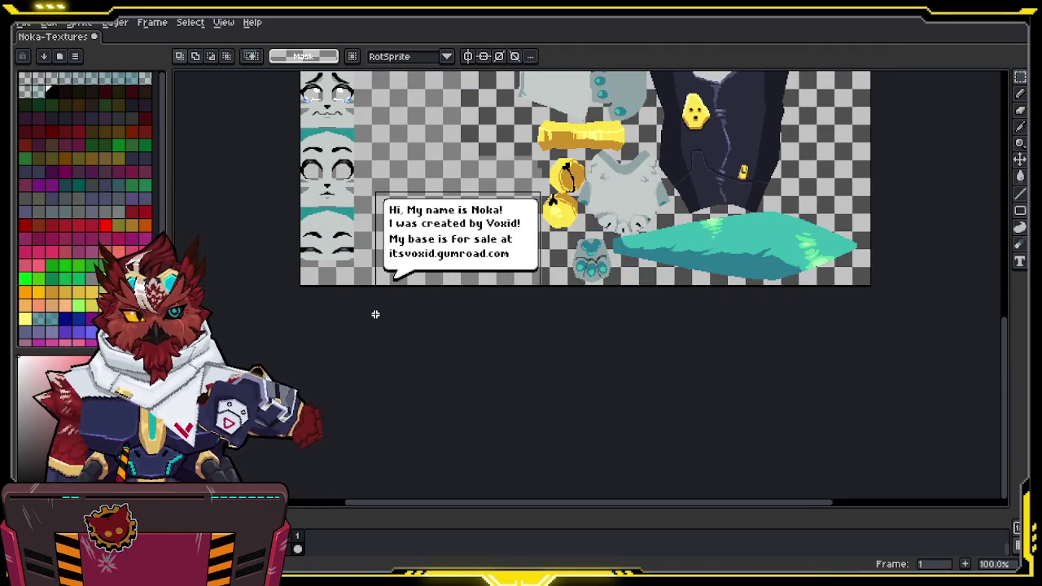
pyautogui.scroll(2, 375, 315)
pyautogui.scroll(1, 488, 326)
pyautogui.scroll(-1, 525, 342)
pyautogui.press('Delete')
pyautogui.scroll(1, 553, 335)
pyautogui.scroll(1, 563, 333)
pyautogui.scroll(1, 562, 334)
pyautogui.scroll(1, 564, 331)
pyautogui.scroll(1, 565, 326)
pyautogui.scroll(-1, 564, 325)
pyautogui.scroll(1, 573, 396)
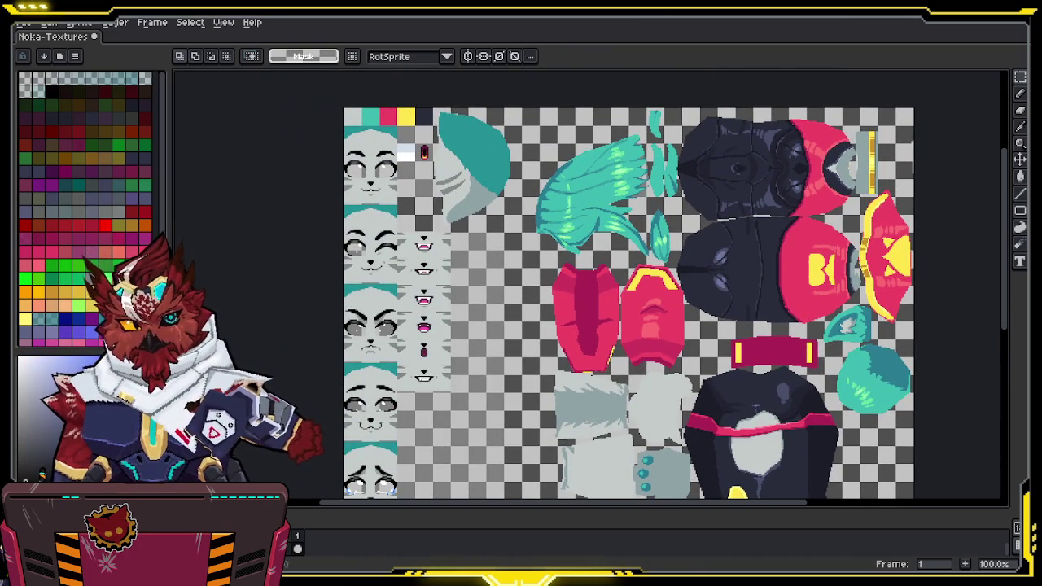
# Zoom the face sprites to 300% and set the Paint Bucket tolerance to 5
pyautogui.press('z')
pyautogui.click(408, 267)
pyautogui.click(409, 265)
pyautogui.press('w')
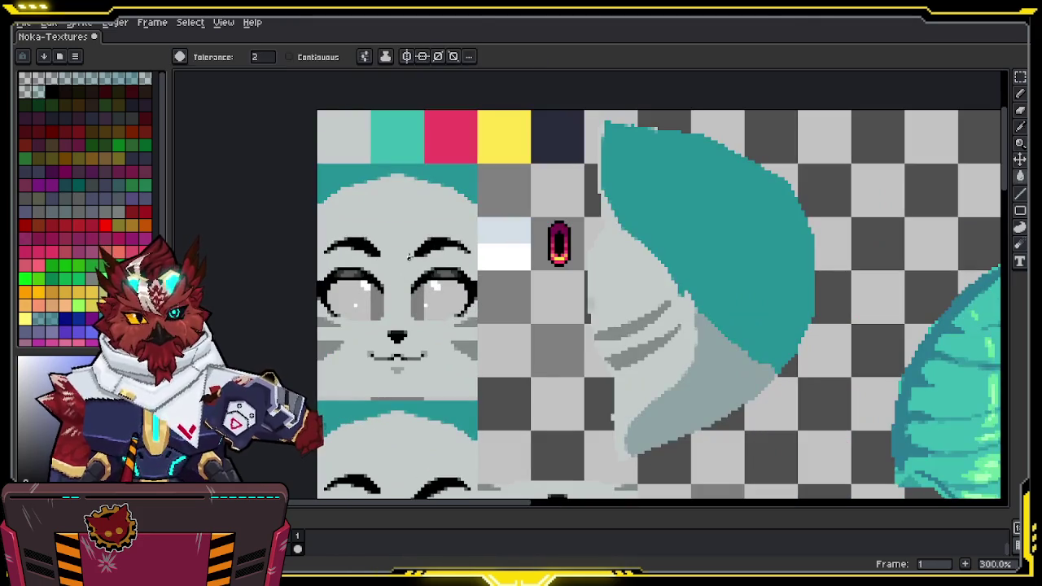
pyautogui.click(268, 58)
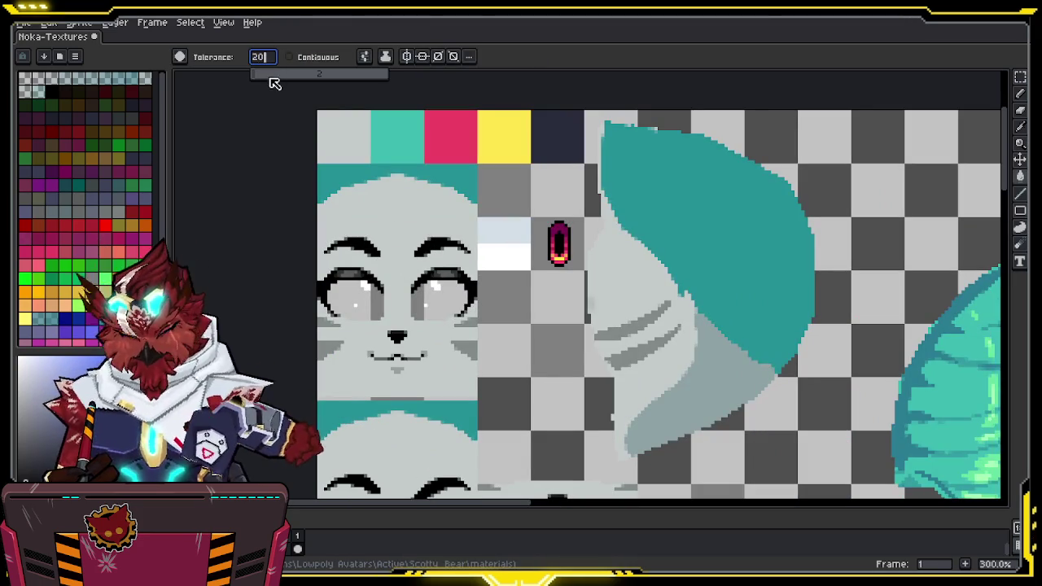
pyautogui.click(365, 90)
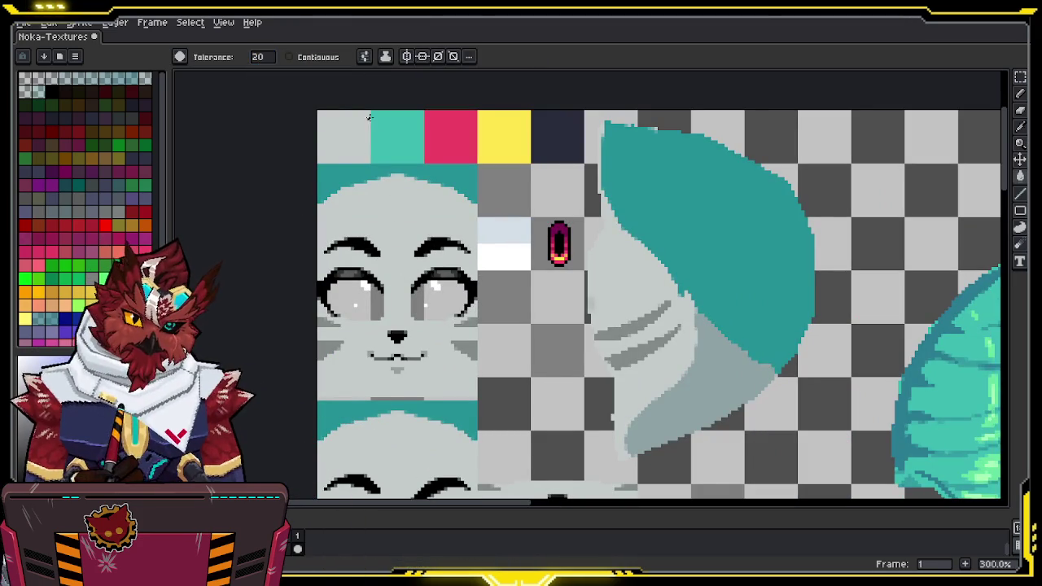
pyautogui.click(260, 56)
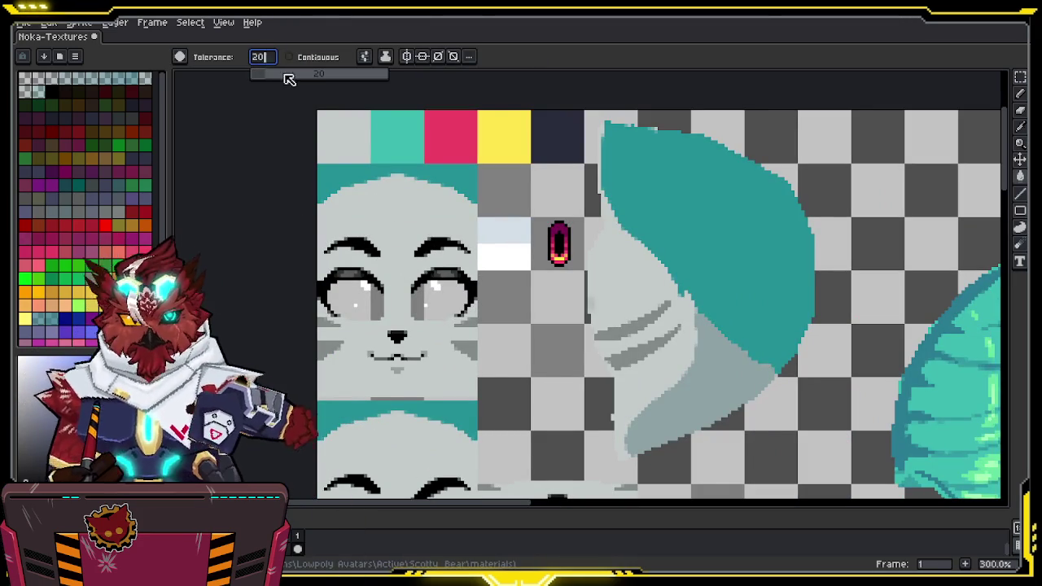
pyautogui.write('05')
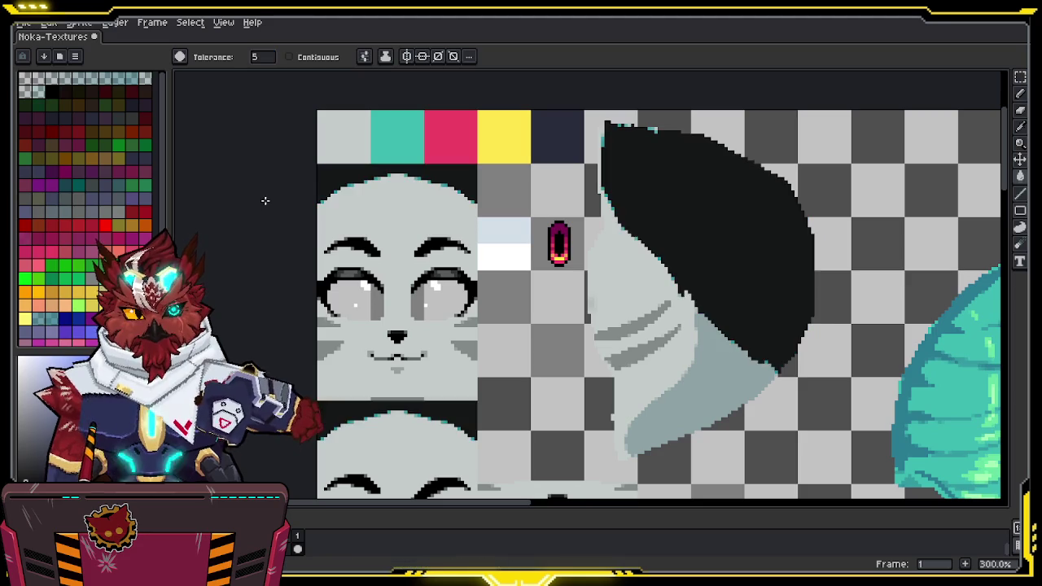
# Bucket-fill the grey face fur black, undoing and redoing the first fill
pyautogui.click(390, 230)
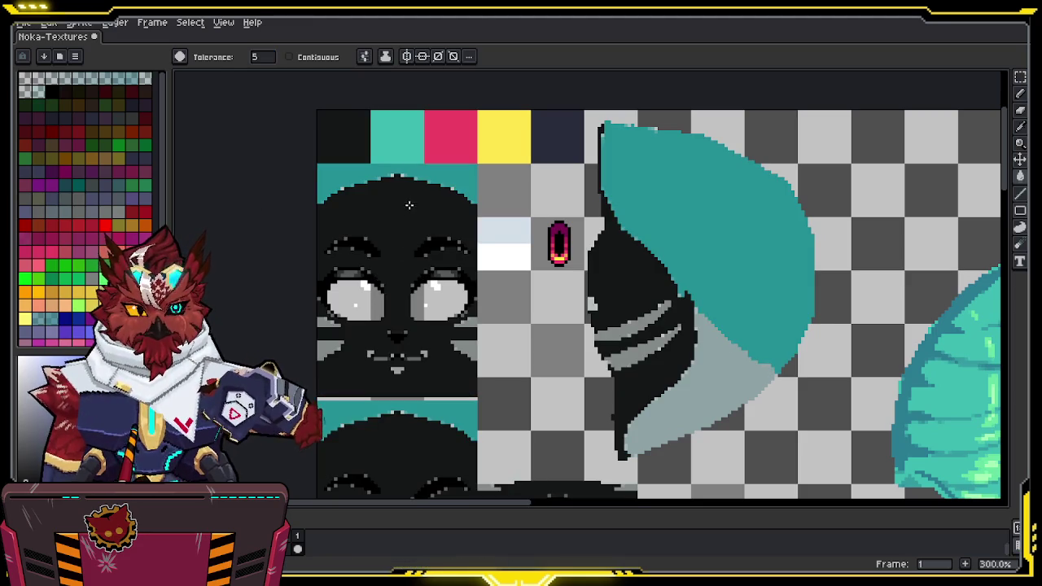
pyautogui.hotkey('ctrl', 'z')
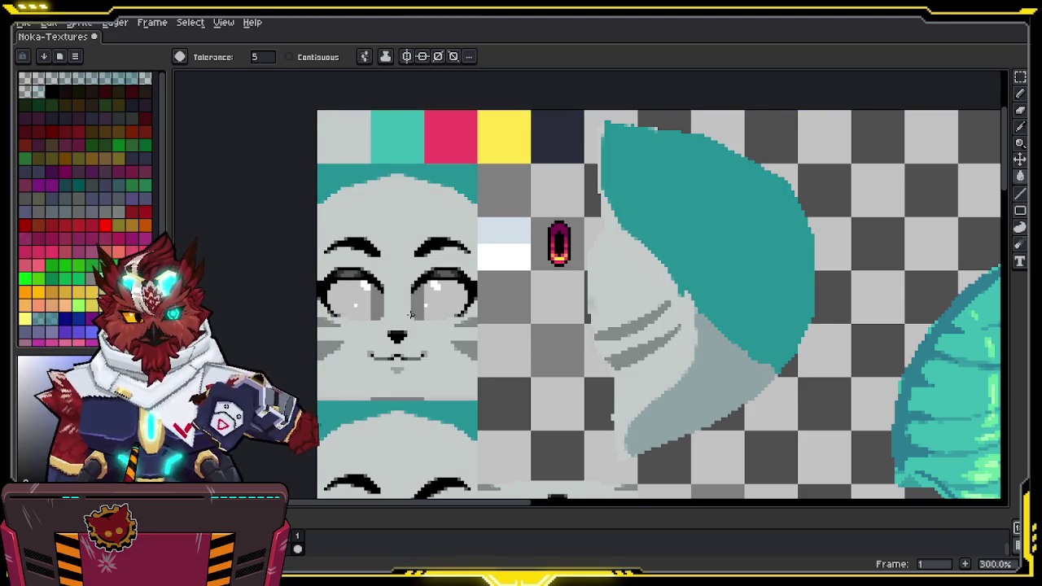
pyautogui.scroll(-5, 411, 310)
pyautogui.scroll(-1, 407, 301)
pyautogui.click(406, 298)
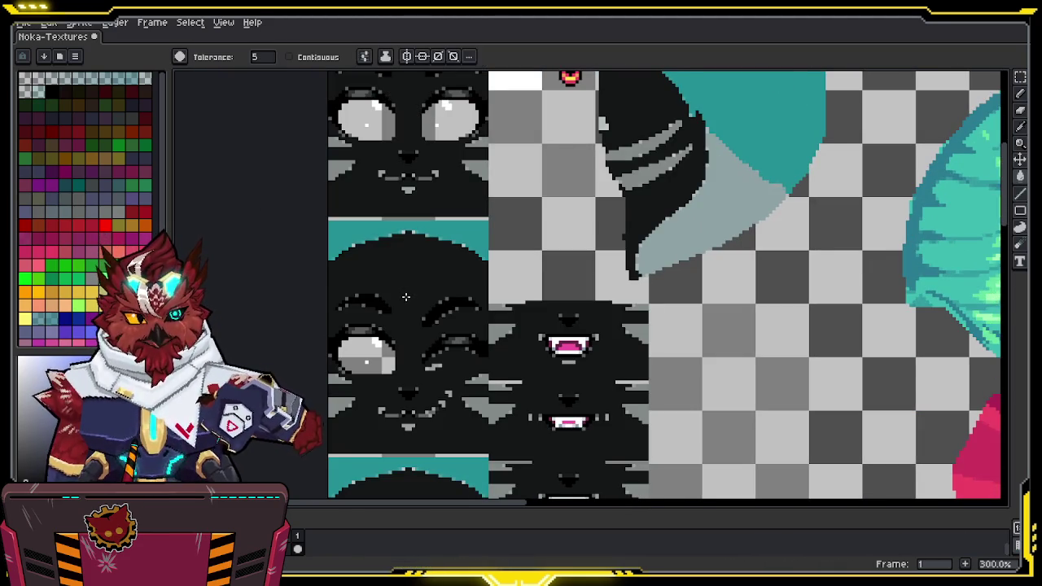
# Fill the light-grey face sprites and the ear's light-grey area with black
pyautogui.scroll(1, 407, 301)
pyautogui.scroll(1, 411, 306)
pyautogui.scroll(1, 415, 310)
pyautogui.scroll(-1, 407, 302)
pyautogui.press('space')
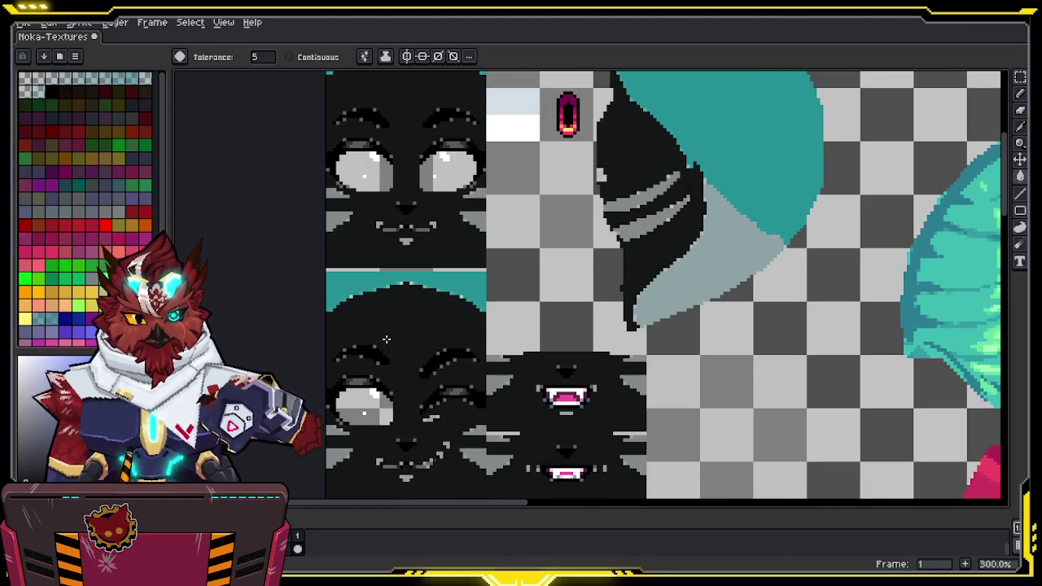
pyautogui.hotkey('ctrl', 'z')
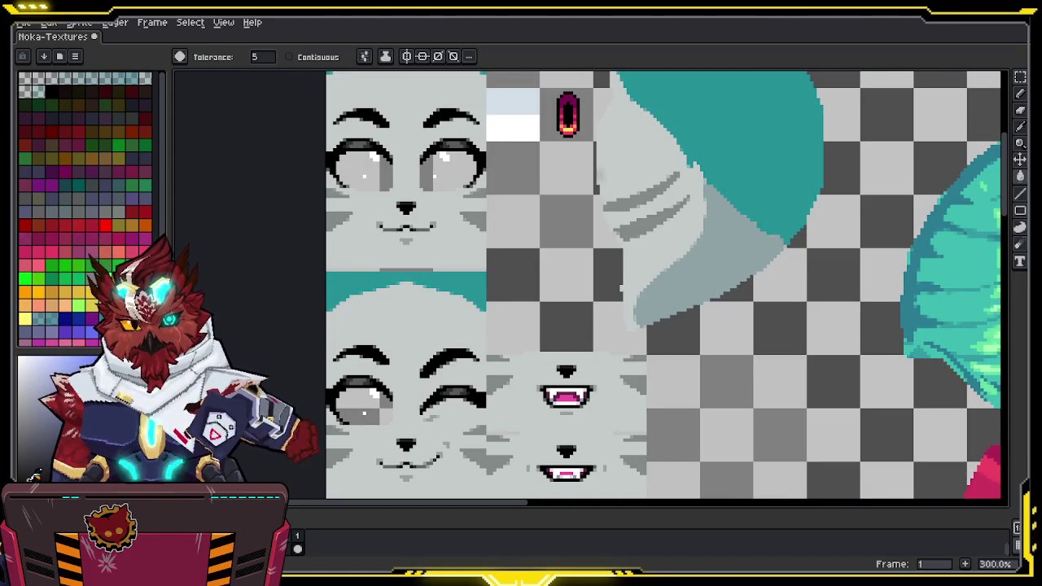
pyautogui.click(434, 331)
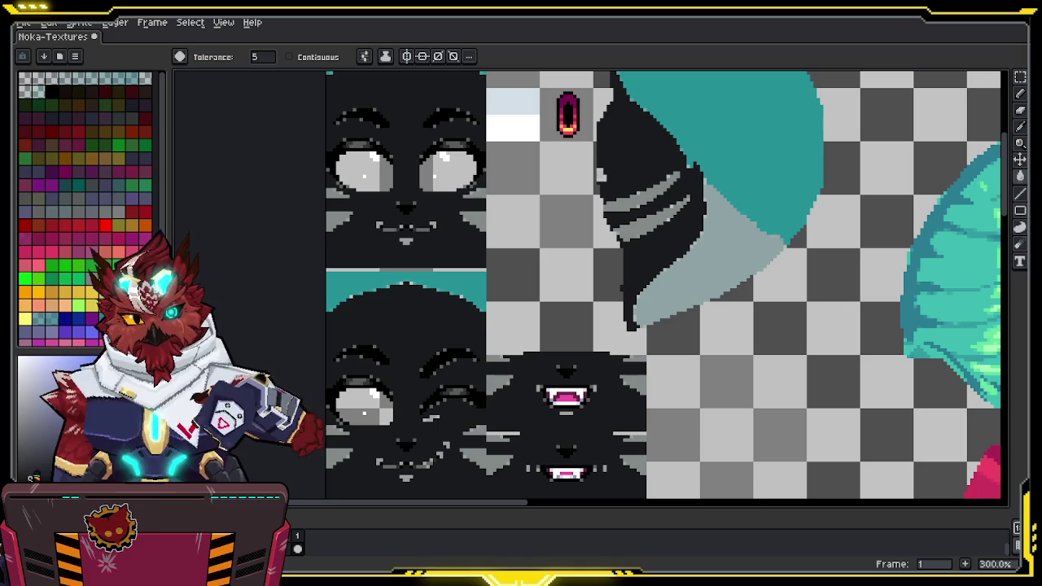
pyautogui.click(722, 263)
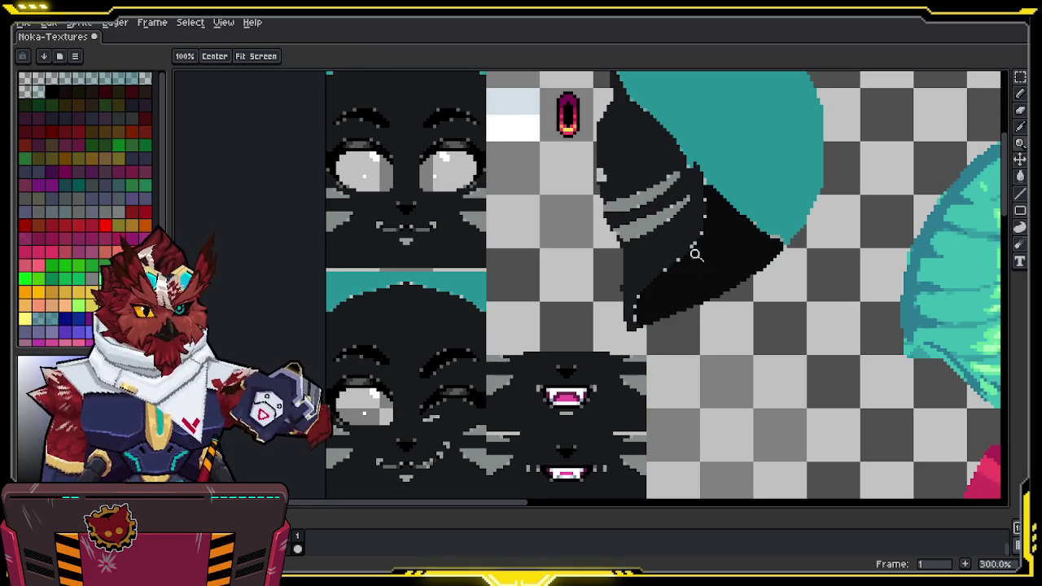
# Fill the light speckle pixels on the black ear dark
pyautogui.scroll(2, 712, 271)
pyautogui.scroll(1, 698, 264)
pyautogui.press('i')
pyautogui.press('b')
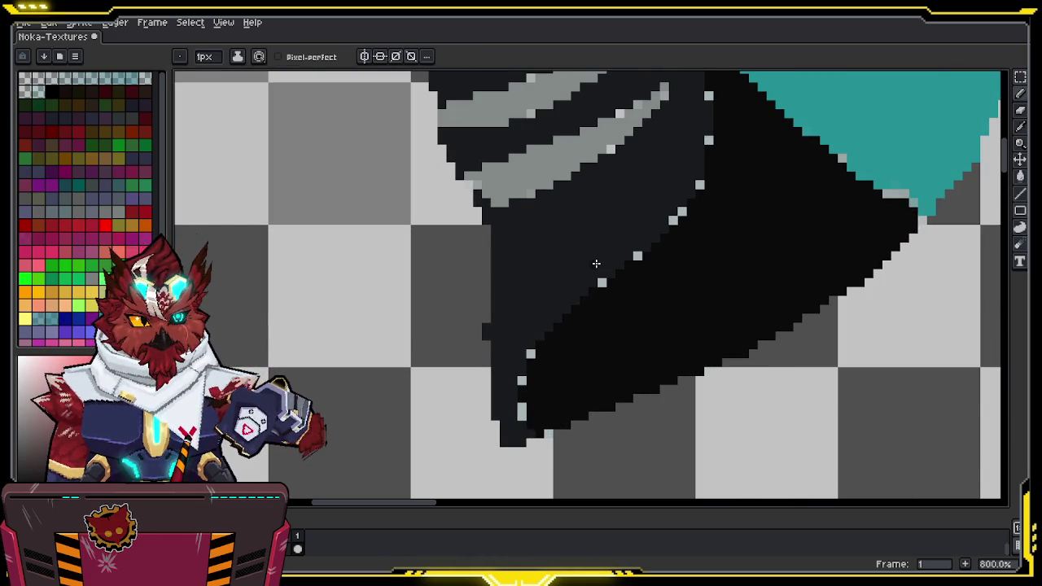
pyautogui.press('v')
pyautogui.press('g')
pyautogui.click(638, 256)
# Zoom and pan in close over the face sprites, undoing the last fill
pyautogui.press('z')
pyautogui.scroll(-4, 610, 255)
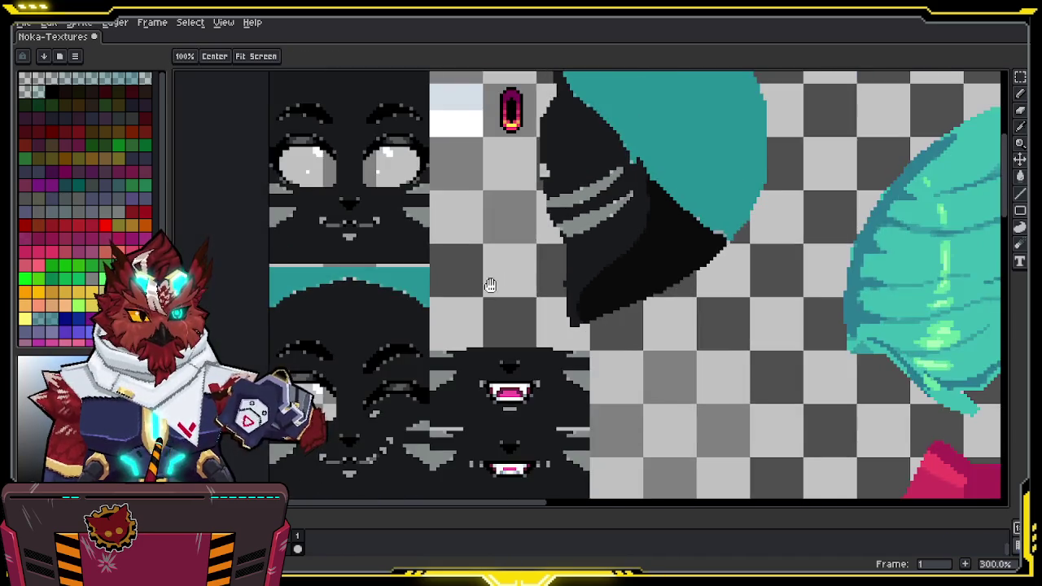
pyautogui.scroll(1, 551, 233)
pyautogui.scroll(1, 540, 239)
pyautogui.scroll(1, 535, 234)
pyautogui.press('g')
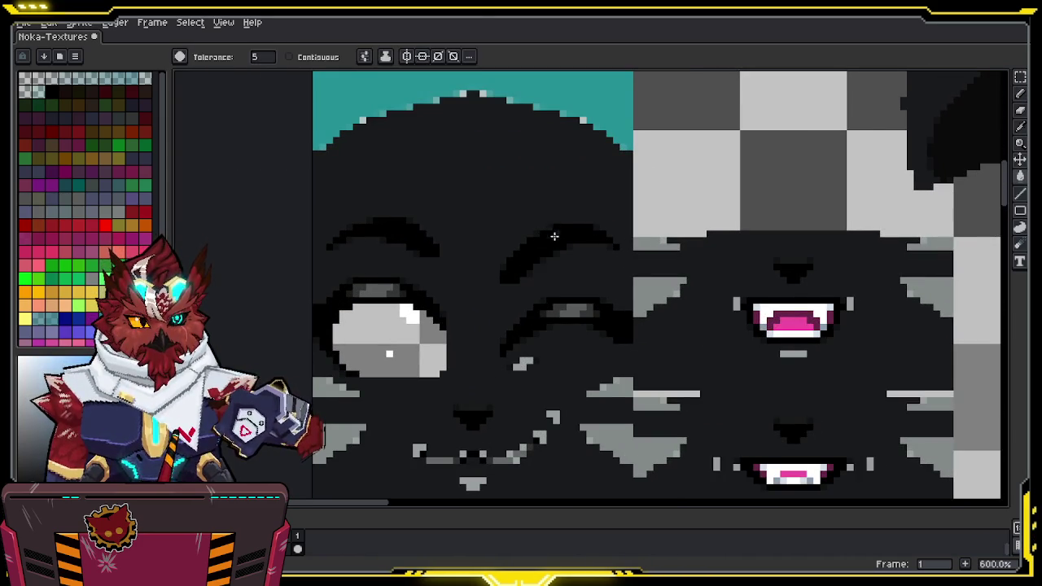
pyautogui.press('h')
pyautogui.scroll(-3, 549, 309)
pyautogui.moveTo(565, 272); pyautogui.dragTo(554, 298)
pyautogui.press('z')
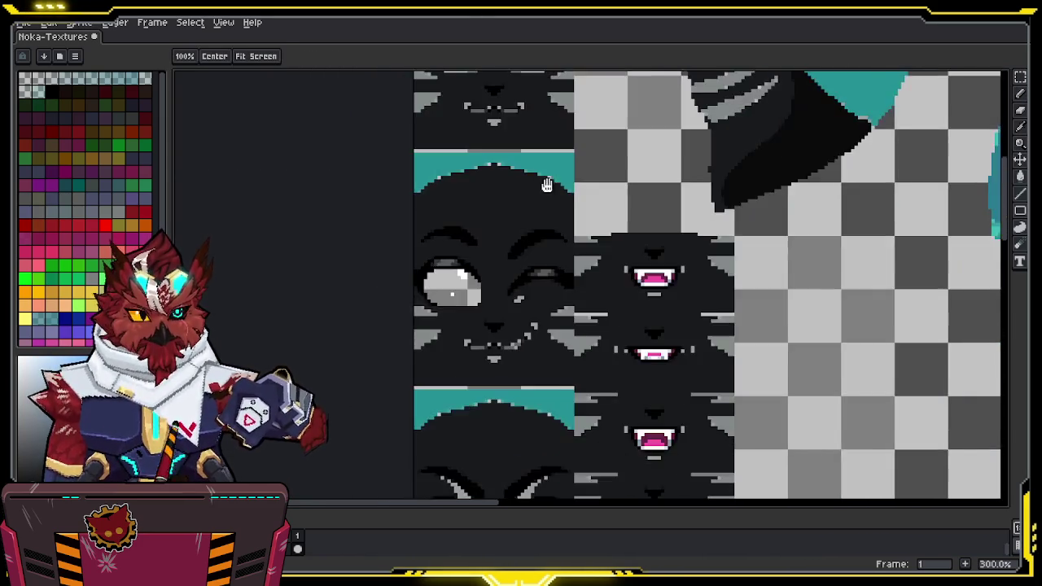
pyautogui.scroll(1, 549, 298)
pyautogui.scroll(1, 544, 298)
pyautogui.scroll(2, 537, 299)
pyautogui.press('g')
pyautogui.hotkey('ctrl', 'z')
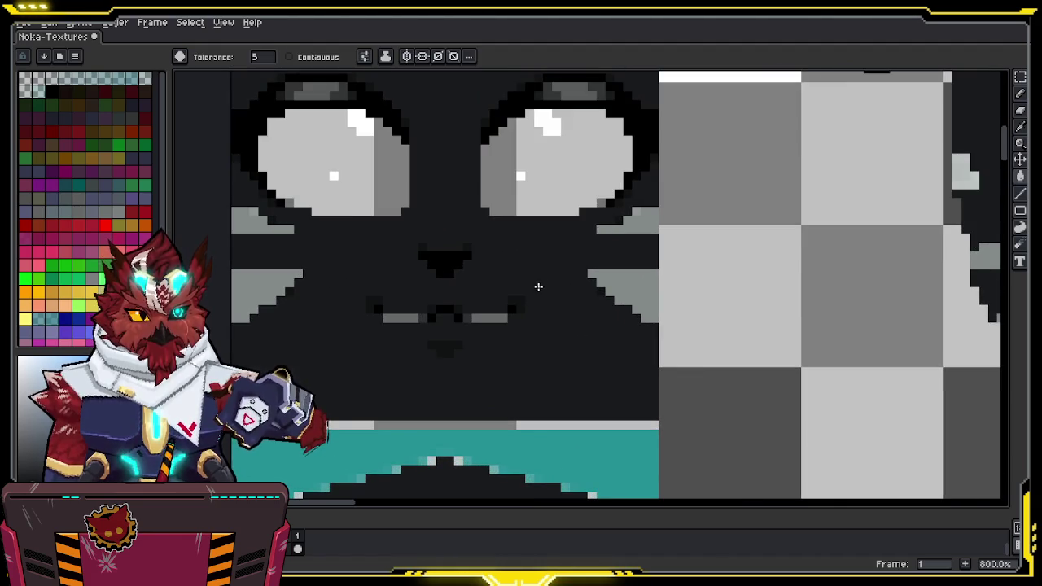
# Darken the grey mouth-line pixels with the sampled dark fur colour, undoing one fill
pyautogui.press('b')
pyautogui.keyDown('alt'); pyautogui.click(501, 317); pyautogui.keyUp('alt')
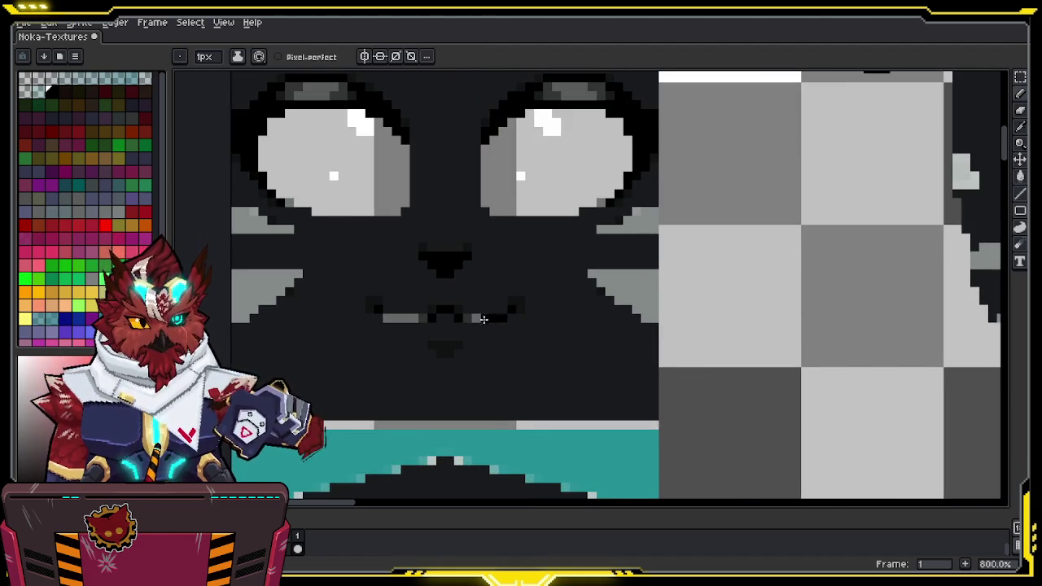
pyautogui.press('g')
pyautogui.click(493, 319)
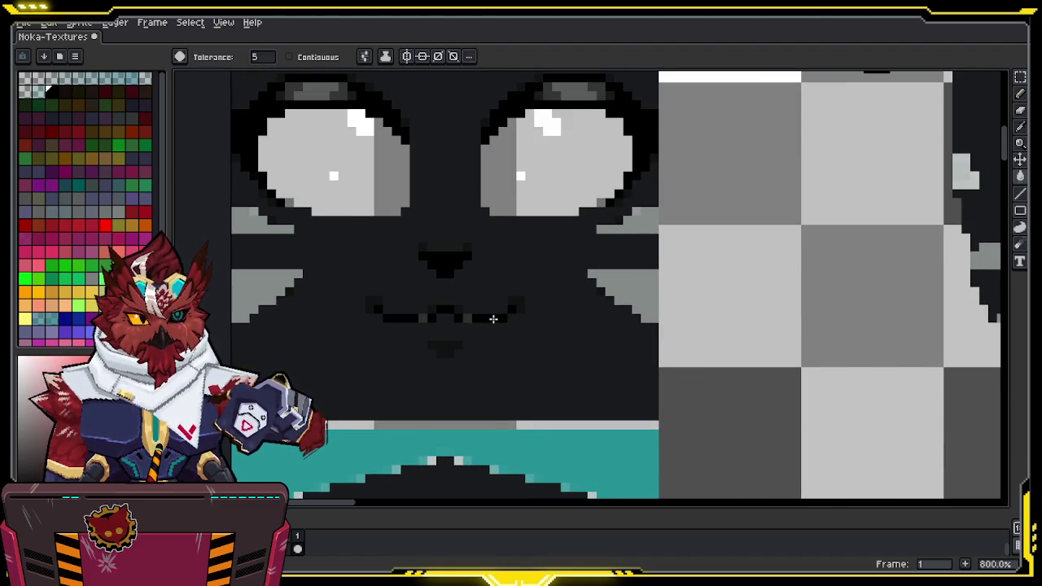
pyautogui.press('b')
pyautogui.click(460, 311)
pyautogui.press('g')
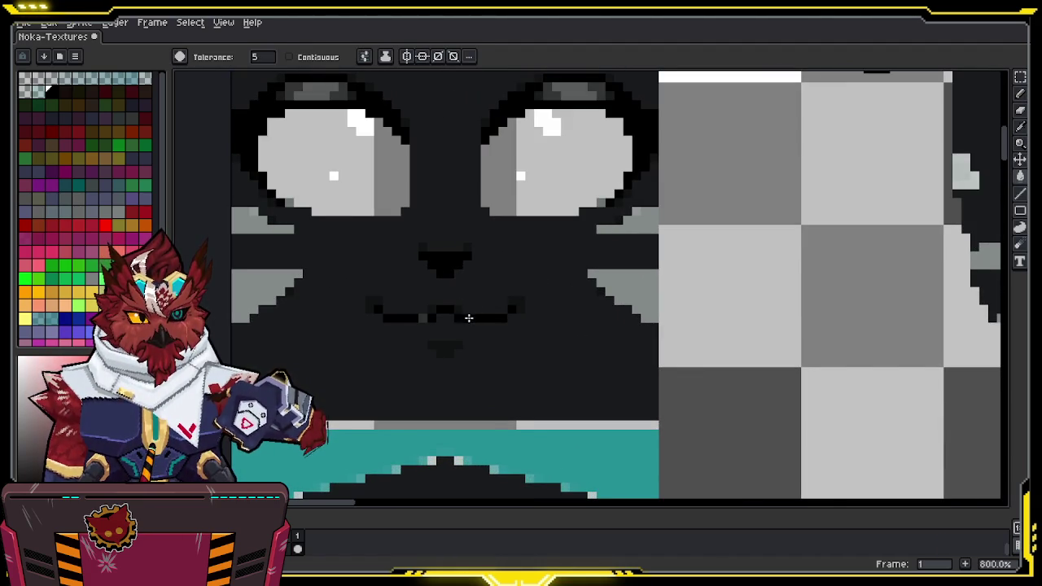
pyautogui.hotkey('ctrl', 'z')
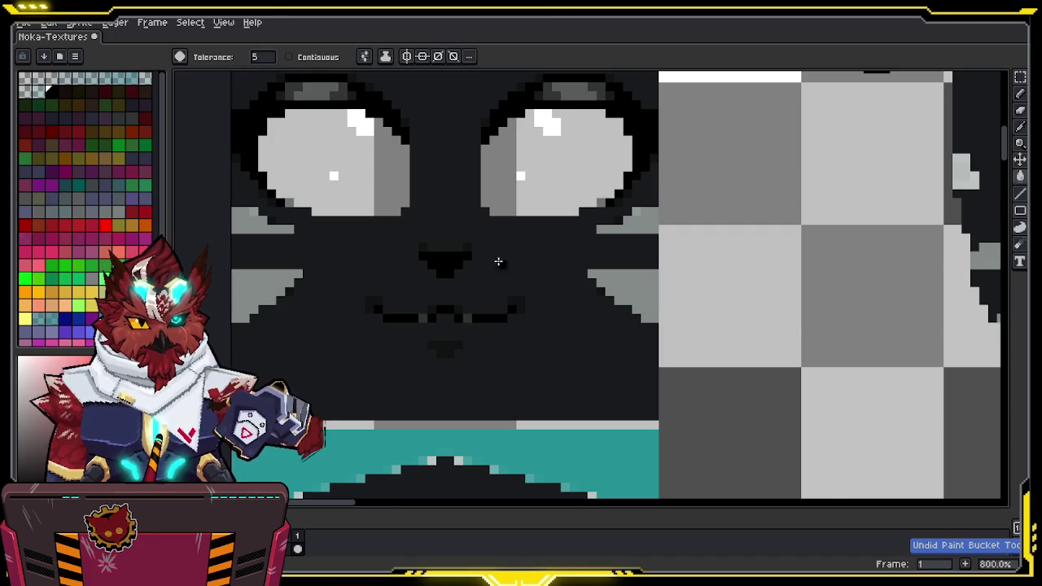
pyautogui.press('z')
pyautogui.scroll(-2, 495, 263)
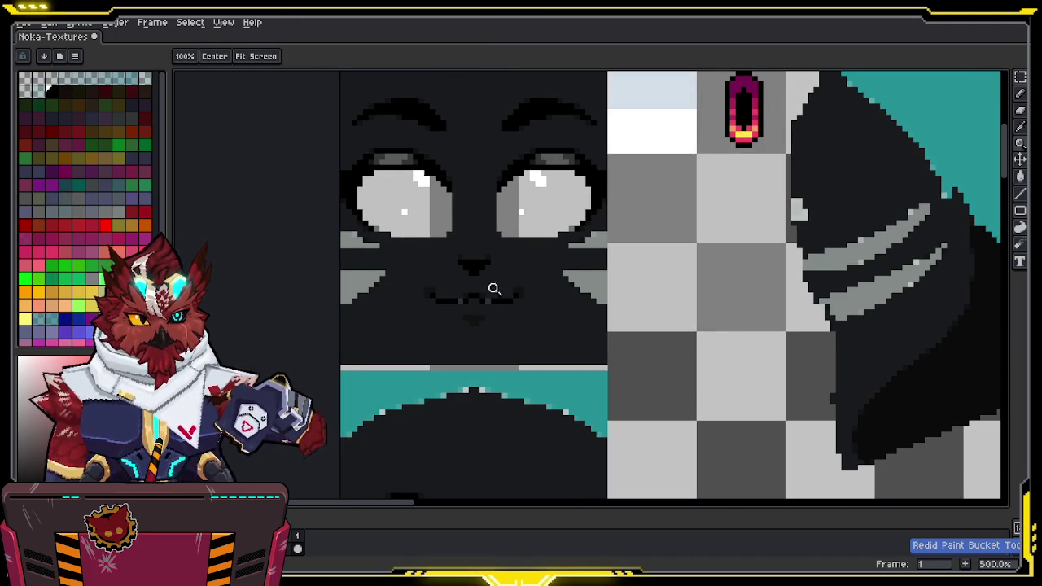
# Set bucket tolerance to 0 and bring the two heads into view
pyautogui.press('g')
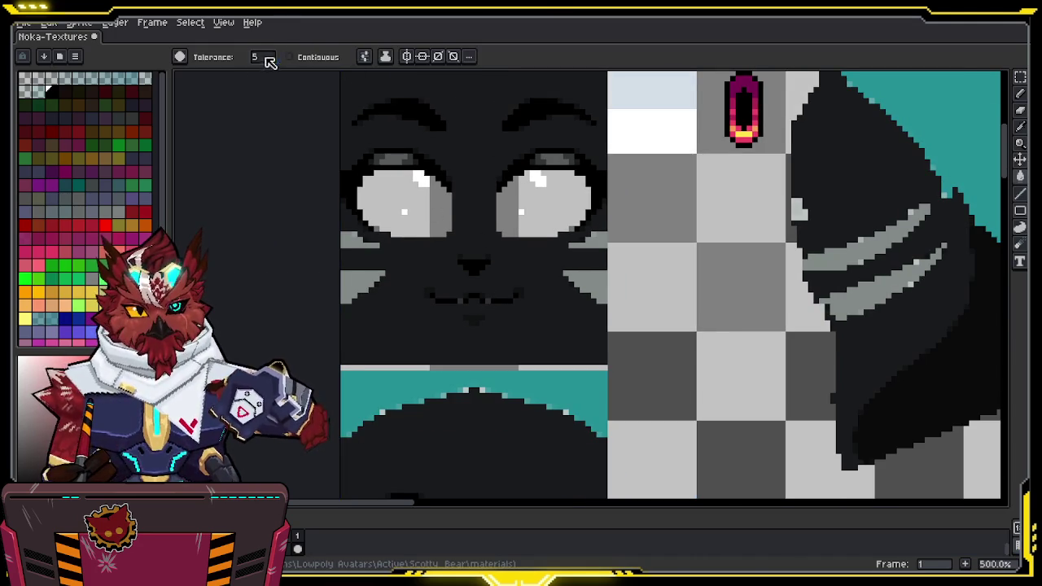
pyautogui.click(263, 57)
pyautogui.moveTo(487, 301)
pyautogui.mouseDown(button='middle')
pyautogui.moveTo(523, 222)
pyautogui.moveTo(487, 338)
pyautogui.moveTo(526, 281)
pyautogui.mouseUp(button='middle')
pyautogui.scroll(-2, 487, 338)
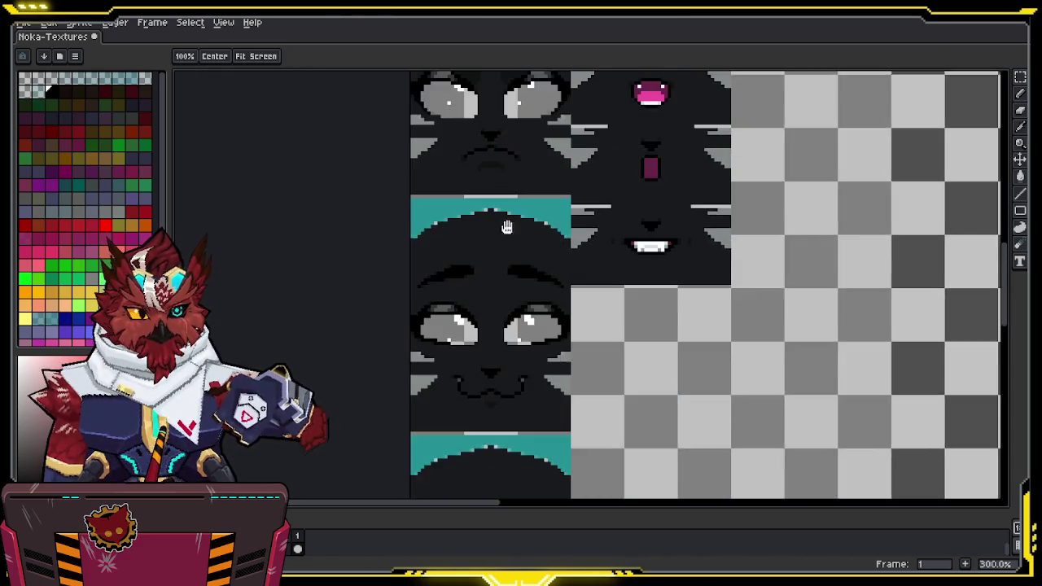
pyautogui.scroll(1, 526, 281)
pyautogui.scroll(3, 526, 279)
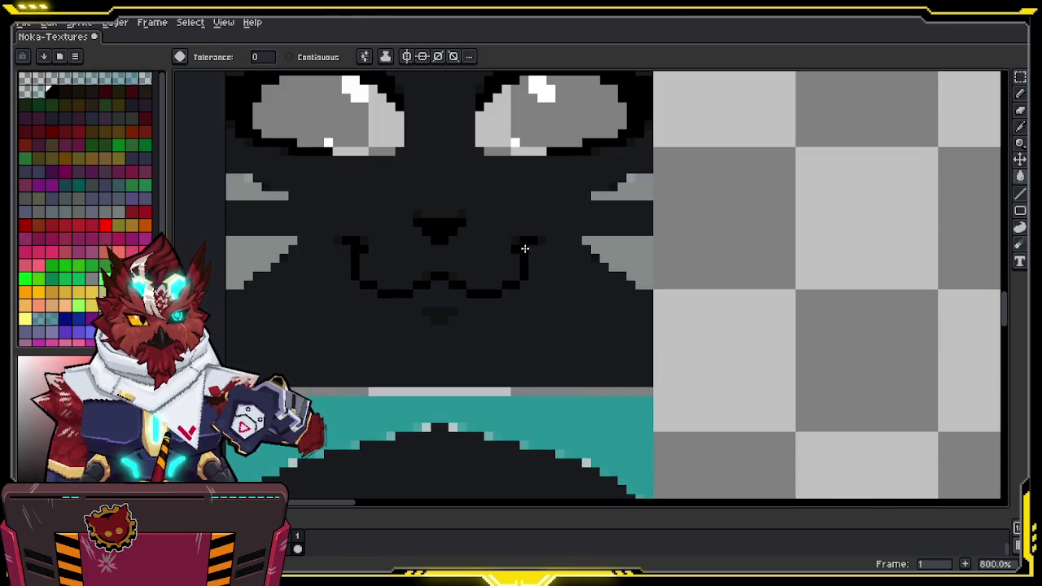
pyautogui.scroll(-3, 570, 233)
pyautogui.moveTo(531, 275)
pyautogui.mouseDown(button='middle')
pyautogui.moveTo(540, 254)
pyautogui.moveTo(530, 280)
pyautogui.moveTo(542, 318)
pyautogui.moveTo(472, 377)
pyautogui.moveTo(511, 215)
pyautogui.moveTo(497, 360)
pyautogui.moveTo(529, 236)
pyautogui.moveTo(516, 325)
pyautogui.mouseUp(button='middle')
pyautogui.hscroll(10, 497, 359)
pyautogui.scroll(2, 532, 239)
# Fill the grey stripes on the black ear dark, redoing the first attempt
pyautogui.press('i')
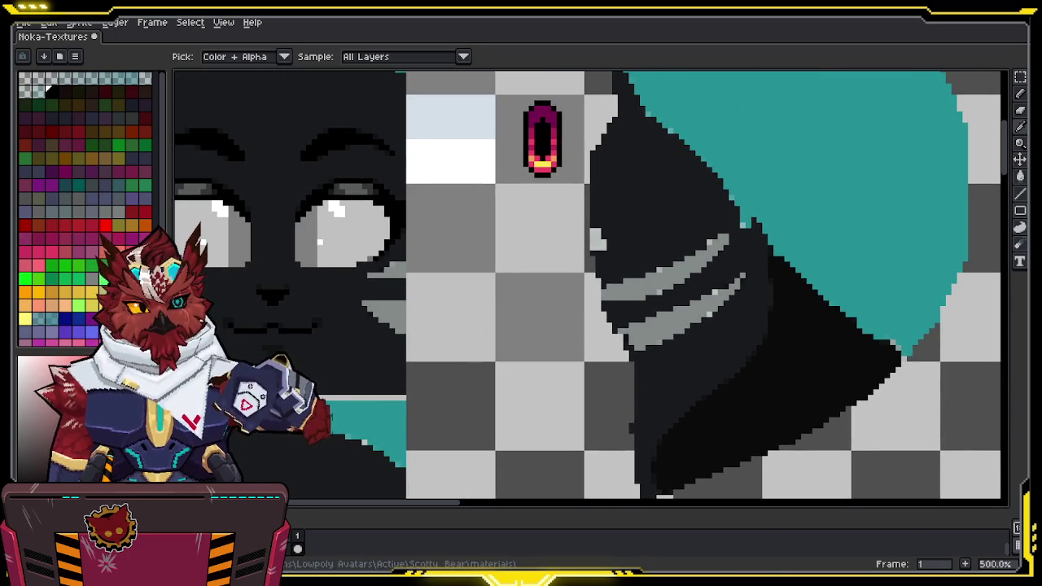
pyautogui.press('z')
pyautogui.press('w')
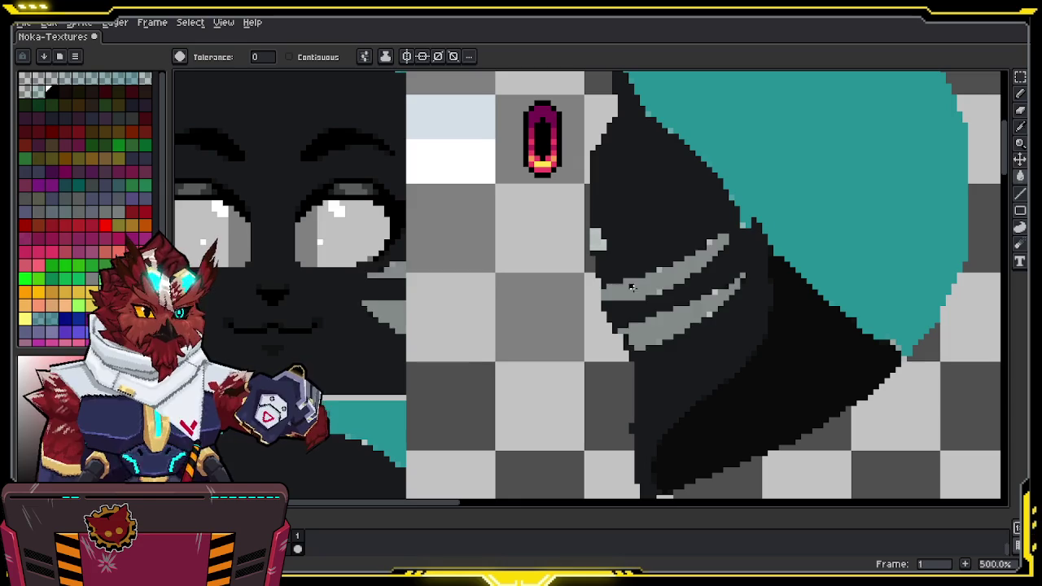
pyautogui.click(677, 240)
pyautogui.hotkey('ctrl', 'z')
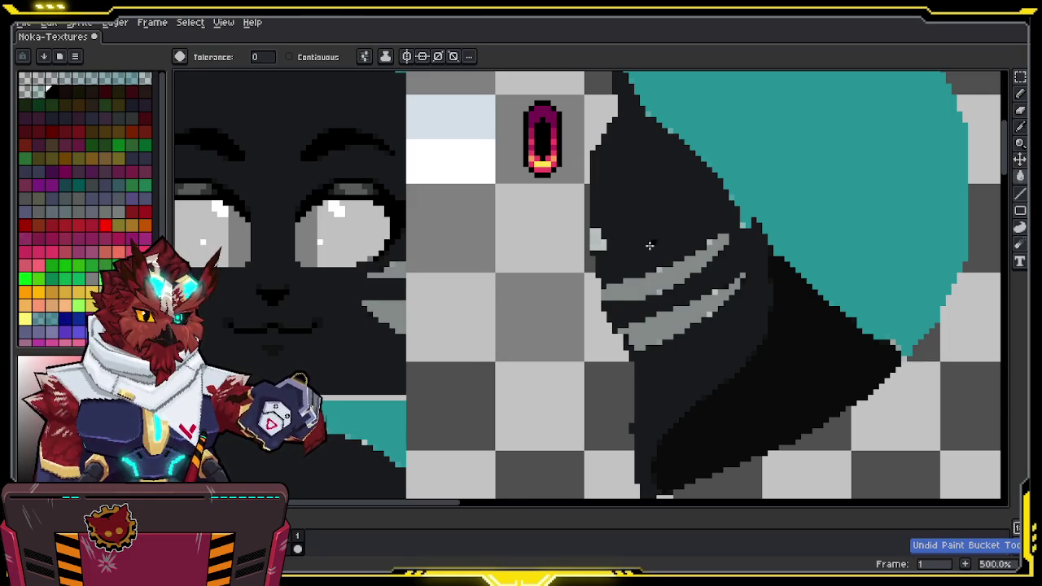
pyautogui.click(640, 282)
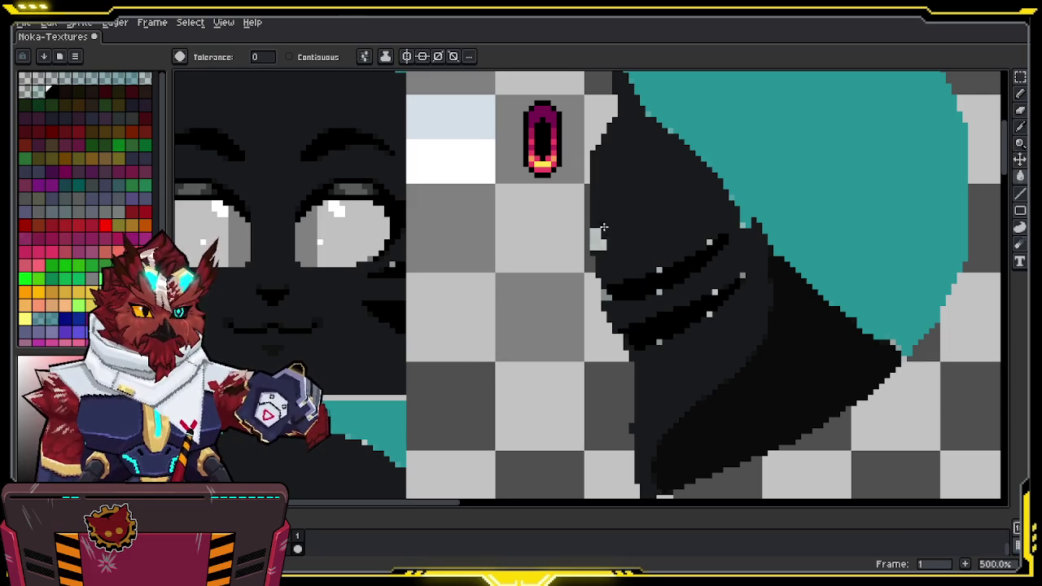
# Turn the three white highlight pixels on the ear black
pyautogui.press('space')
pyautogui.moveTo(620, 200); pyautogui.dragTo(608, 330)
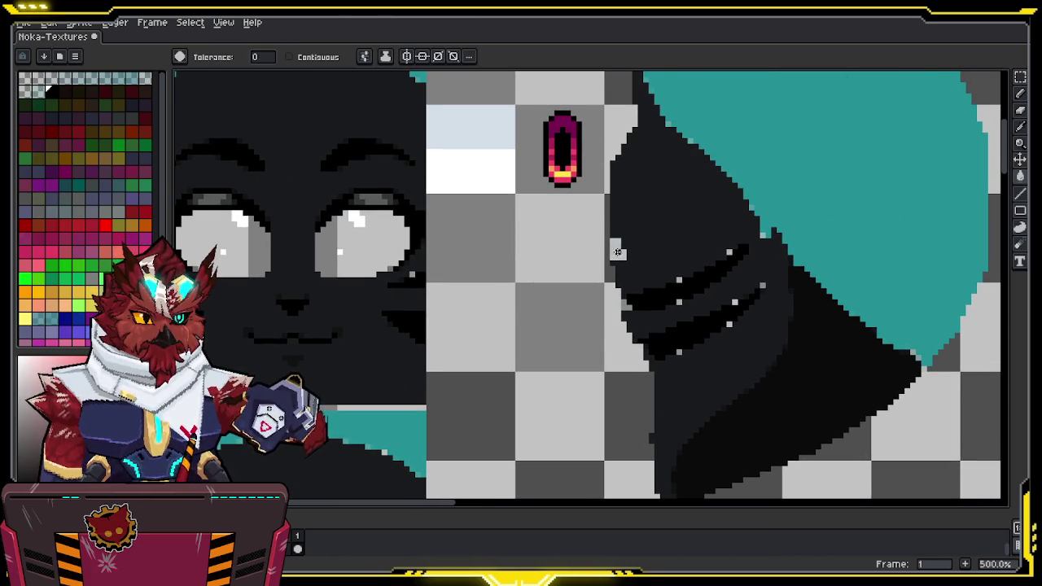
pyautogui.press('b')
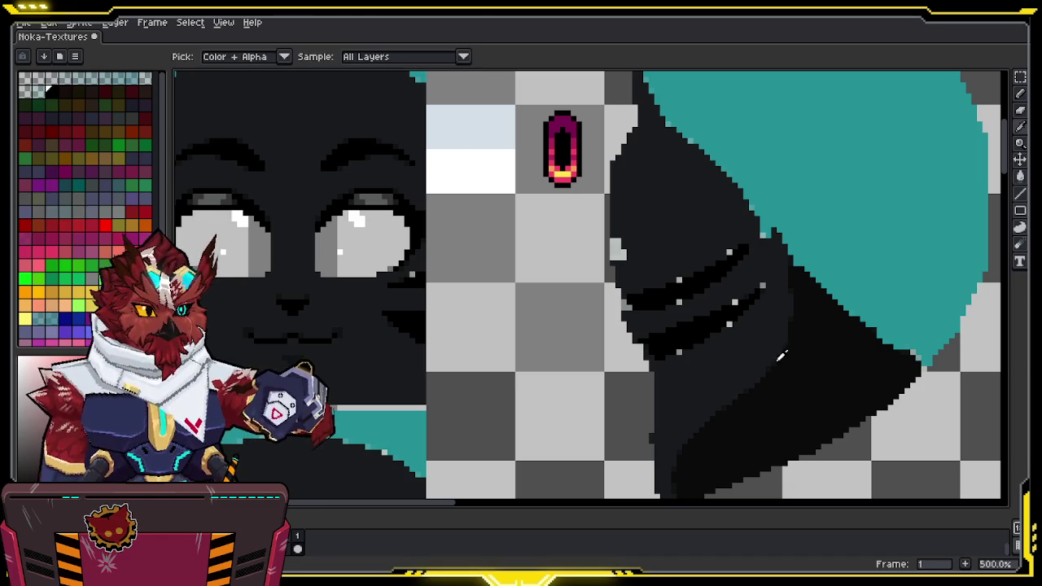
pyautogui.press('g')
pyautogui.click(734, 303)
pyautogui.click(729, 324)
pyautogui.click(679, 302)
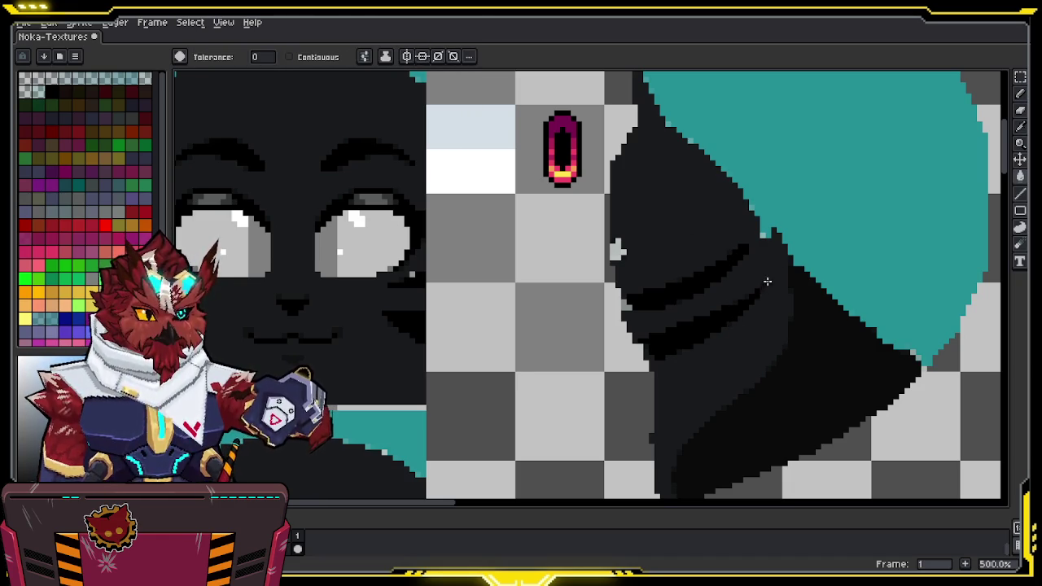
# Zoom out and pan the texture sheet upward to view the recoloured tiles
pyautogui.press('z')
pyautogui.scroll(-2, 762, 289)
pyautogui.scroll(3, 538, 287)
pyautogui.press('g')
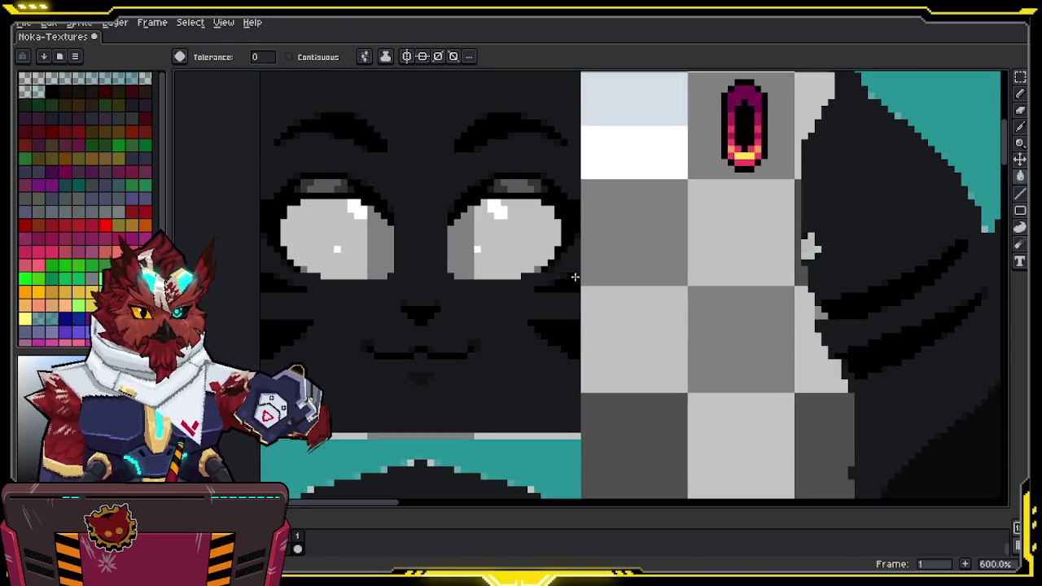
pyautogui.press('z')
pyautogui.scroll(-5, 533, 347)
pyautogui.moveTo(583, 413)
pyautogui.mouseDown(button='middle')
pyautogui.moveTo(627, 256)
pyautogui.moveTo(611, 303)
pyautogui.moveTo(602, 238)
pyautogui.mouseUp(button='middle')
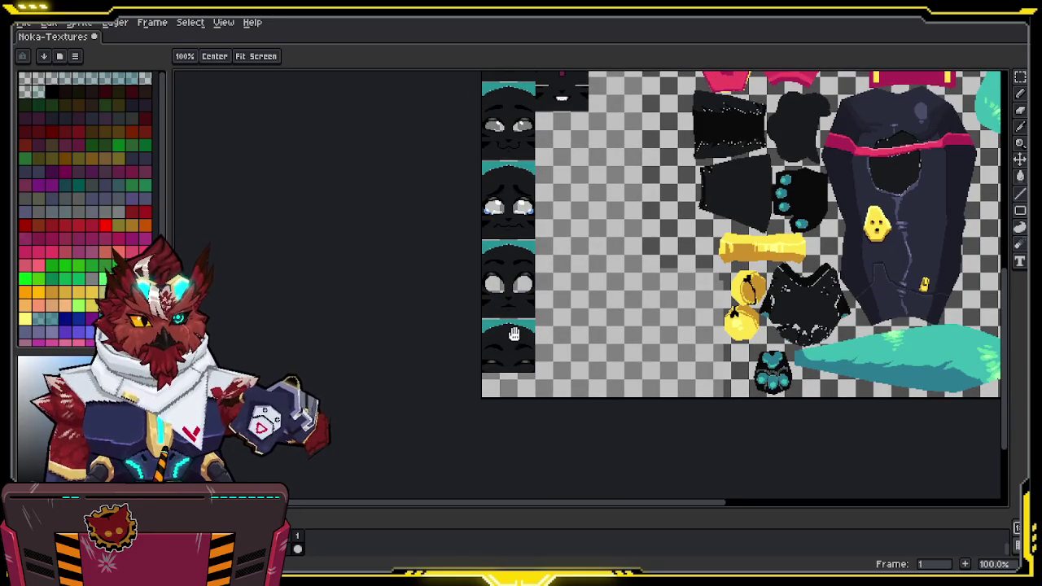
# Look over the whole recoloured sheet, with black faces and ear, before returning to Blender
pyautogui.moveTo(567, 301)
pyautogui.mouseDown(button='middle')
pyautogui.moveTo(567, 311)
pyautogui.moveTo(534, 276)
pyautogui.moveTo(522, 339)
pyautogui.moveTo(566, 300)
pyautogui.mouseUp(button='middle')
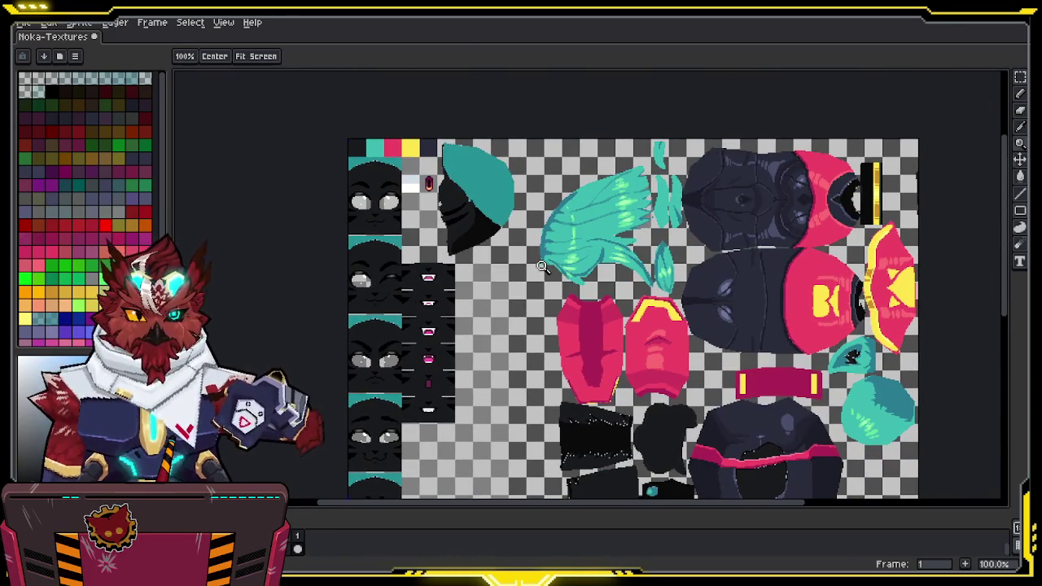
pyautogui.press('i')
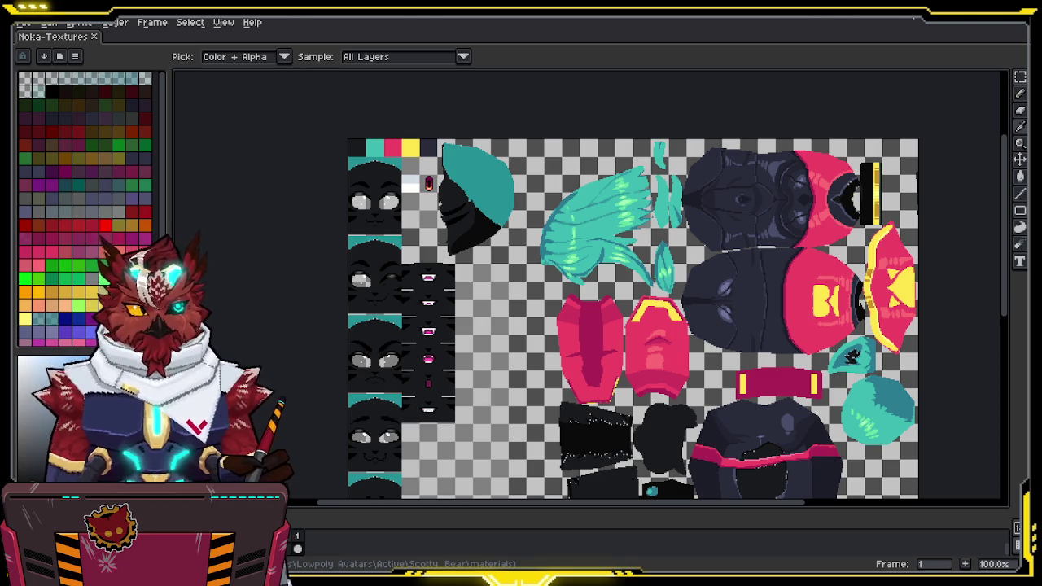
pyautogui.hotkey('alt', 'Tab')
# Orbit the black-furred, green-haired avatar, widen the 3D view, and enter the Texture Paint workspace
pyautogui.moveTo(722, 292); pyautogui.dragTo(740, 286, button='middle')
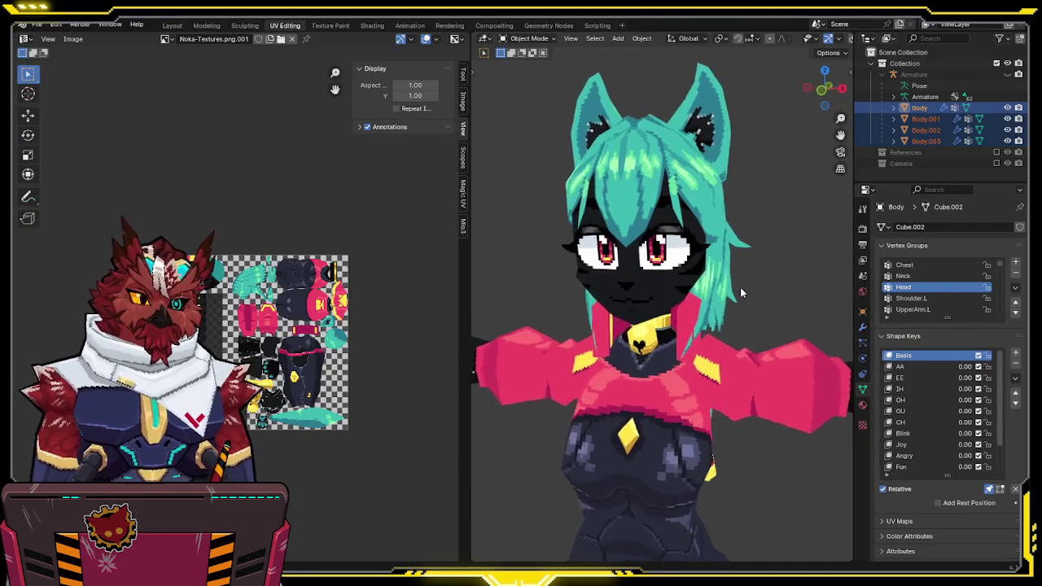
pyautogui.moveTo(471, 345); pyautogui.dragTo(284, 345)
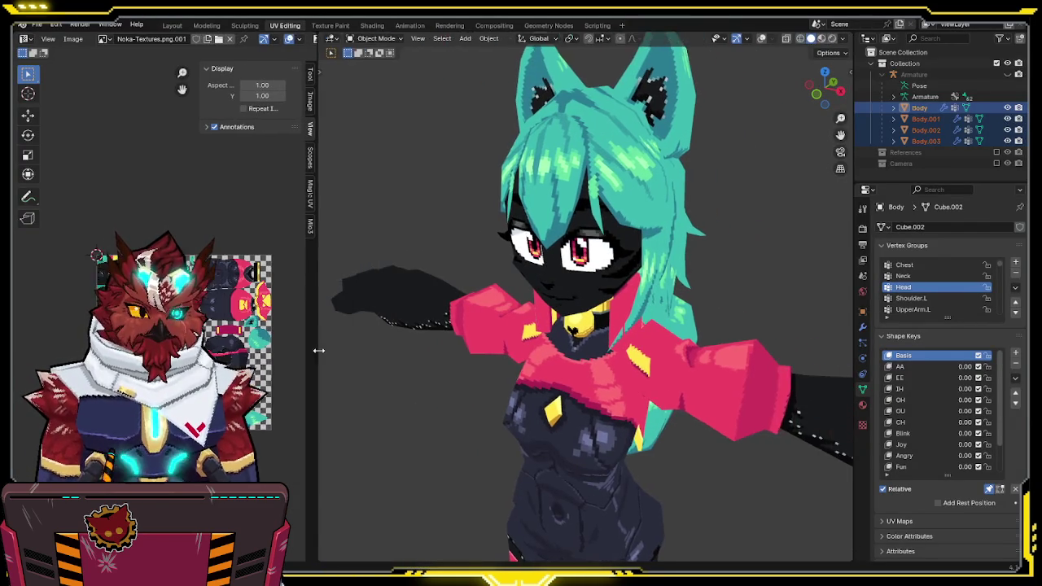
pyautogui.moveTo(676, 285)
pyautogui.mouseDown(button='middle')
pyautogui.moveTo(750, 287)
pyautogui.moveTo(607, 279)
pyautogui.moveTo(658, 303)
pyautogui.moveTo(576, 328)
pyautogui.mouseUp(button='middle')
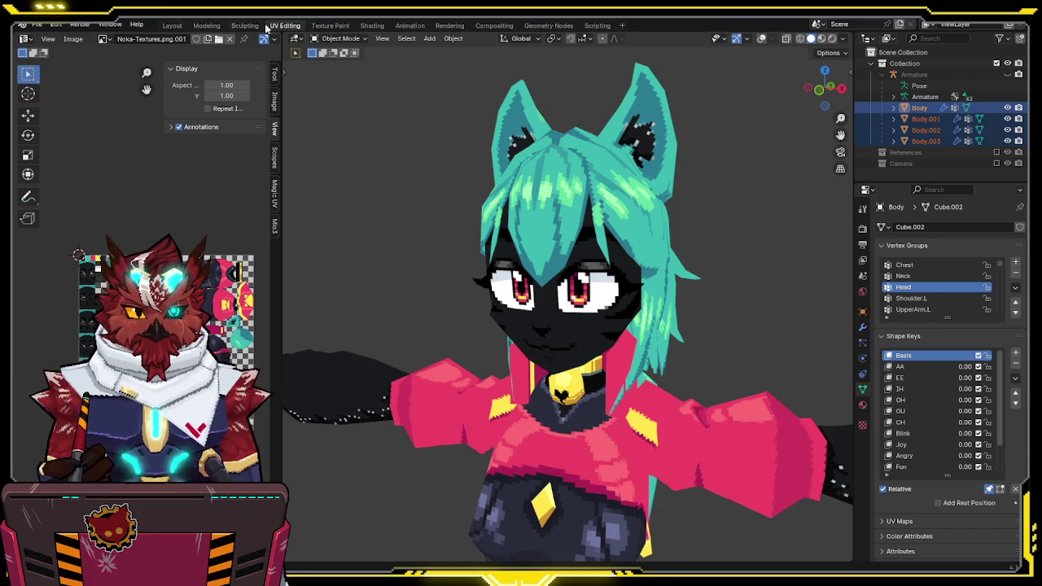
pyautogui.click(323, 25)
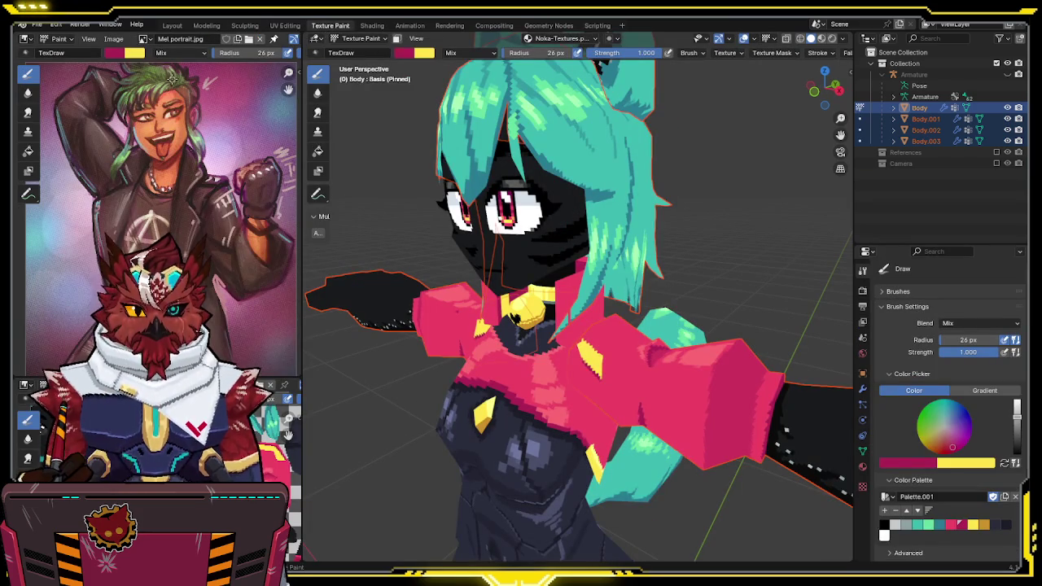
pyautogui.hotkey('alt', 'Tab')
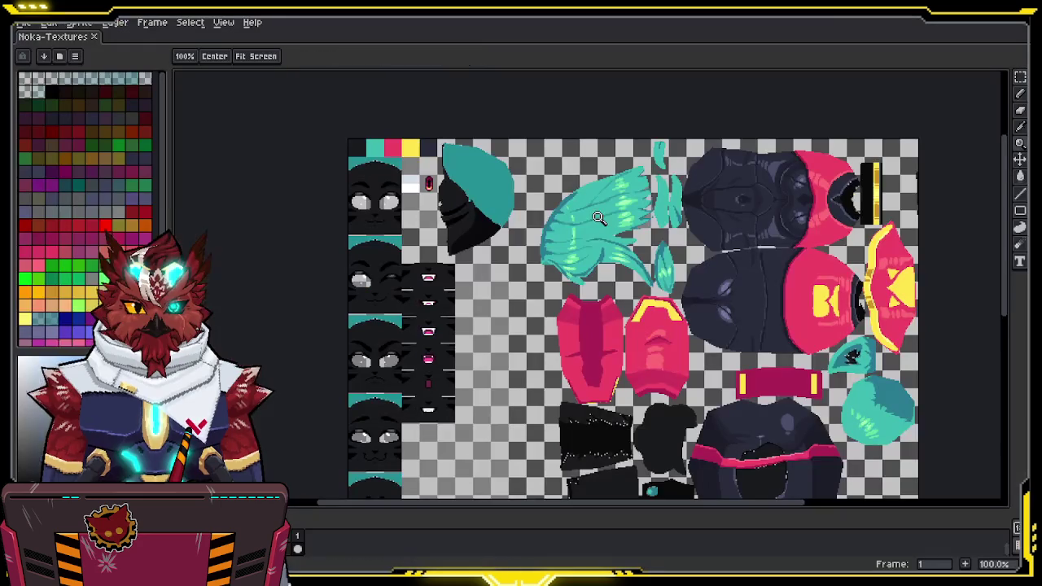
# Bring the face textures into view and marquee-select the small eye sprite
pyautogui.scroll(1, 483, 291)
pyautogui.scroll(2, 482, 290)
pyautogui.moveTo(483, 290); pyautogui.dragTo(581, 177, button='middle')
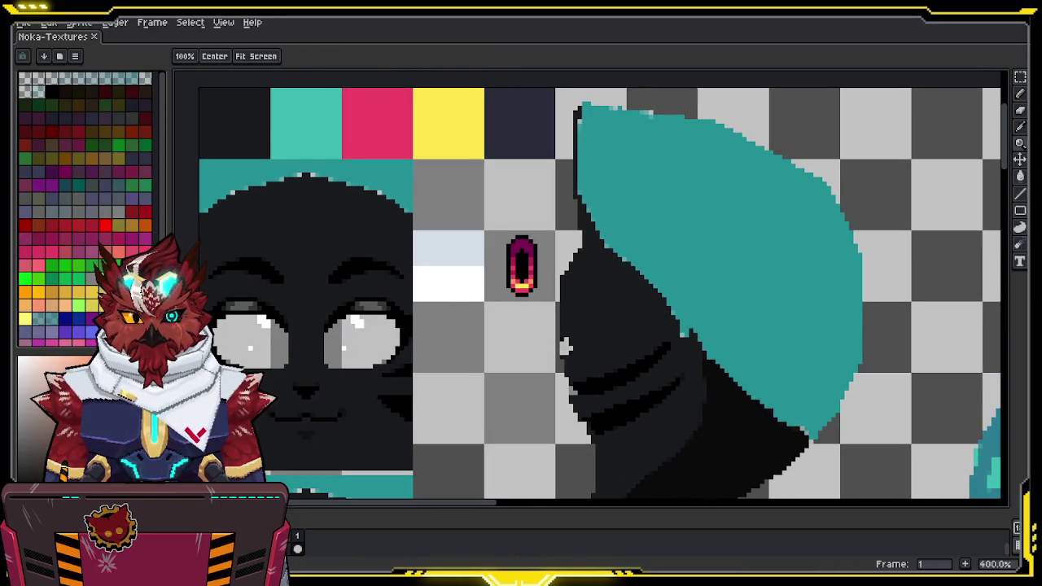
pyautogui.scroll(2, 508, 264)
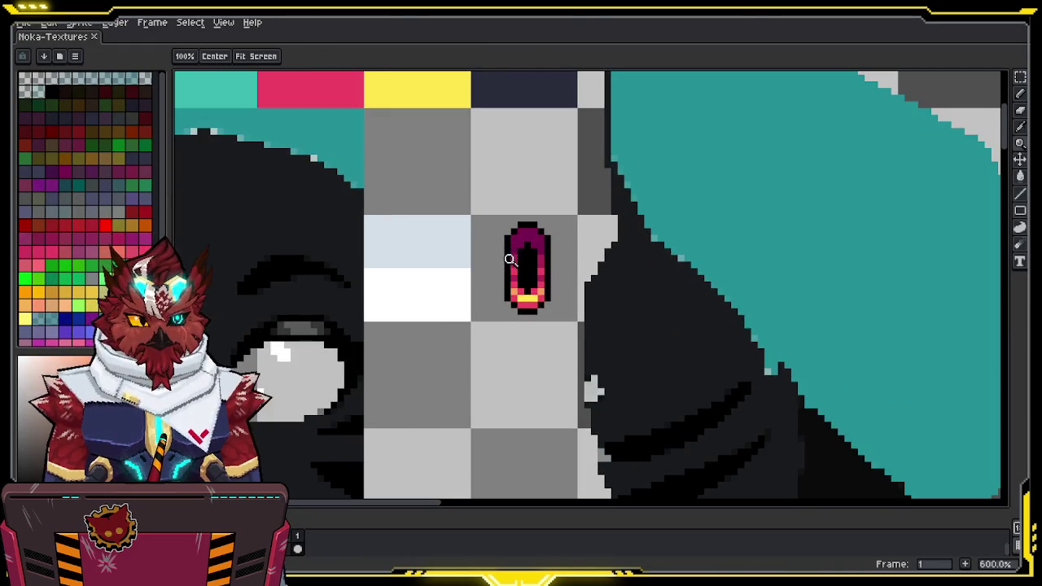
pyautogui.press('m')
pyautogui.moveTo(567, 210); pyautogui.dragTo(486, 321)
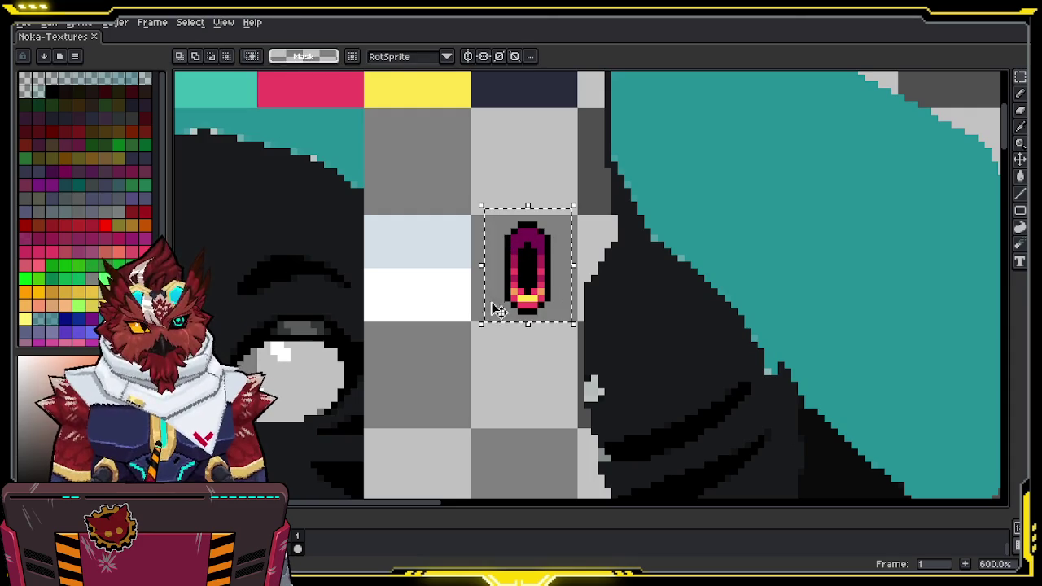
pyautogui.press('b')
pyautogui.press('g')
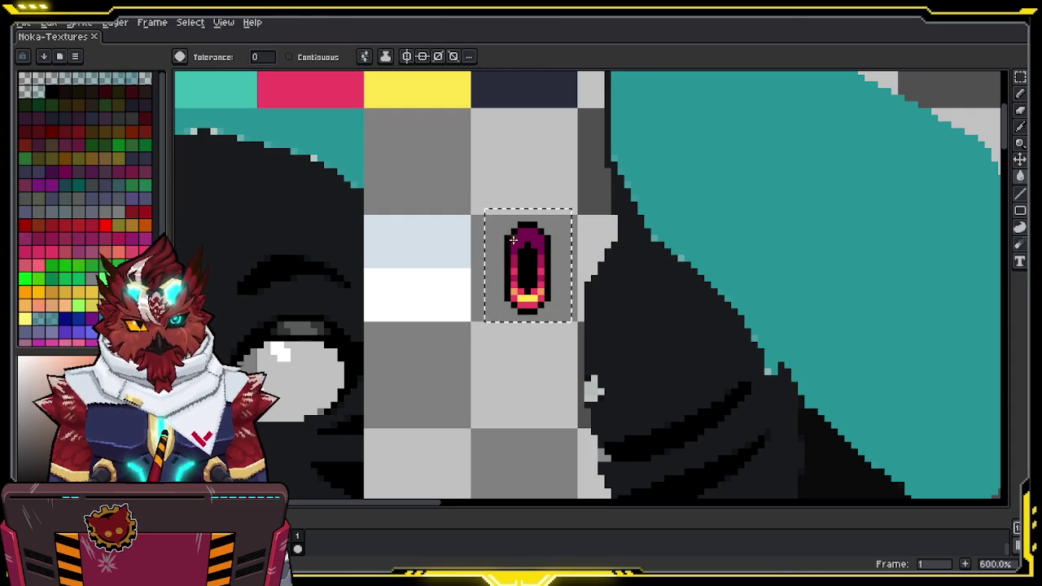
# Fill the eye's sides and top dark red, its lower part brownish orange, and save
pyautogui.click(515, 281)
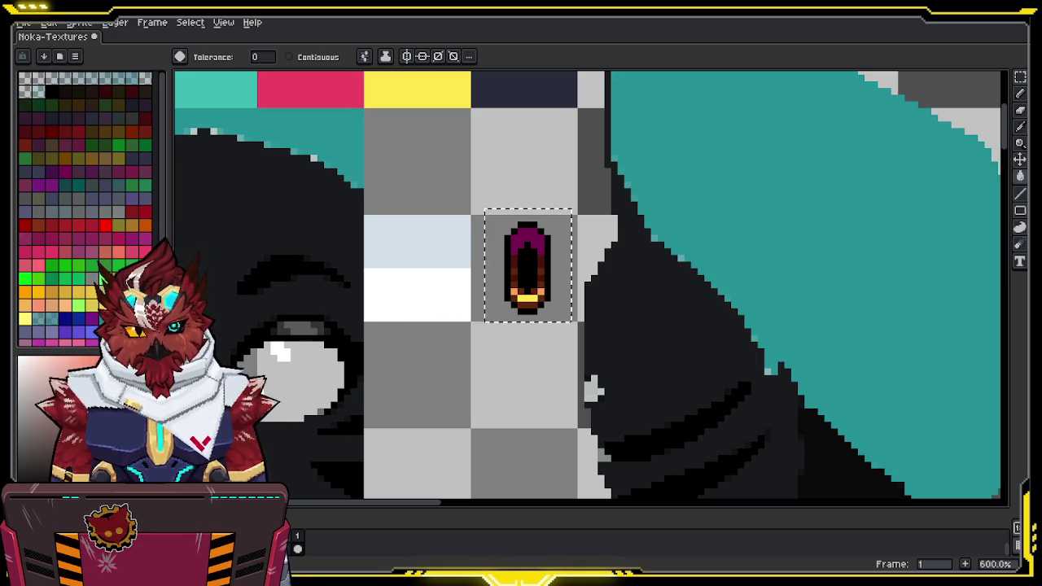
pyautogui.click(542, 240)
pyautogui.press('i')
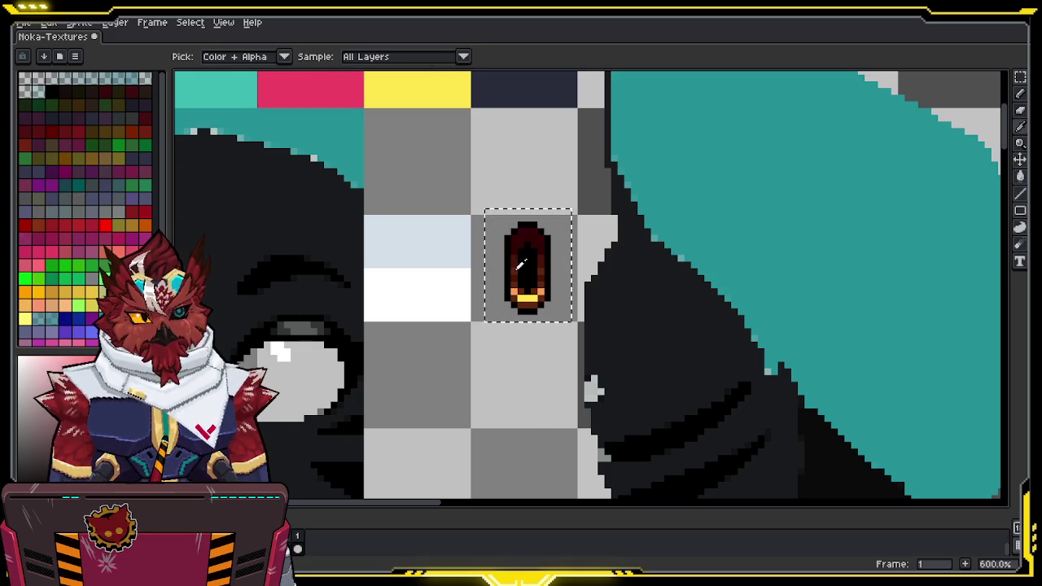
pyautogui.press('b')
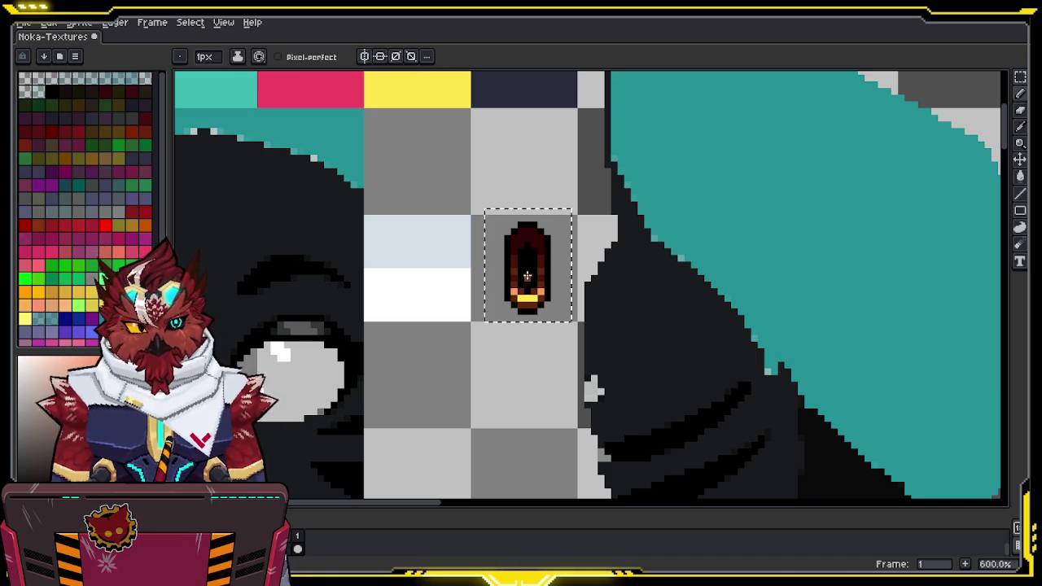
pyautogui.press('g')
pyautogui.click(527, 297)
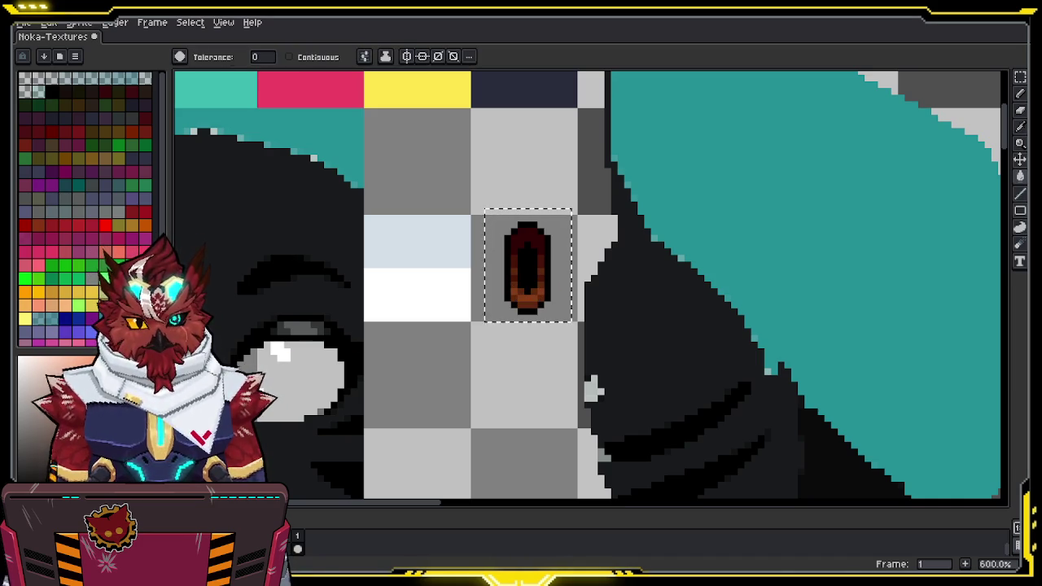
pyautogui.press('b')
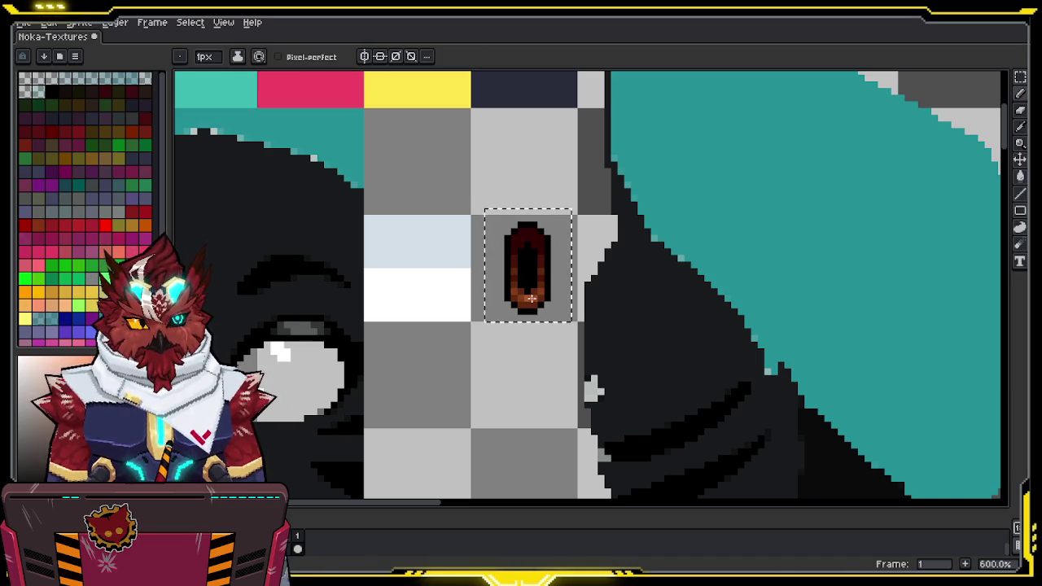
pyautogui.hotkey('ctrl', 's')
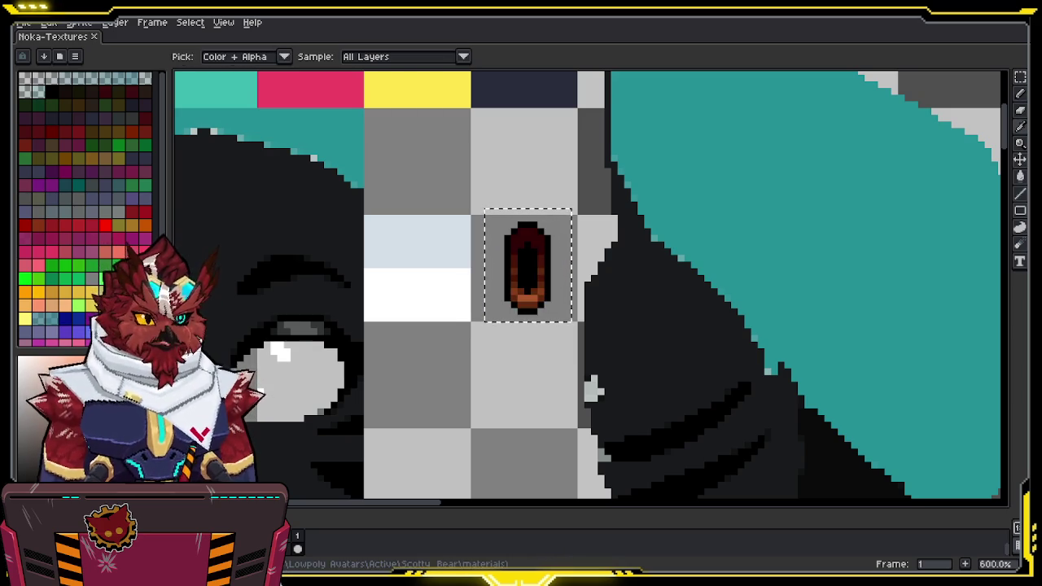
# Pan across the sheet at 100% and 200% zoom to locate the hair pieces
pyautogui.press('1')
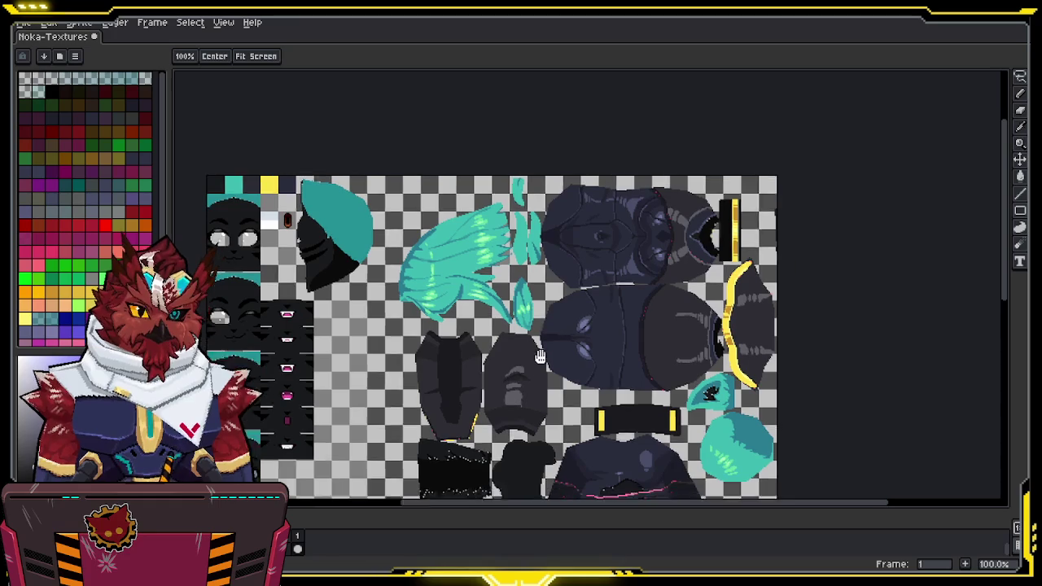
pyautogui.moveTo(210, 390); pyautogui.dragTo(464, 338, button='middle')
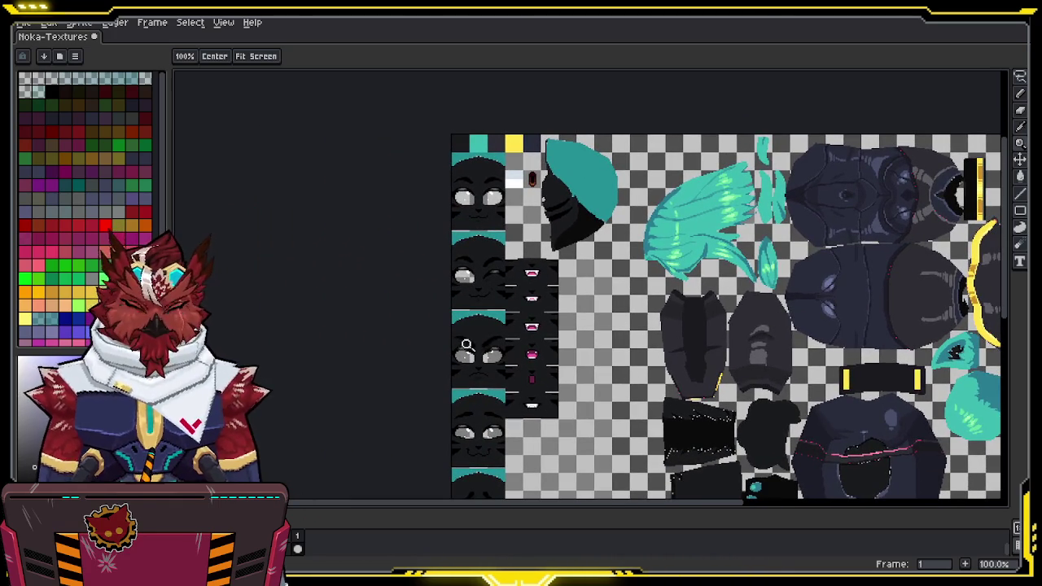
pyautogui.press('2')
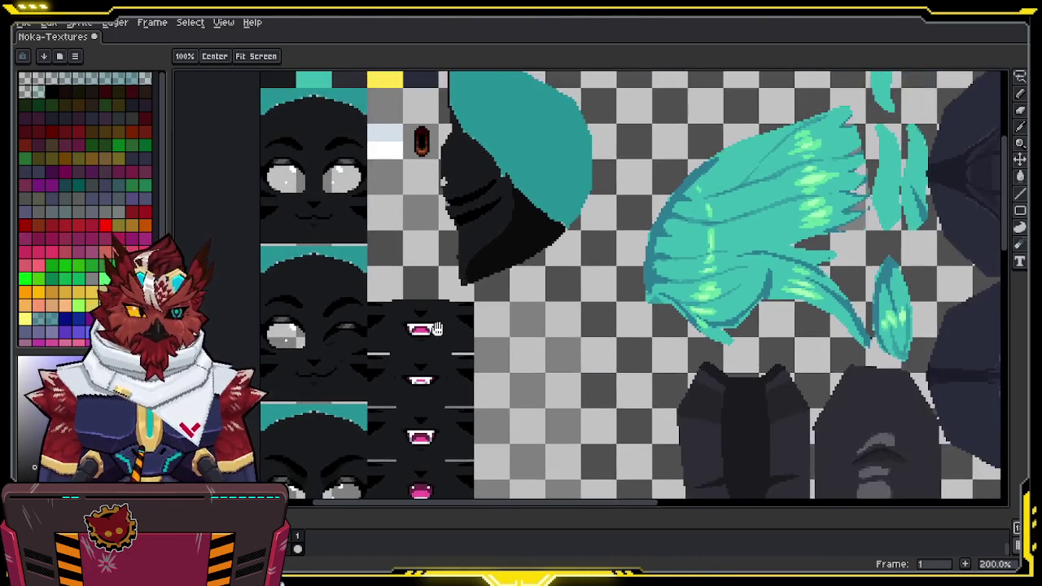
pyautogui.moveTo(518, 291); pyautogui.dragTo(412, 364, button='middle')
pyautogui.moveTo(643, 284); pyautogui.dragTo(375, 313, button='middle')
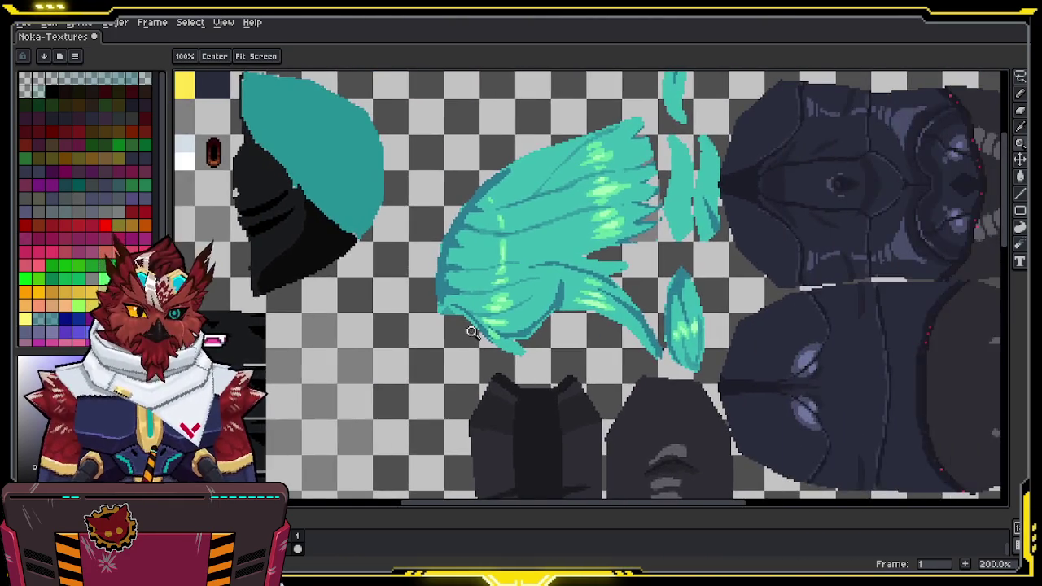
pyautogui.press('1')
pyautogui.moveTo(526, 299); pyautogui.dragTo(491, 196, button='middle')
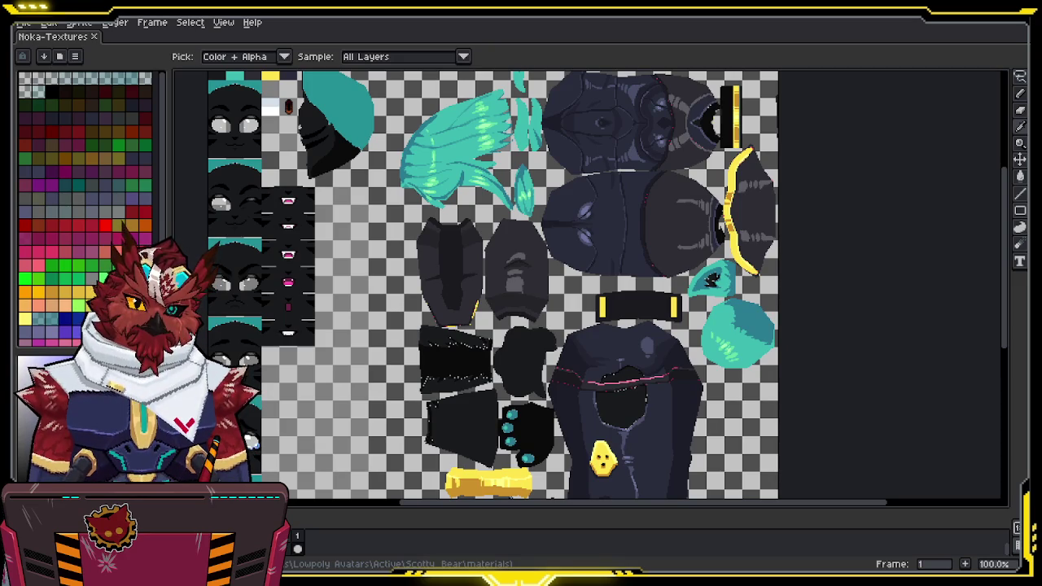
# Zoom in on the top-left and fill the flat teal hair areas with green
pyautogui.press('h')
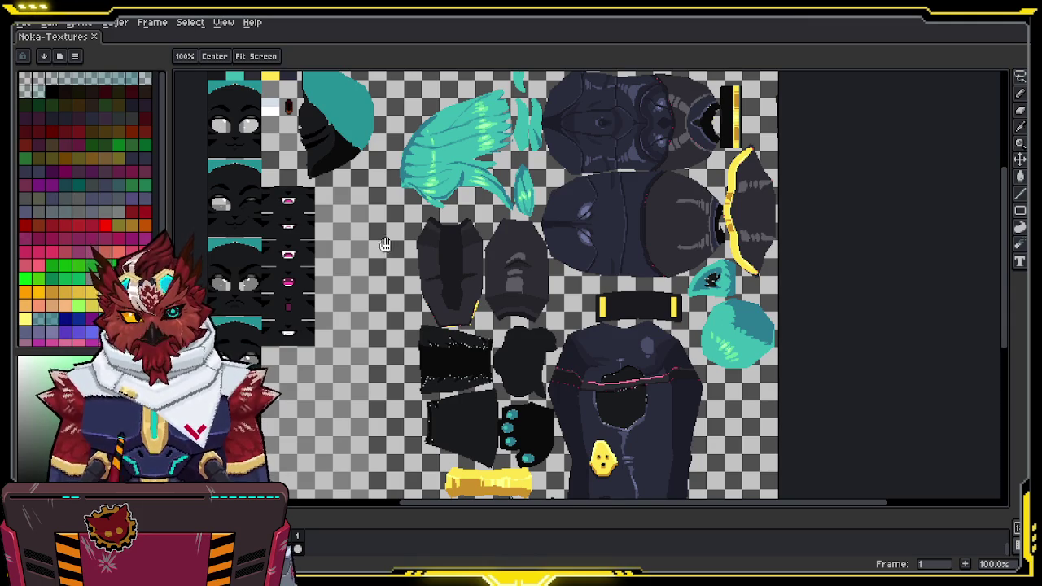
pyautogui.scroll(1, 361, 263)
pyautogui.scroll(1, 433, 263)
pyautogui.scroll(2, 434, 264)
pyautogui.click(434, 263)
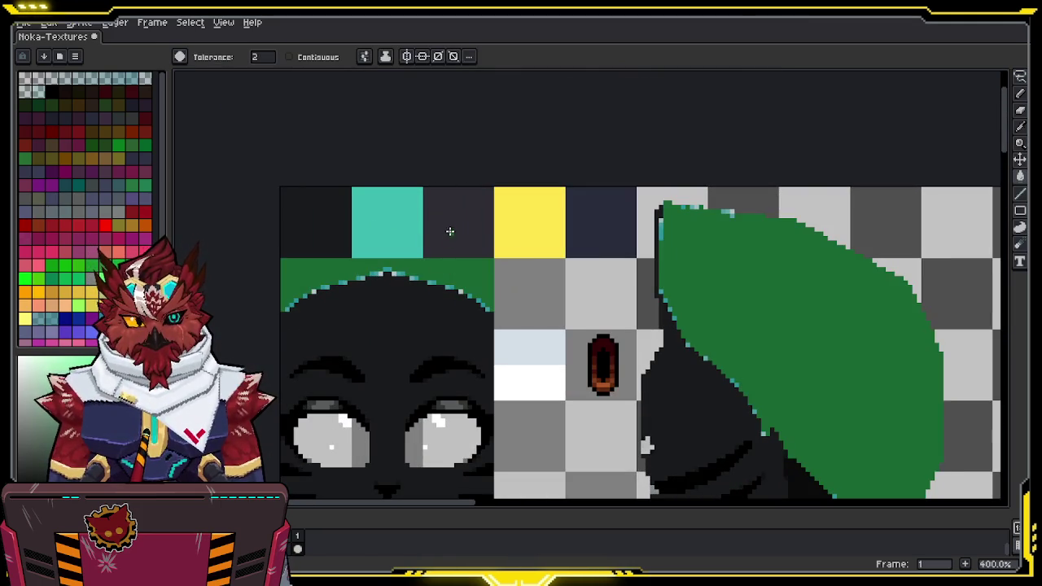
# Zoom in and darken the light-teal edge pixels along the green hair arc
pyautogui.press('i')
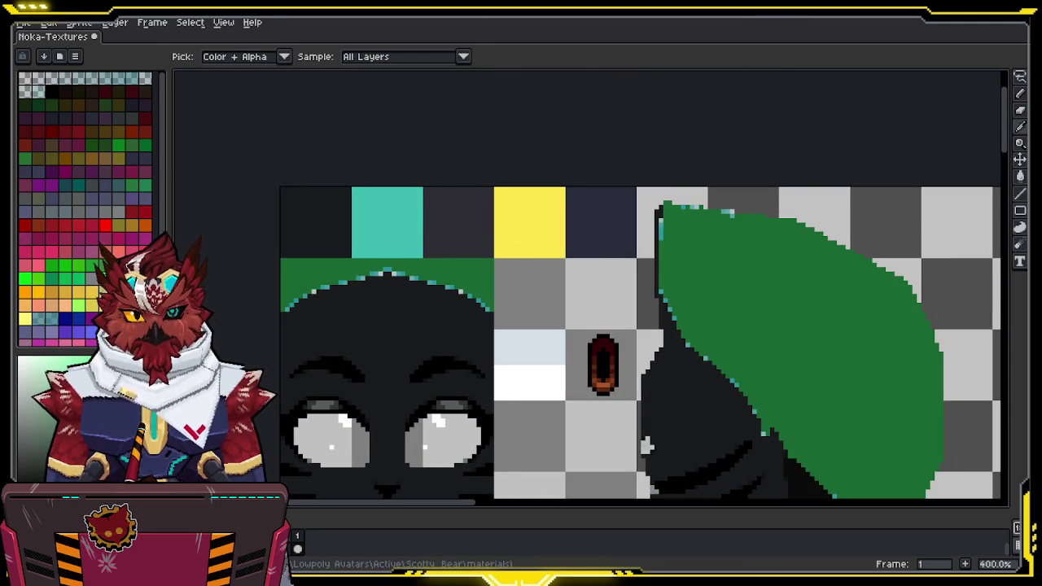
pyautogui.press('g')
pyautogui.scroll(2, 399, 287)
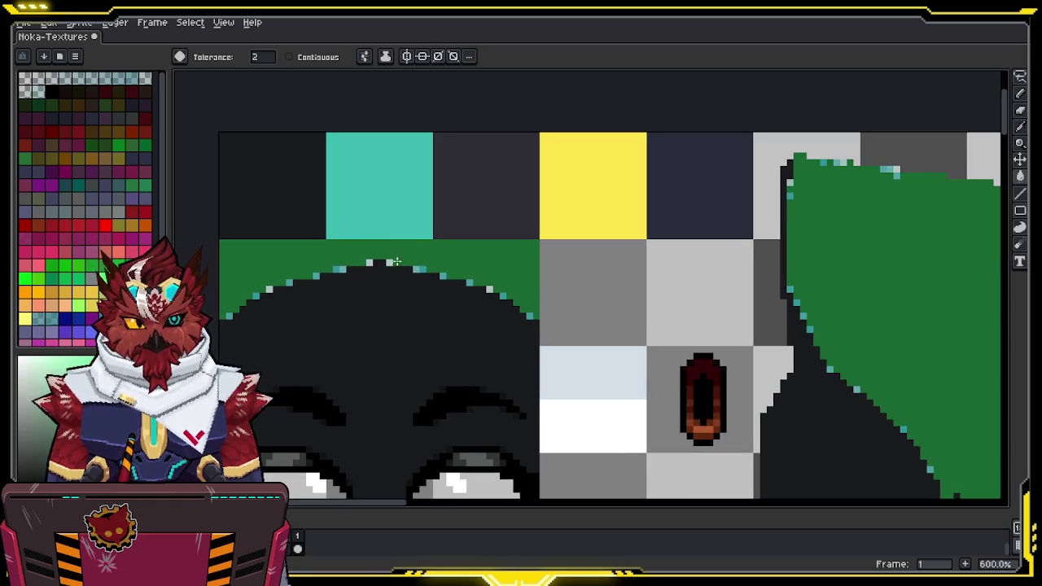
pyautogui.press('b')
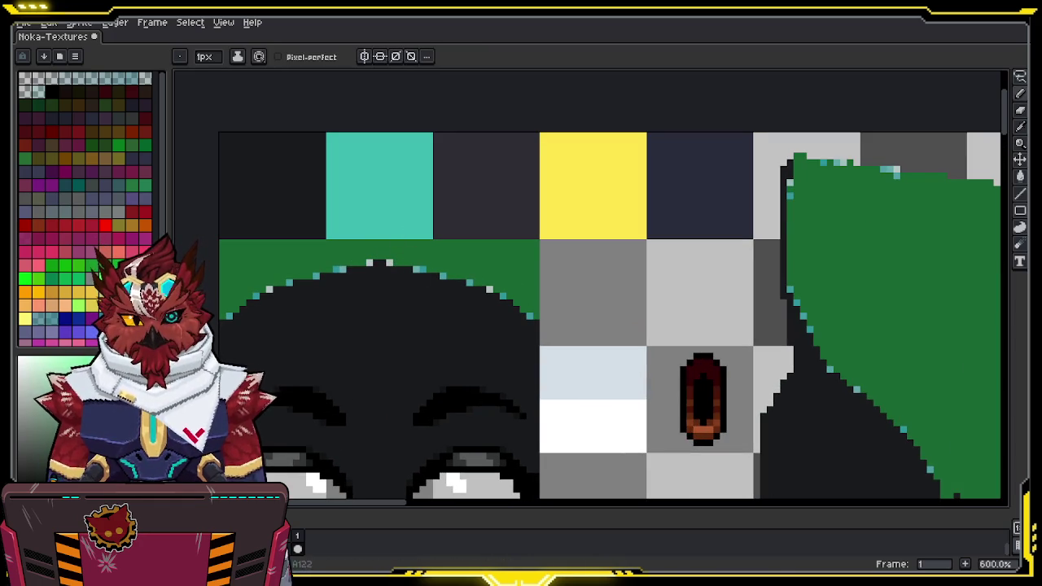
pyautogui.press('g')
pyautogui.click(341, 268)
pyautogui.click(370, 262)
pyautogui.click(390, 262)
pyautogui.click(418, 269)
pyautogui.click(442, 275)
pyautogui.click(469, 283)
pyautogui.click(489, 289)
pyautogui.click(529, 316)
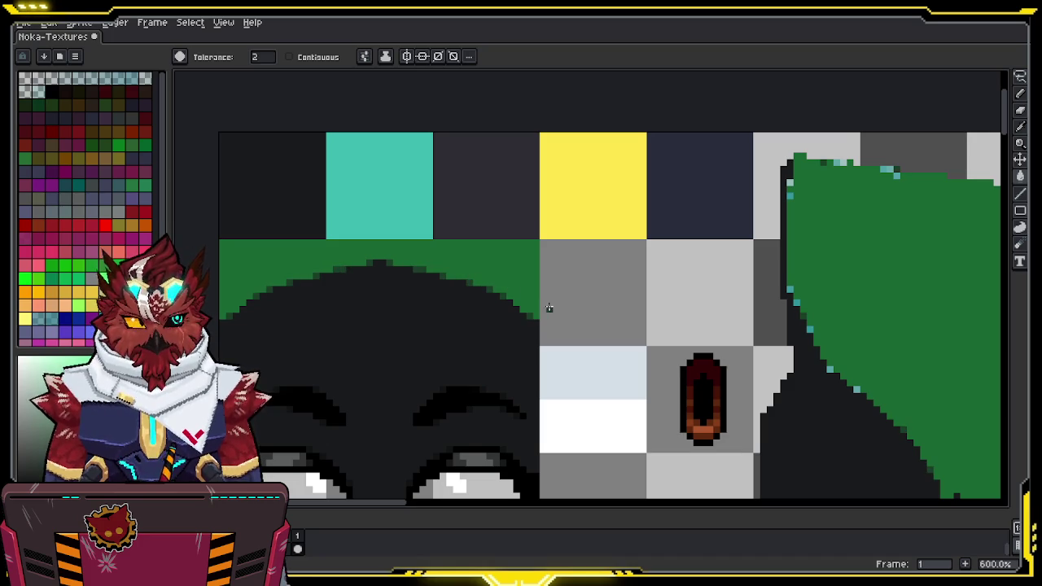
# Paint the teal pixels on the green ear's left edge dark, then zoom back out
pyautogui.press('z')
pyautogui.scroll(-2, 499, 356)
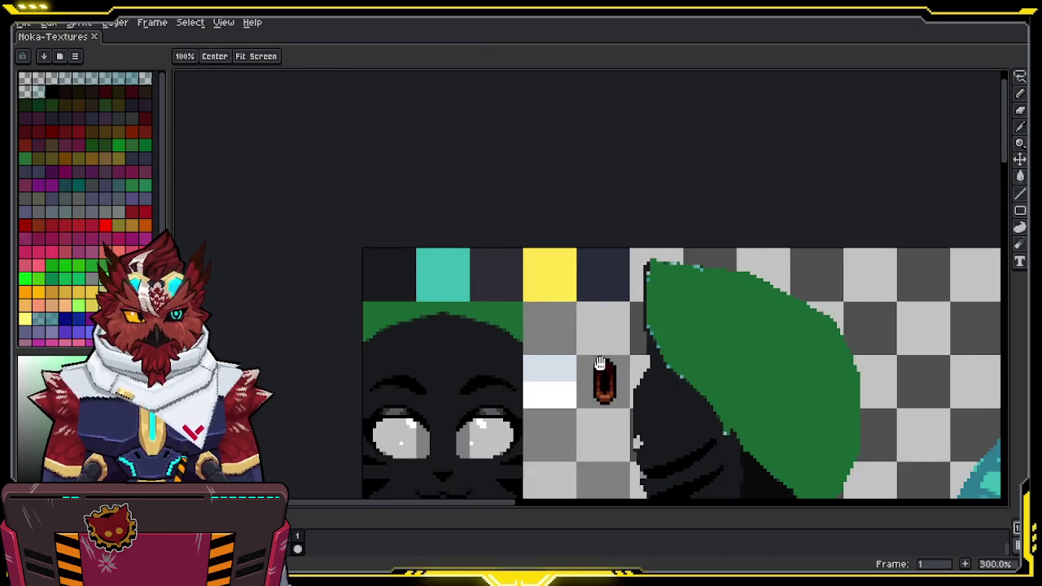
pyautogui.scroll(2, 532, 242)
pyautogui.moveTo(548, 251); pyautogui.dragTo(549, 374, button='middle')
pyautogui.press('b')
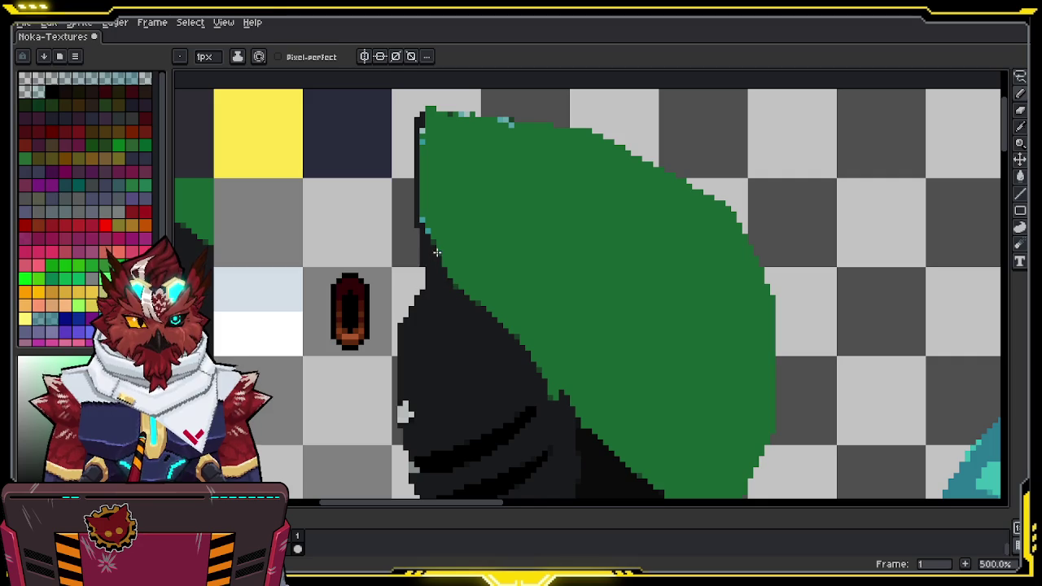
pyautogui.click(421, 131)
pyautogui.click(422, 144)
pyautogui.moveTo(578, 372); pyautogui.dragTo(496, 152, button='middle')
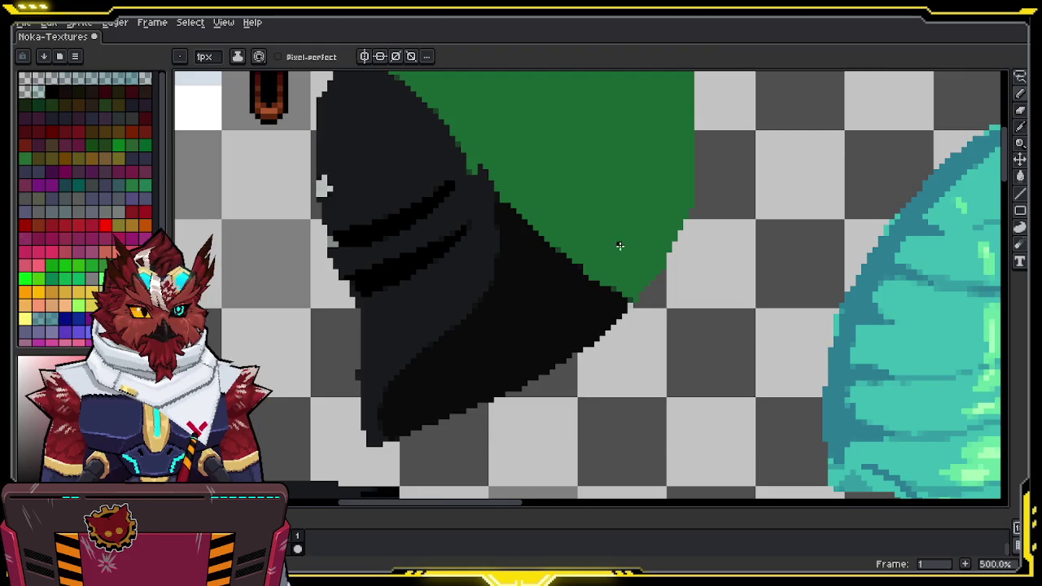
pyautogui.scroll(-2, 623, 241)
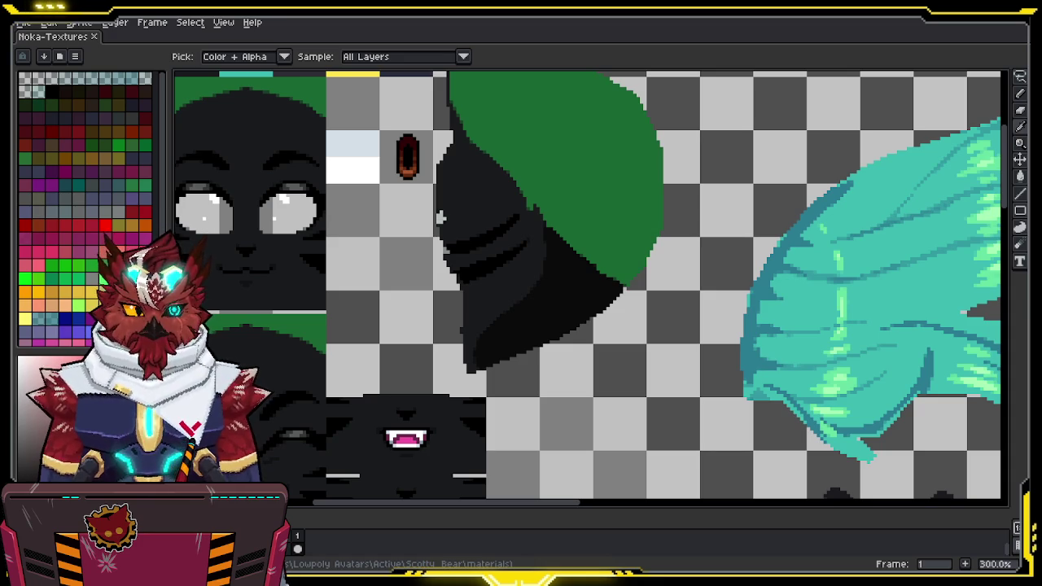
pyautogui.press('z')
pyautogui.scroll(-2, 734, 397)
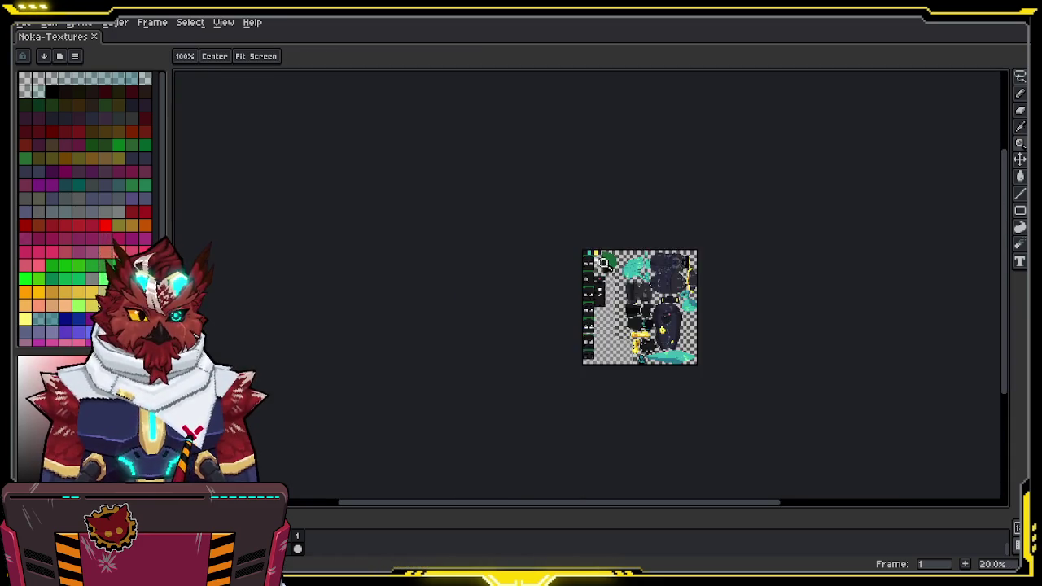
# Select the orange-yellow bar, loop and emblem areas by colour with the Magic Wand
pyautogui.scroll(1, 734, 396)
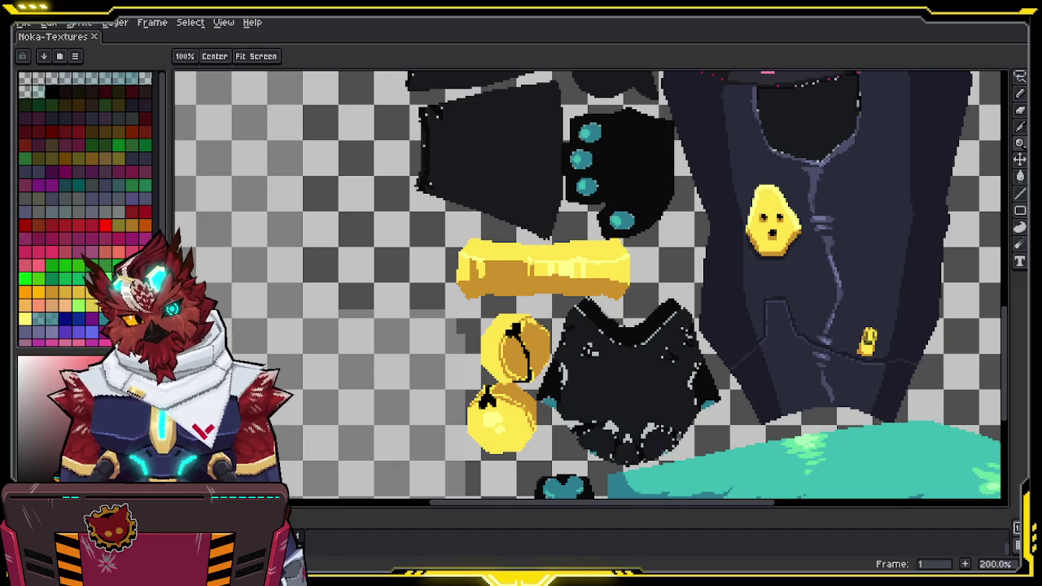
pyautogui.scroll(1, 564, 314)
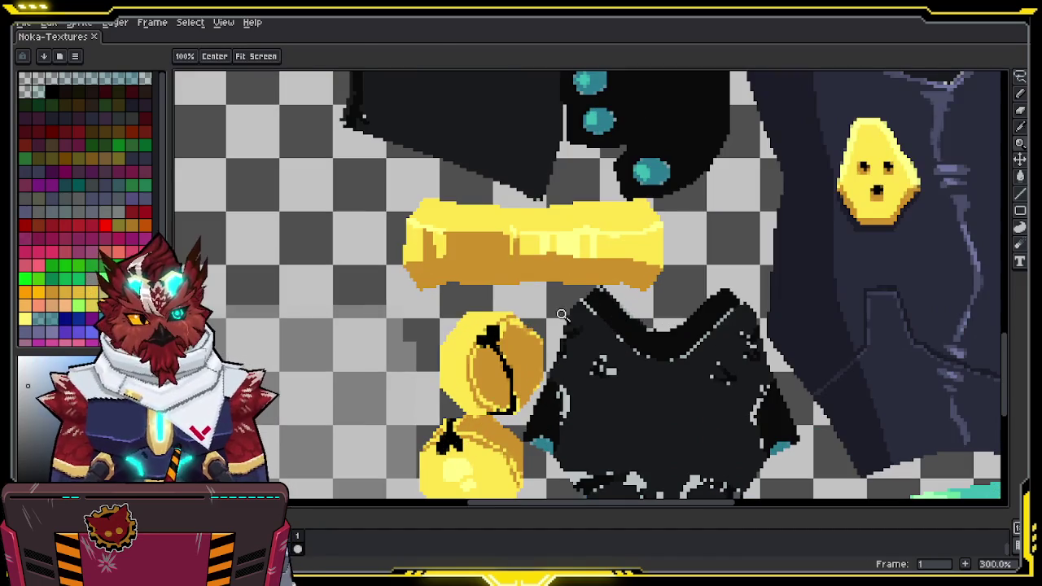
pyautogui.press('w')
pyautogui.click(572, 206)
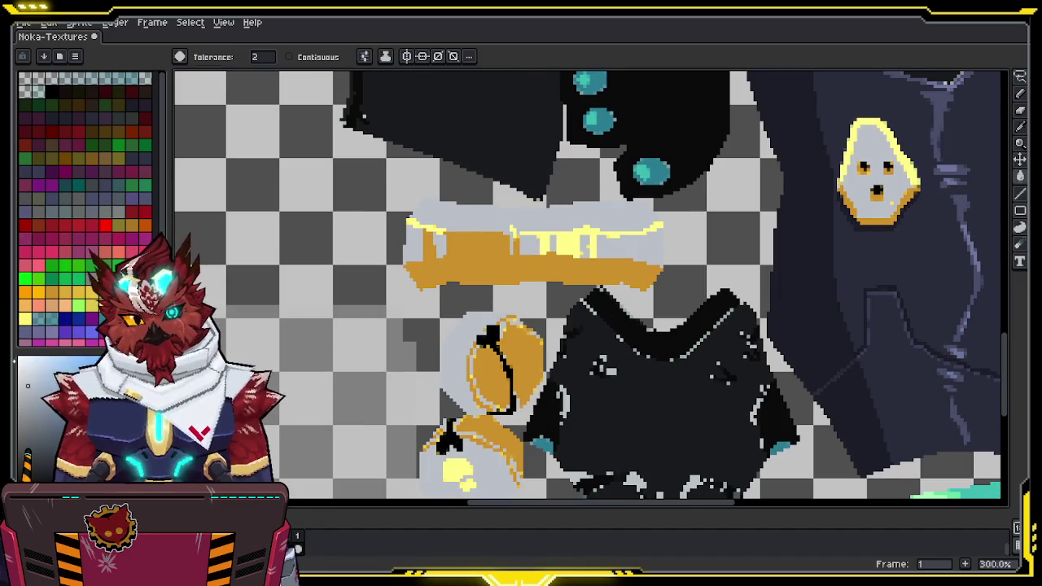
pyautogui.click(581, 236)
pyautogui.click(580, 236)
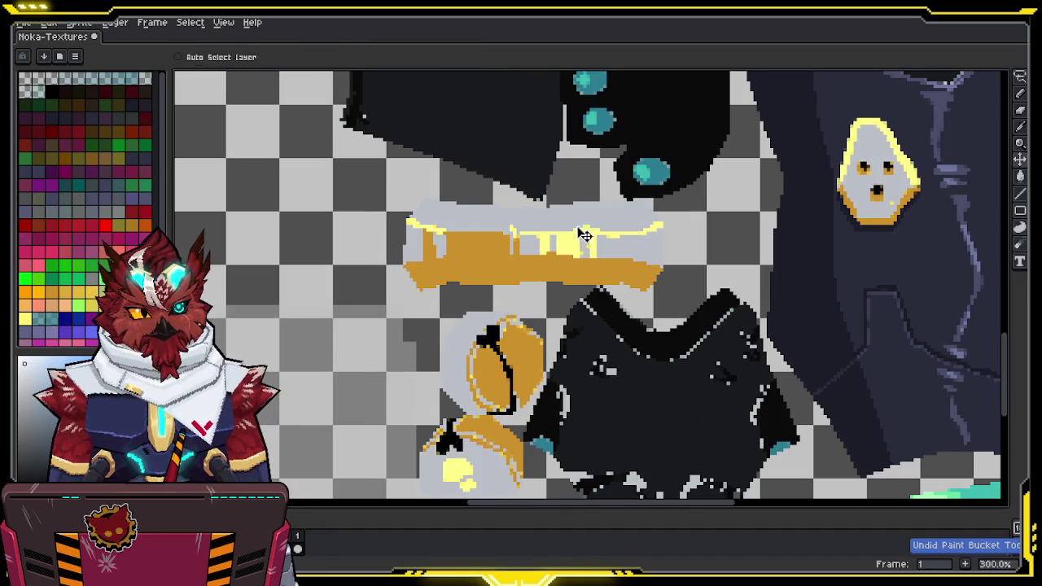
# Bucket-fill the selected orange areas pale grey, comparing with undo and redo
pyautogui.press('b')
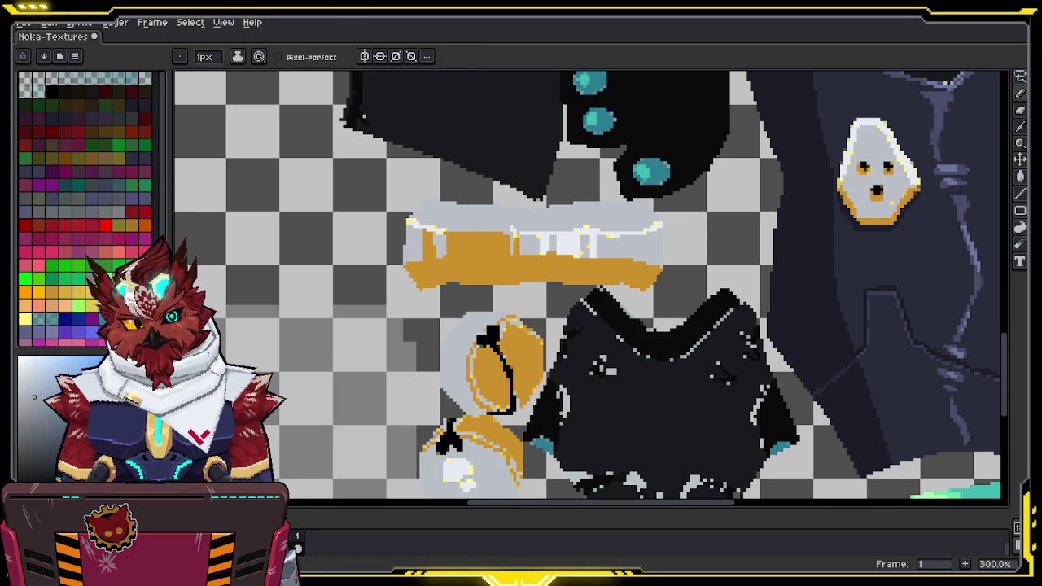
pyautogui.press('g')
pyautogui.click(541, 269)
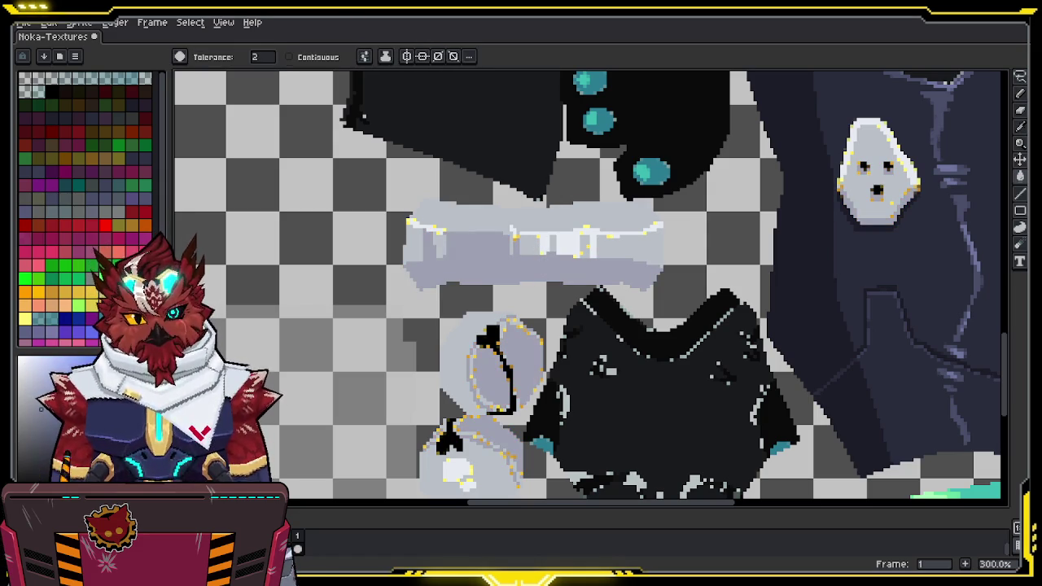
pyautogui.hotkey('ctrl', 'z')
pyautogui.click(534, 257)
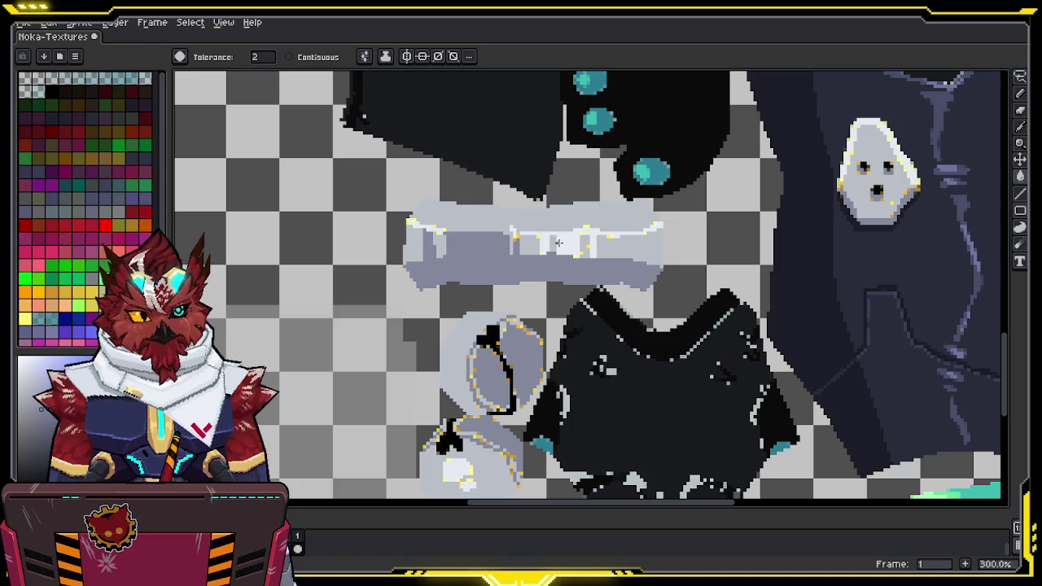
pyautogui.press('z')
pyautogui.scroll(3, 546, 236)
# Paint over the stray yellow pixels on the grey bar in its own greys, undoing a stray lighter stroke
pyautogui.press('b')
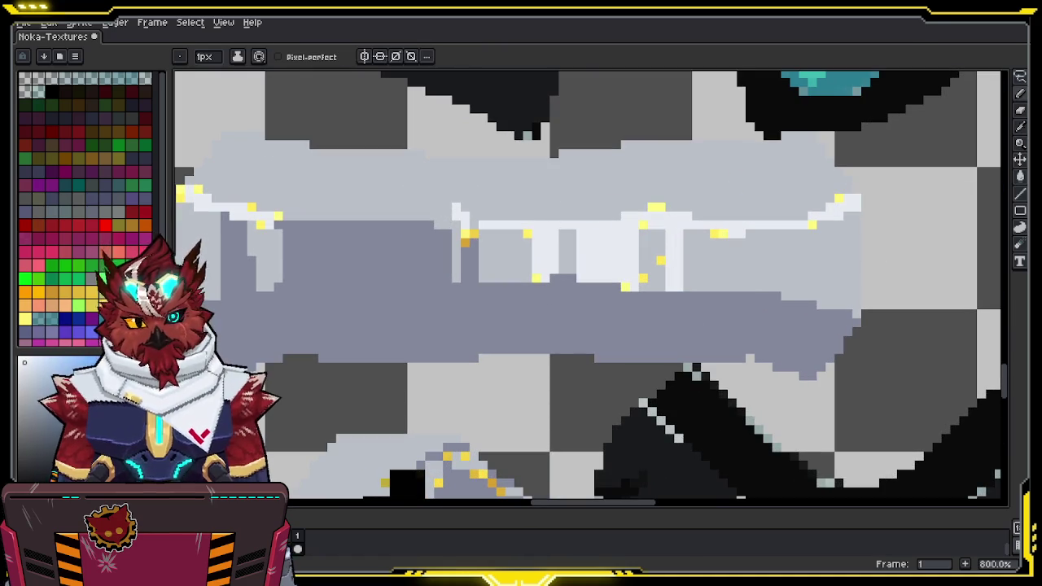
pyautogui.moveTo(554, 181); pyautogui.dragTo(521, 197)
pyautogui.press('i')
pyautogui.hotkey('ctrl', 'z')
pyautogui.press('w')
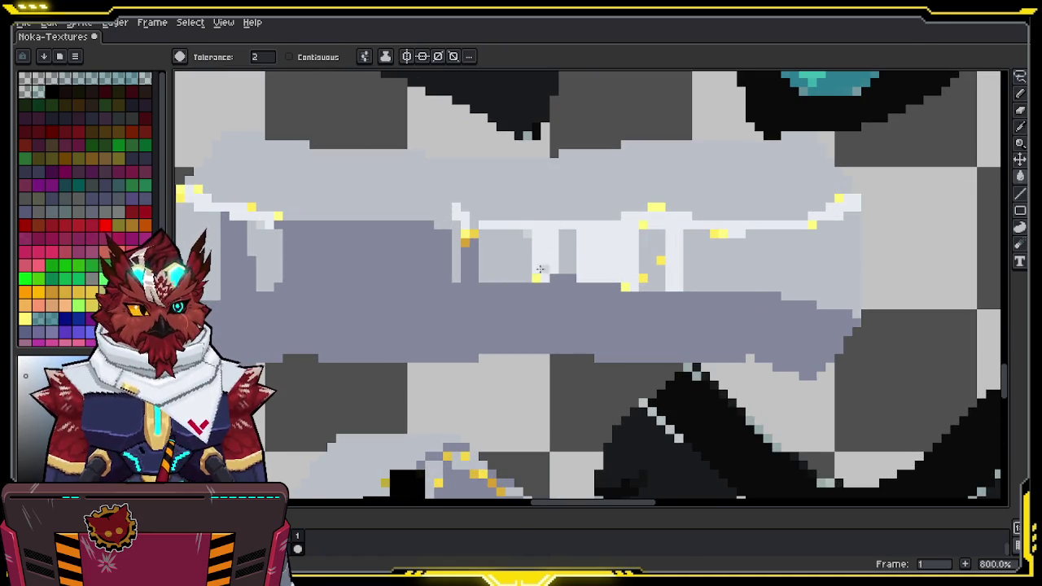
pyautogui.click(660, 260)
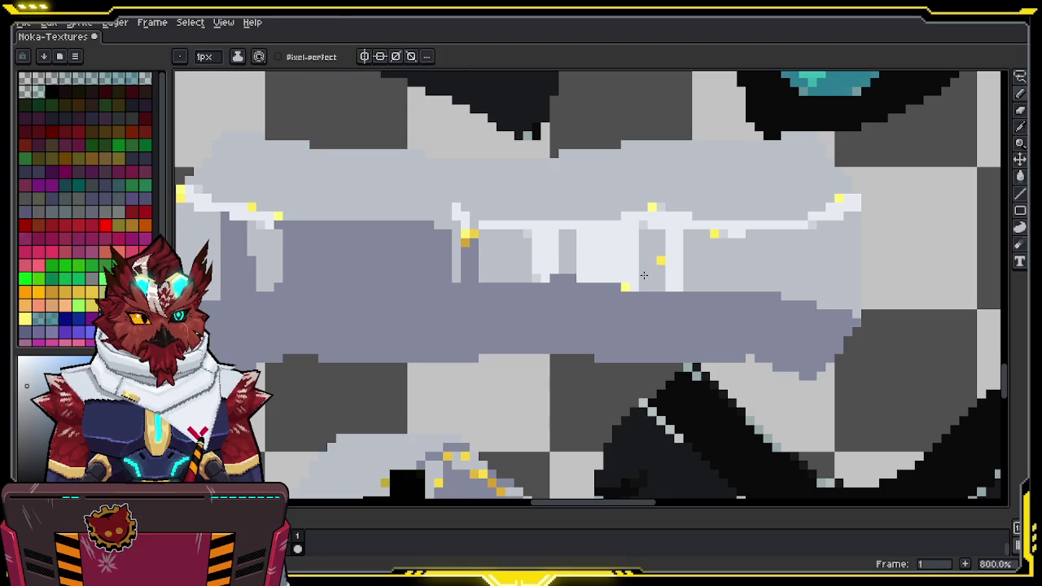
pyautogui.press('b')
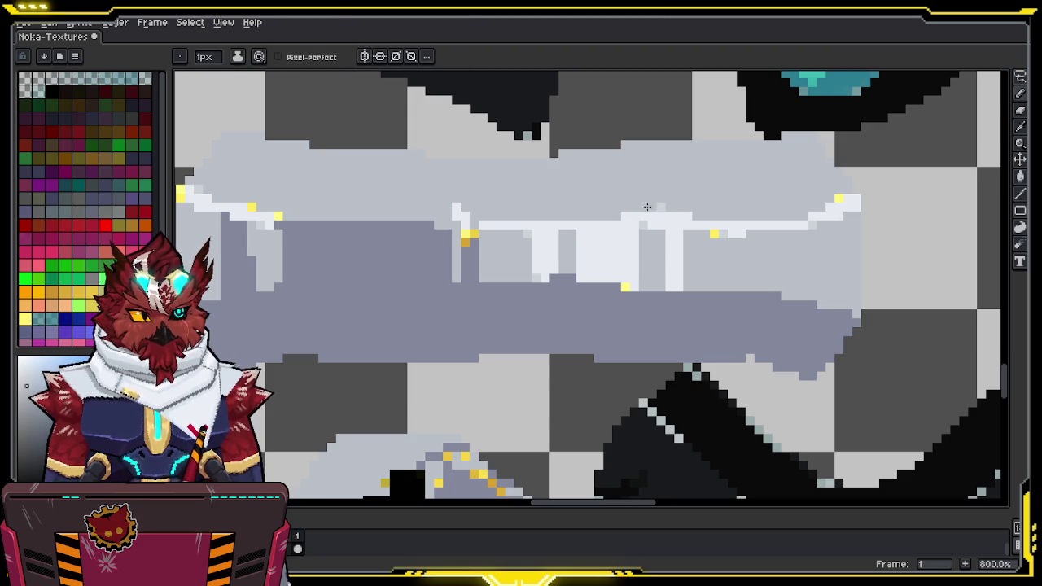
pyautogui.press('alt')
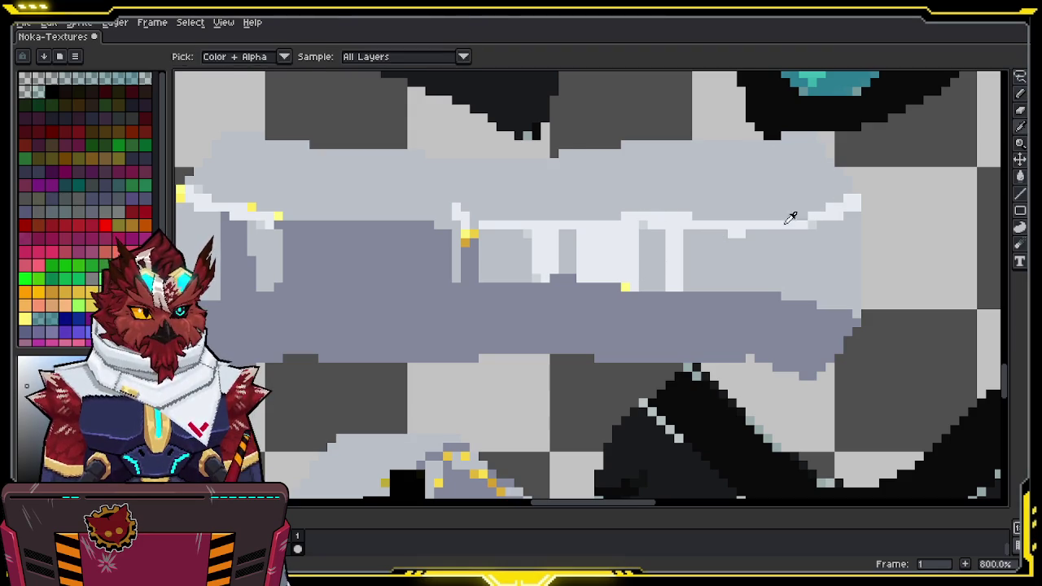
pyautogui.press('alt')
pyautogui.click(622, 285)
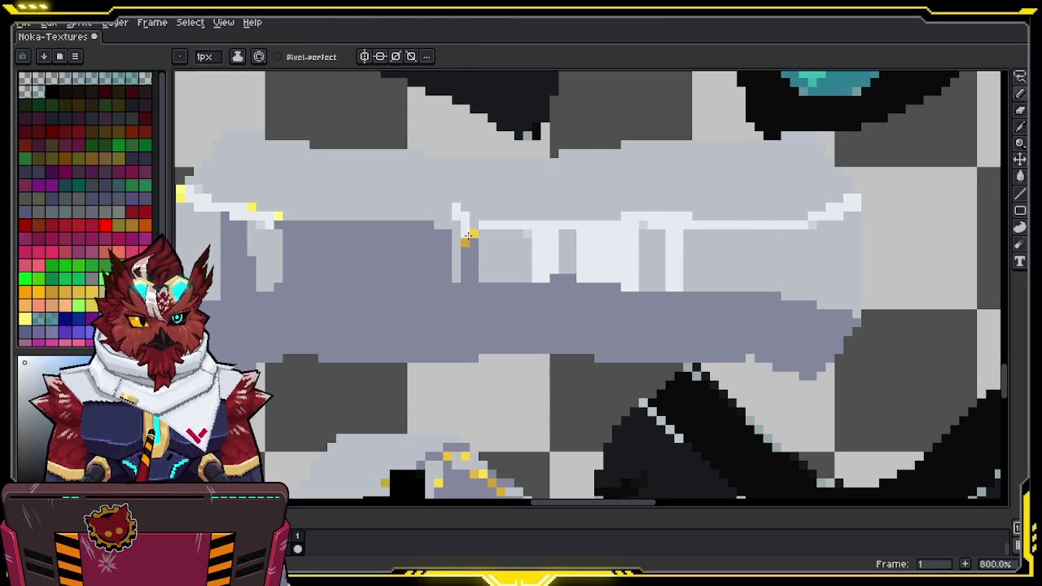
pyautogui.moveTo(411, 236)
pyautogui.mouseDown(button='middle')
pyautogui.moveTo(452, 245)
pyautogui.moveTo(510, 231)
pyautogui.mouseUp(button='middle')
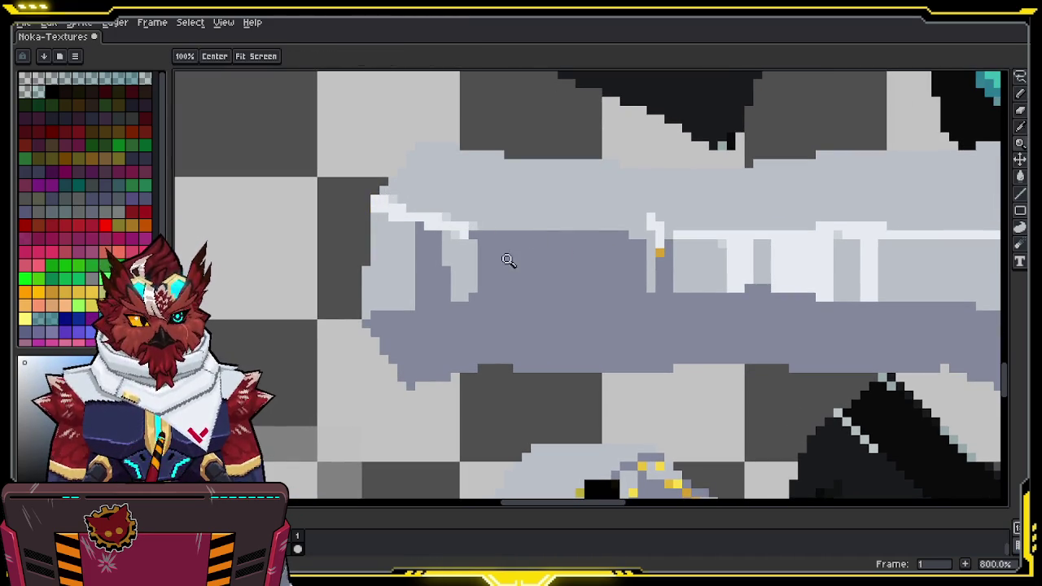
# Bucket-fill the scattered orange outline pixels of the upper loop dark and match edge pixels to its outline
pyautogui.scroll(-3, 508, 252)
pyautogui.scroll(2, 528, 205)
pyautogui.scroll(1, 528, 205)
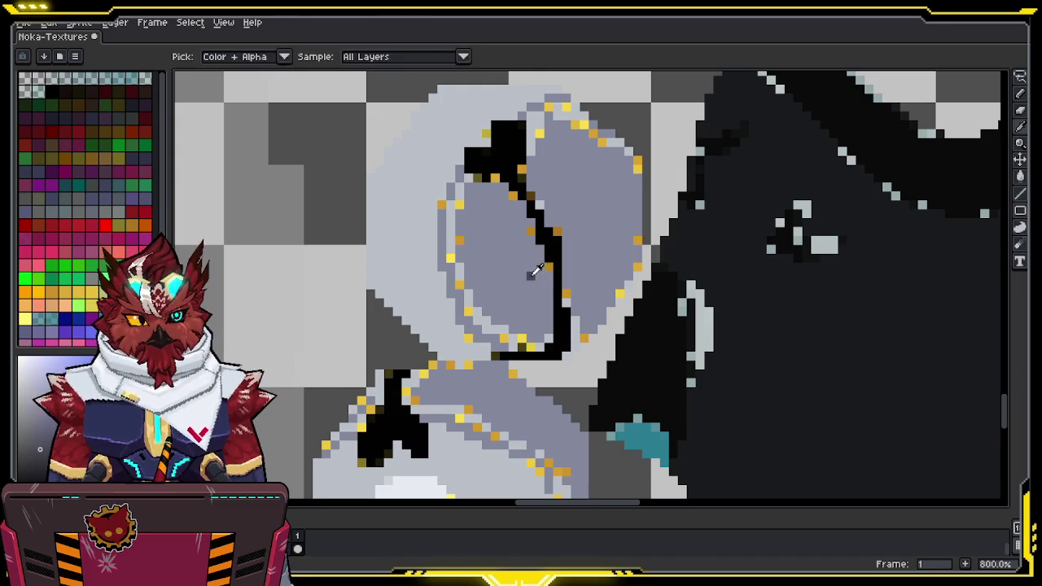
pyautogui.press('g')
pyautogui.click(519, 195)
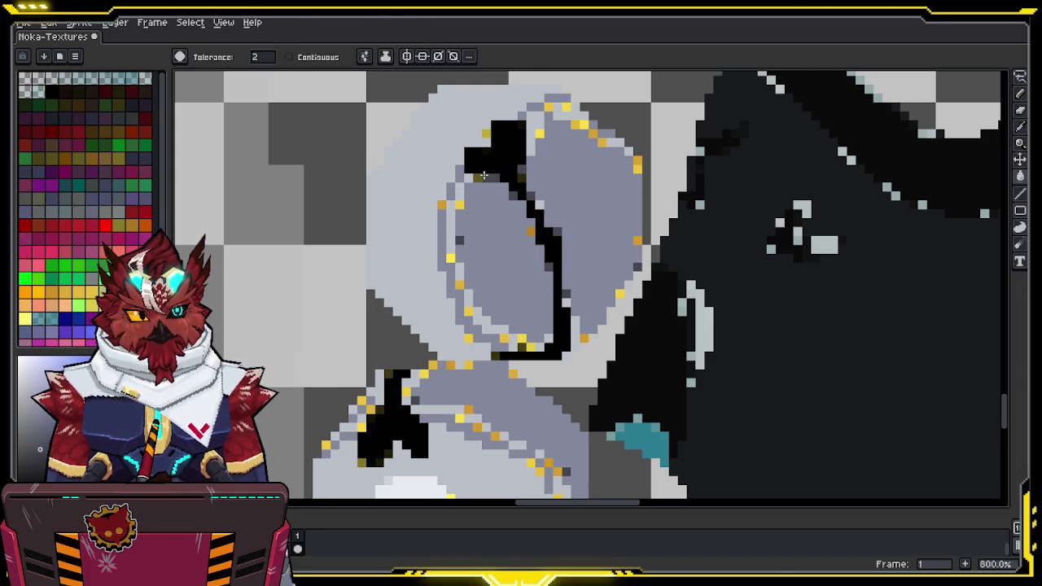
pyautogui.press('i')
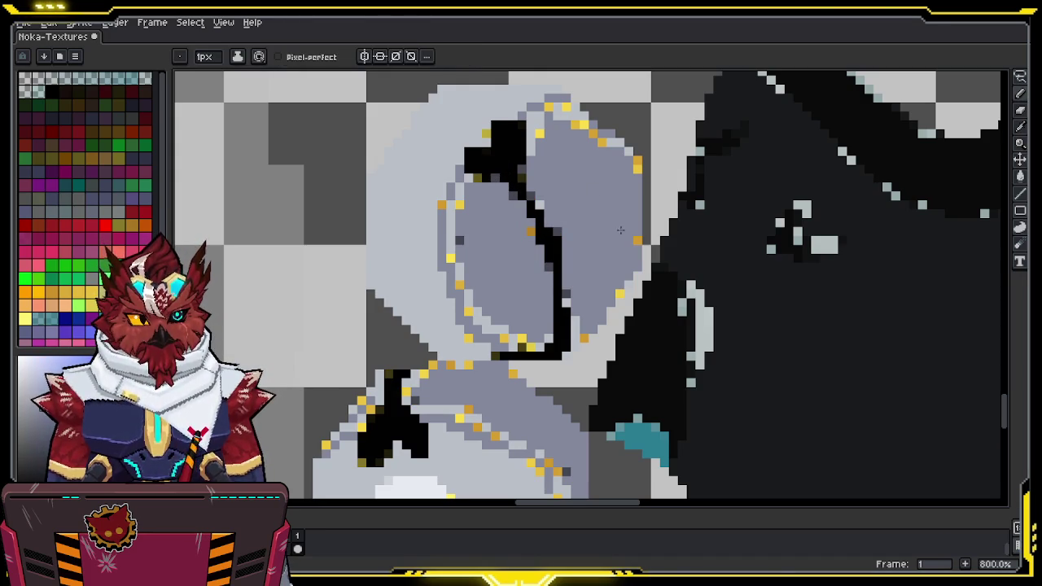
pyautogui.click(476, 177)
pyautogui.press('alt')
pyautogui.keyDown('alt'); pyautogui.click(552, 189); pyautogui.keyUp('alt')
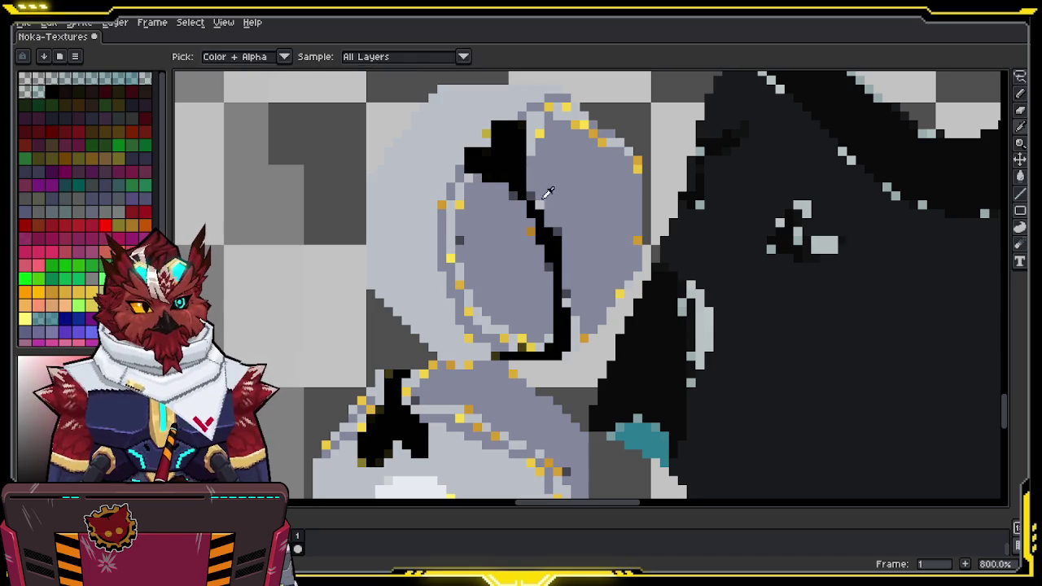
pyautogui.keyDown('alt'); pyautogui.click(544, 245); pyautogui.keyUp('alt')
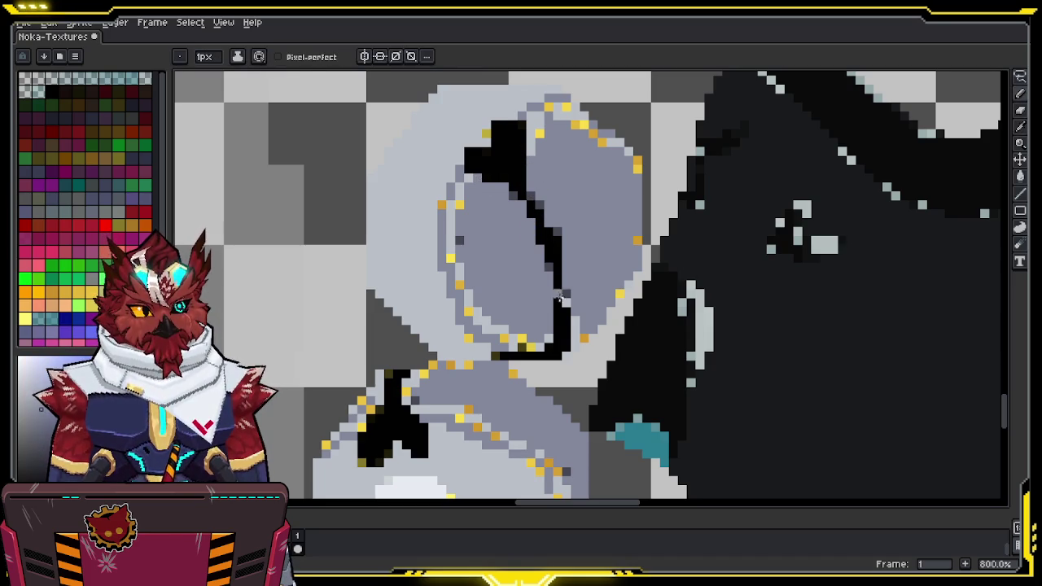
# Repaint the orange outline pixels on the loop's left side with a sampled grey
pyautogui.press('alt')
pyautogui.press('alt')
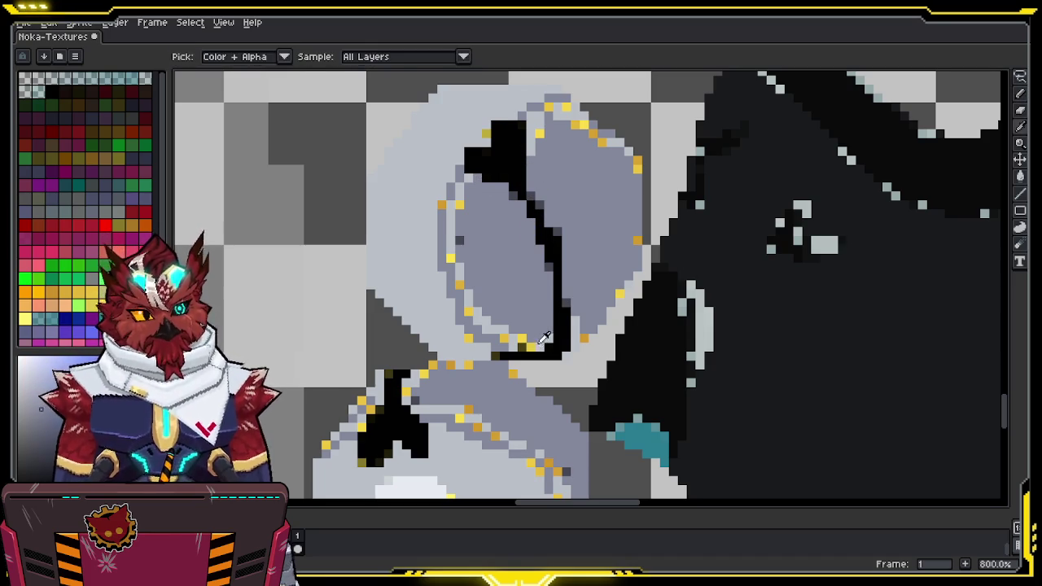
pyautogui.keyDown('alt'); pyautogui.click(546, 339); pyautogui.keyUp('alt')
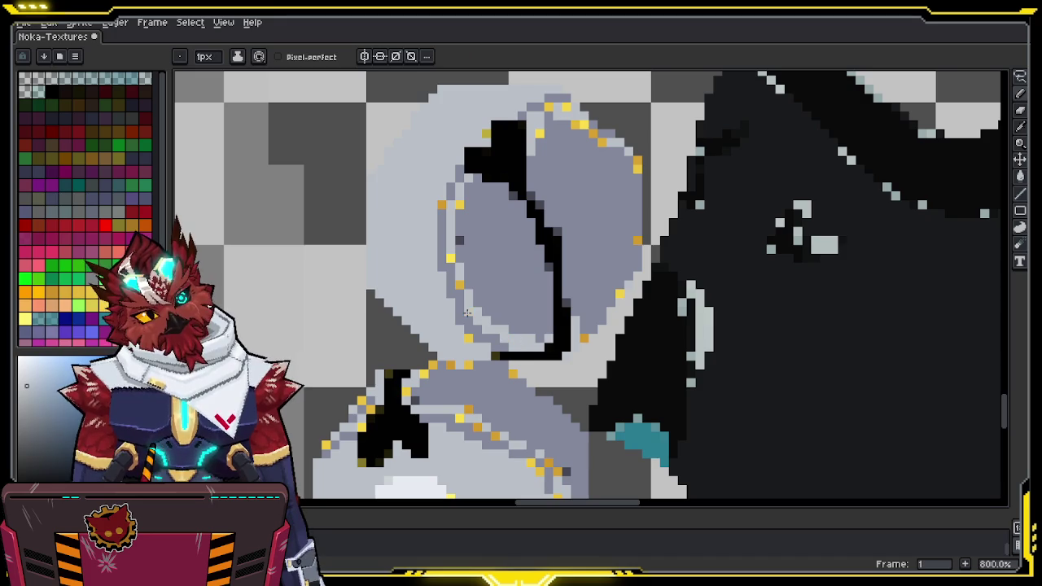
pyautogui.click(449, 258)
pyautogui.keyDown('alt'); pyautogui.click(456, 245); pyautogui.keyUp('alt')
pyautogui.click(461, 239)
pyautogui.keyDown('alt'); pyautogui.click(453, 204); pyautogui.keyUp('alt')
pyautogui.click(442, 203)
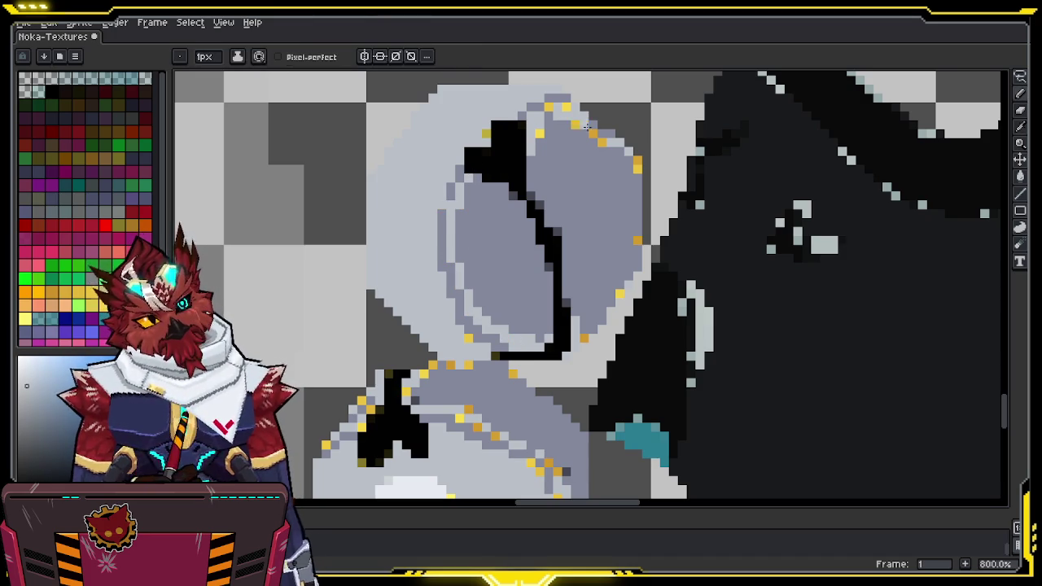
# Undo the stray lighter-grey face pixels and recolour the right-edge orange specks grey
pyautogui.keyDown('alt'); pyautogui.click(524, 302); pyautogui.keyUp('alt')
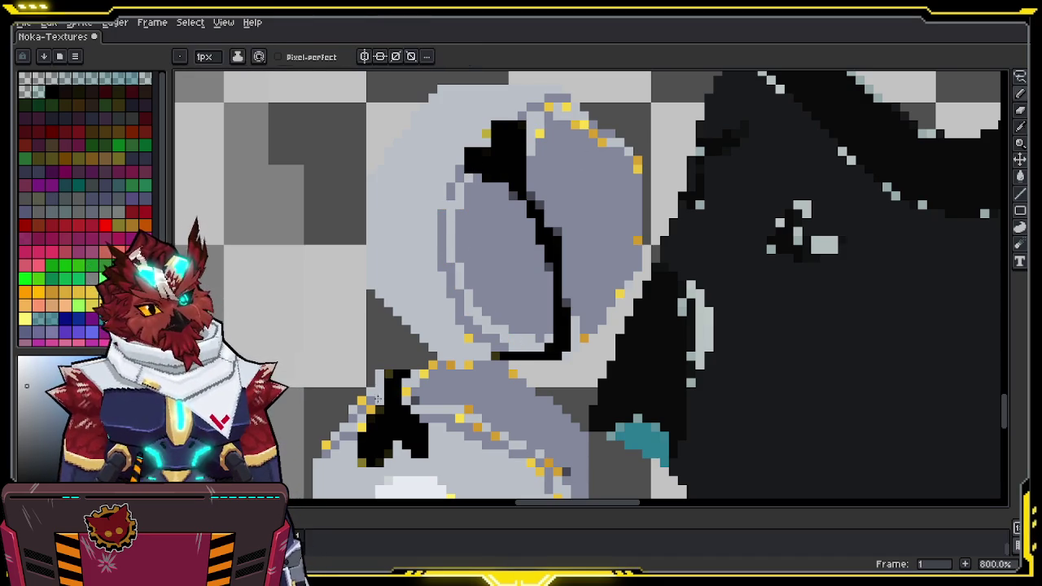
pyautogui.moveTo(487, 259); pyautogui.dragTo(501, 278)
pyautogui.hotkey('ctrl', 'z')
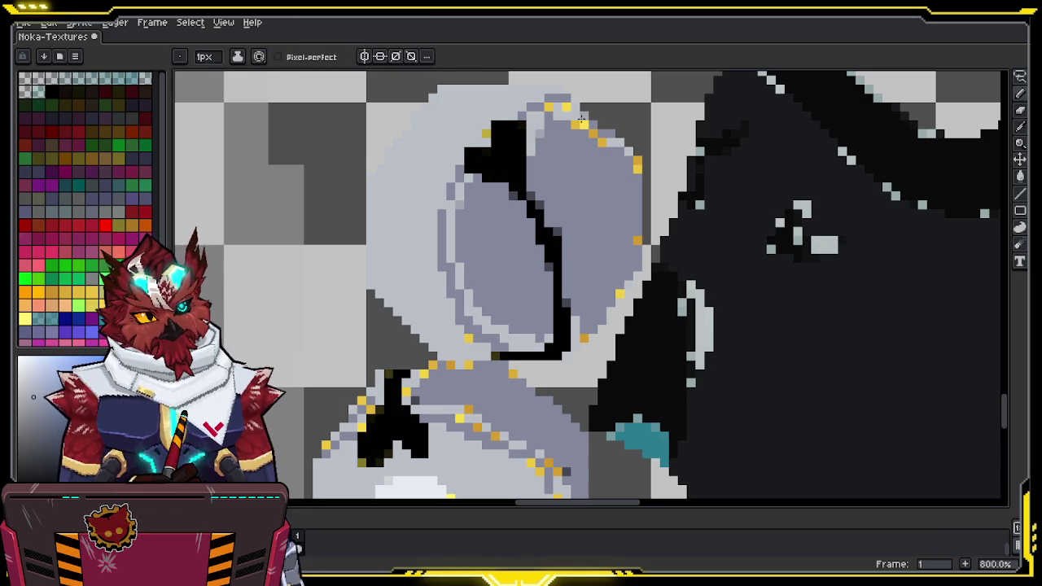
pyautogui.keyDown('alt'); pyautogui.click(639, 247); pyautogui.keyUp('alt')
pyautogui.click(637, 240)
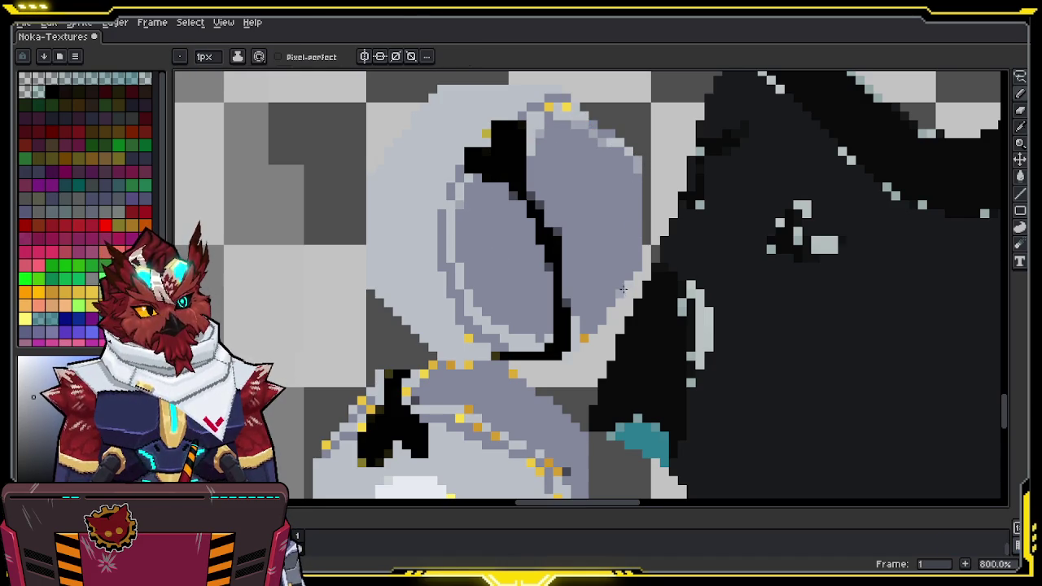
pyautogui.moveTo(469, 336); pyautogui.dragTo(501, 146)
pyautogui.keyDown('alt'); pyautogui.click(480, 337); pyautogui.keyUp('alt')
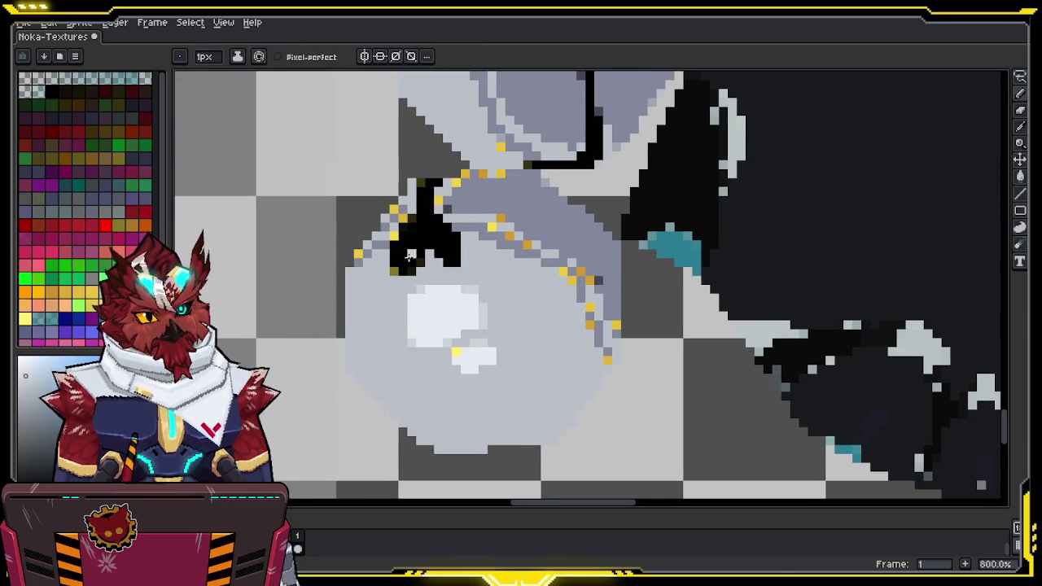
# Fill the grey gaps beside the lower shape's black mark with black
pyautogui.press('alt')
pyautogui.keyDown('alt'); pyautogui.click(573, 155); pyautogui.keyUp('alt')
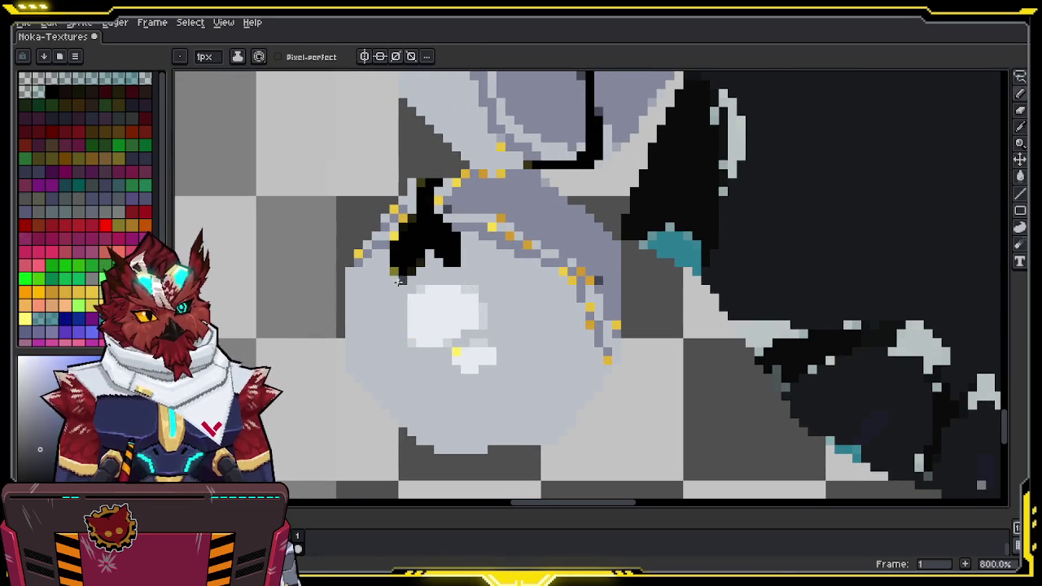
pyautogui.moveTo(394, 271); pyautogui.dragTo(397, 254)
pyautogui.keyDown('alt'); pyautogui.click(372, 243); pyautogui.keyUp('alt')
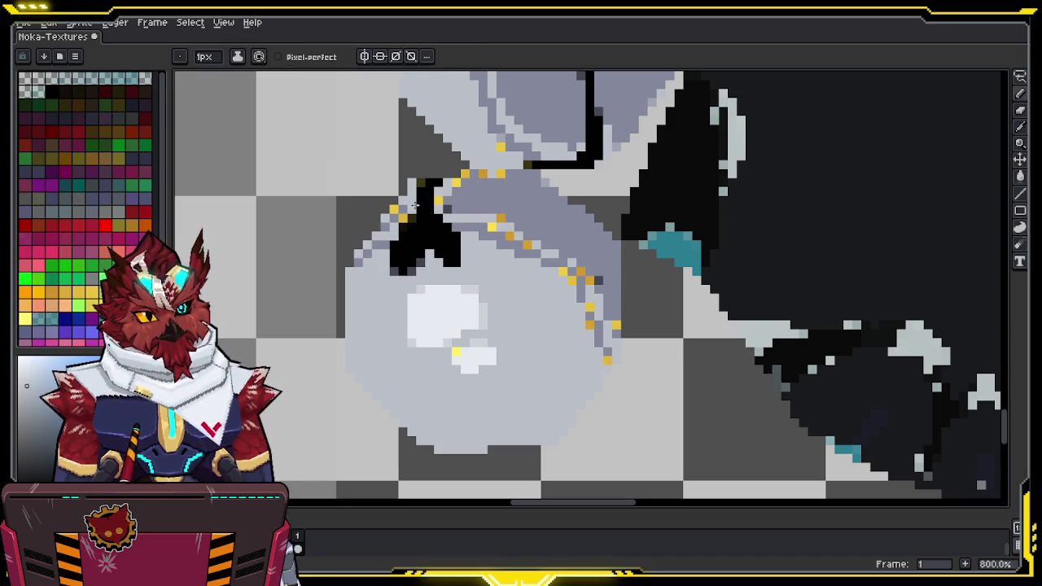
# Paint the yellow and orange specks along the seam between the pieces grey
pyautogui.keyDown('alt'); pyautogui.click(468, 178); pyautogui.keyUp('alt')
pyautogui.click(463, 174)
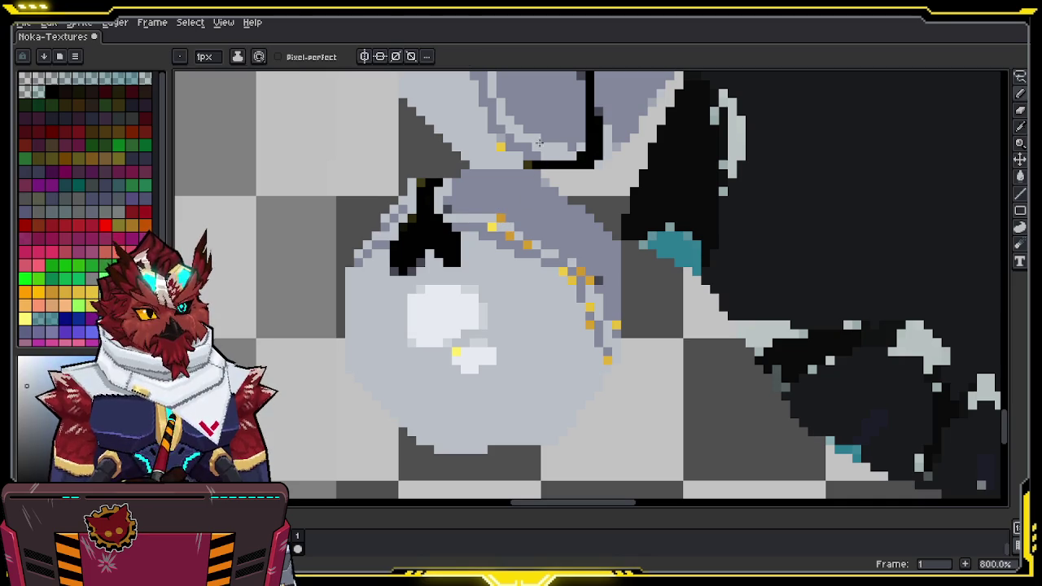
pyautogui.moveTo(529, 126); pyautogui.dragTo(498, 258, button='middle')
pyautogui.keyDown('alt'); pyautogui.click(489, 262); pyautogui.keyUp('alt')
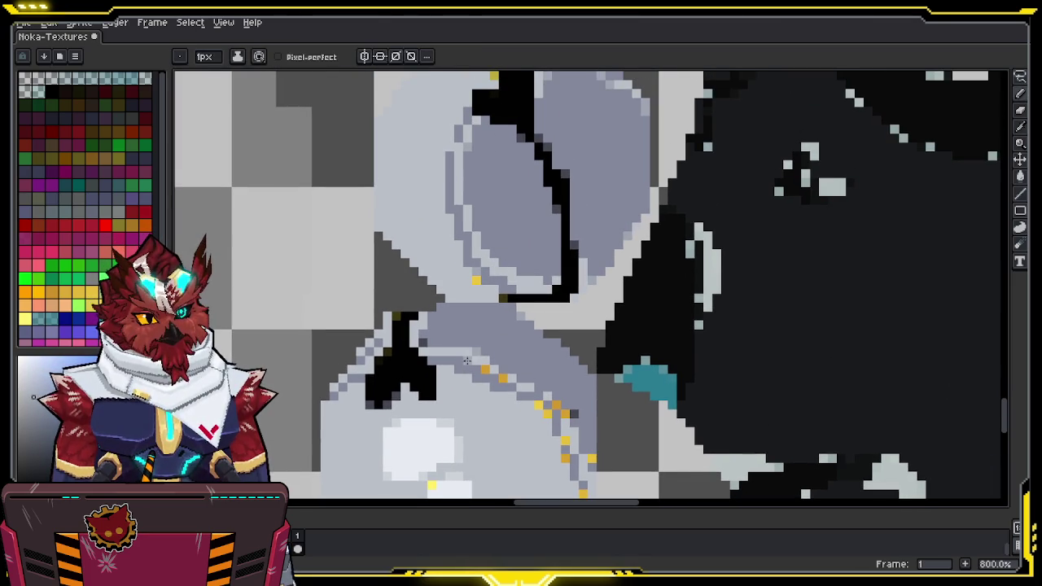
pyautogui.moveTo(502, 378)
pyautogui.mouseDown(button='middle')
pyautogui.moveTo(500, 325)
pyautogui.moveTo(524, 280)
pyautogui.mouseUp(button='middle')
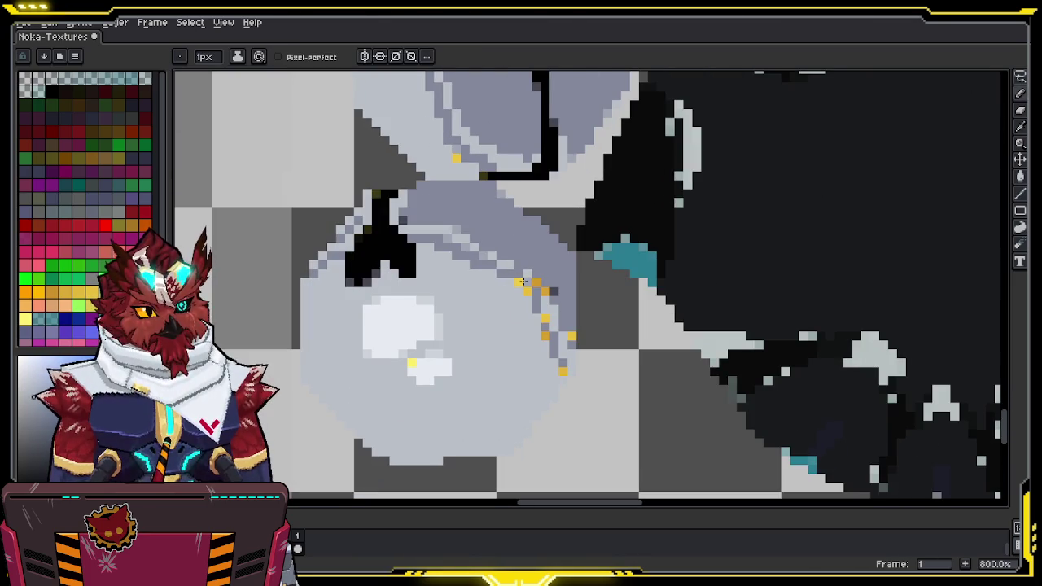
pyautogui.click(552, 293)
pyautogui.click(545, 320)
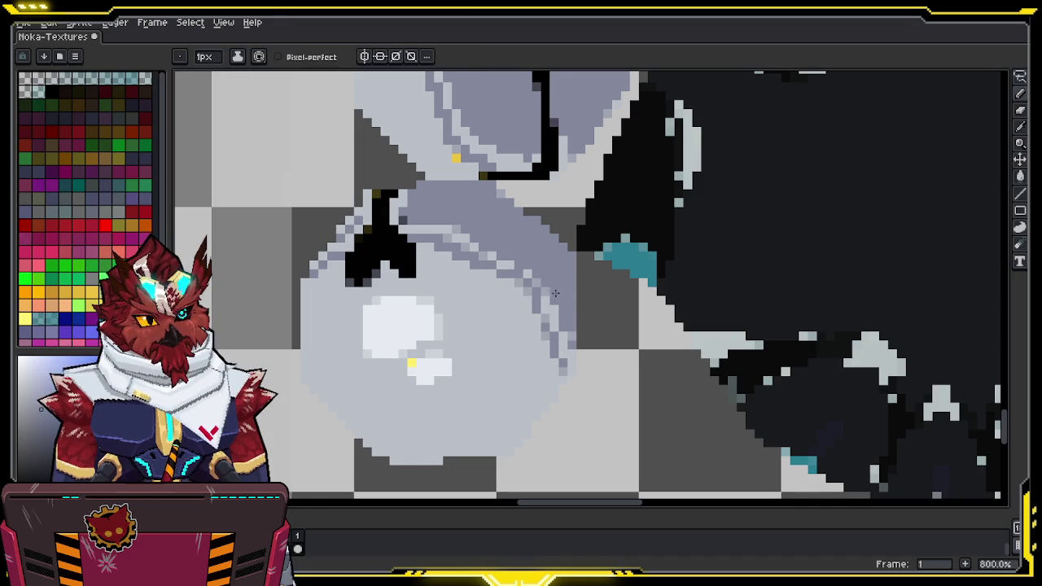
pyautogui.scroll(-2, 440, 342)
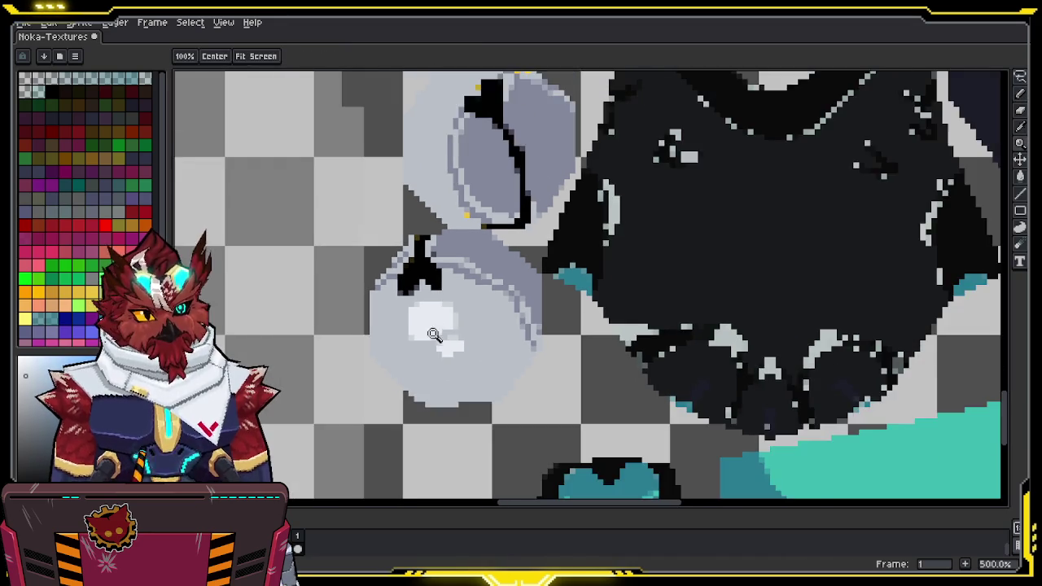
pyautogui.scroll(2, 433, 231)
pyautogui.press('alt')
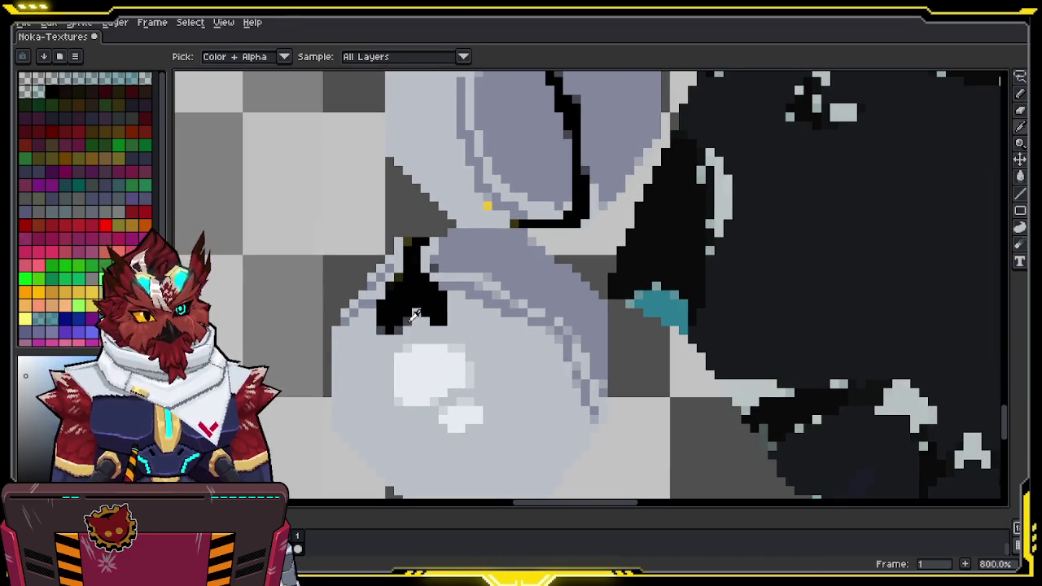
pyautogui.keyDown('alt'); pyautogui.click(413, 315); pyautogui.keyUp('alt')
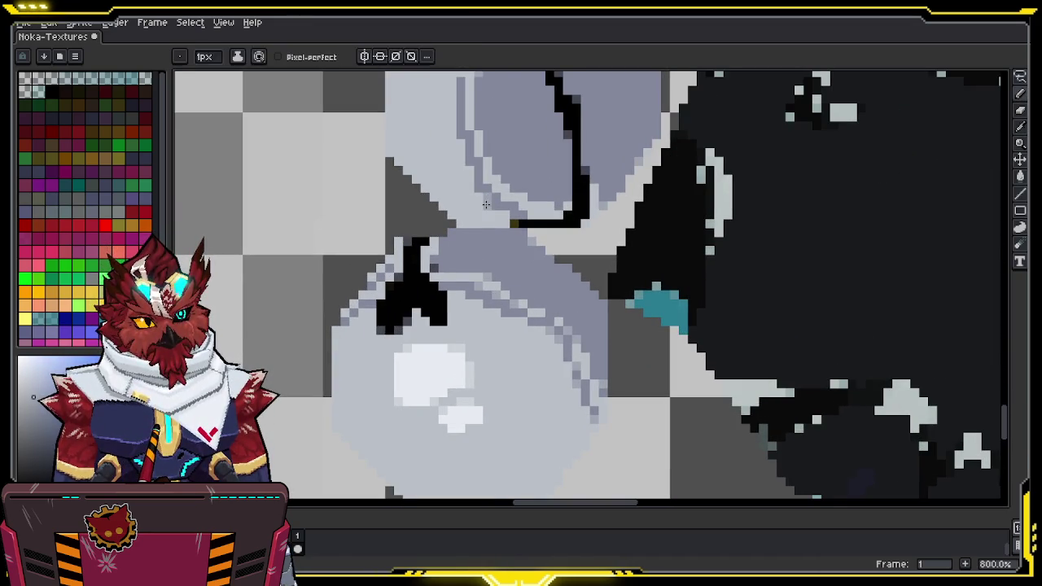
pyautogui.moveTo(503, 170); pyautogui.dragTo(499, 236, button='middle')
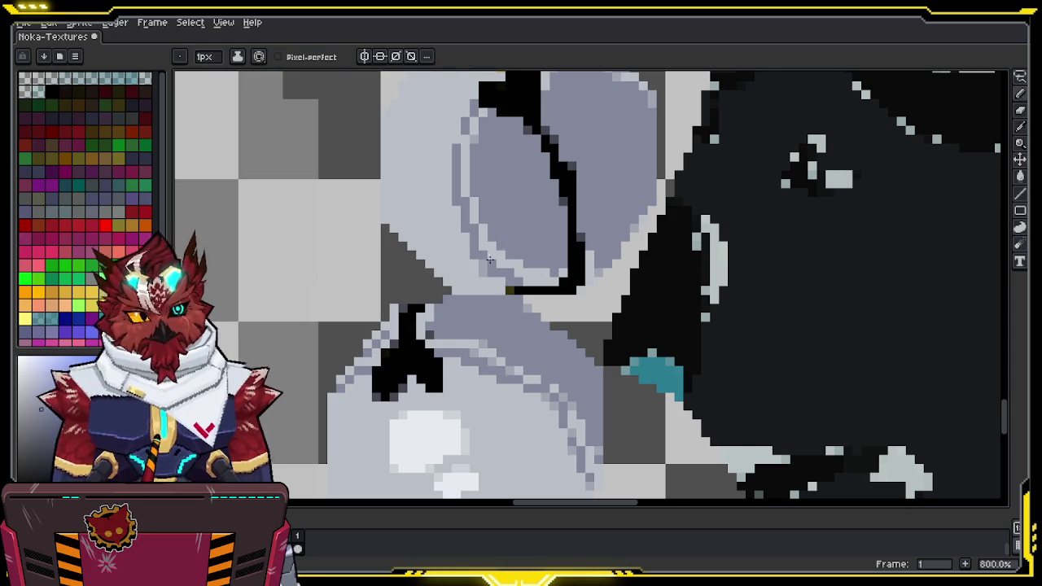
pyautogui.moveTo(489, 199); pyautogui.dragTo(471, 358, button='middle')
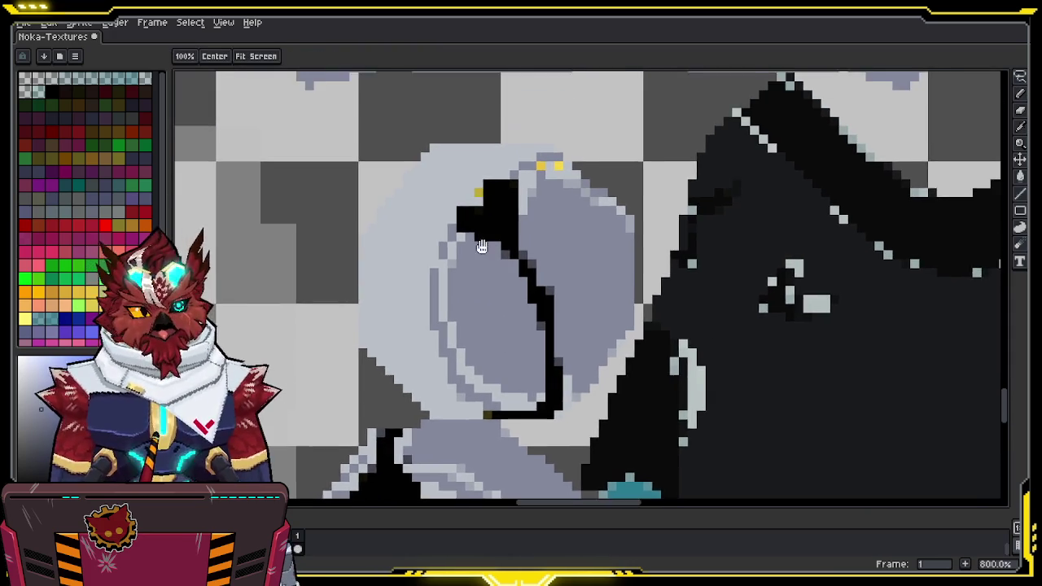
pyautogui.keyDown('alt'); pyautogui.click(554, 203); pyautogui.keyUp('alt')
pyautogui.keyDown('alt'); pyautogui.click(568, 222); pyautogui.keyUp('alt')
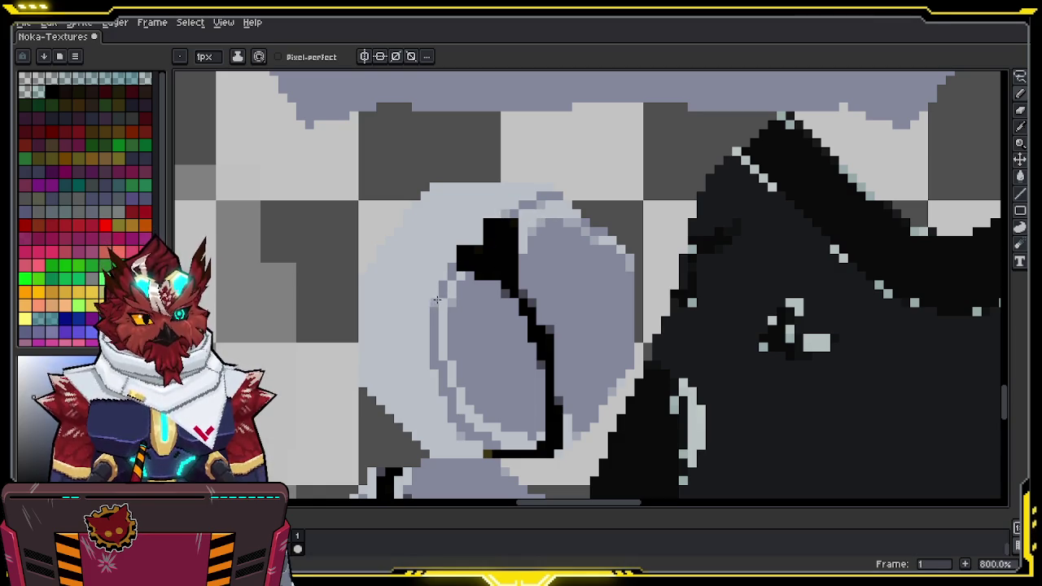
pyautogui.scroll(-1, 505, 269)
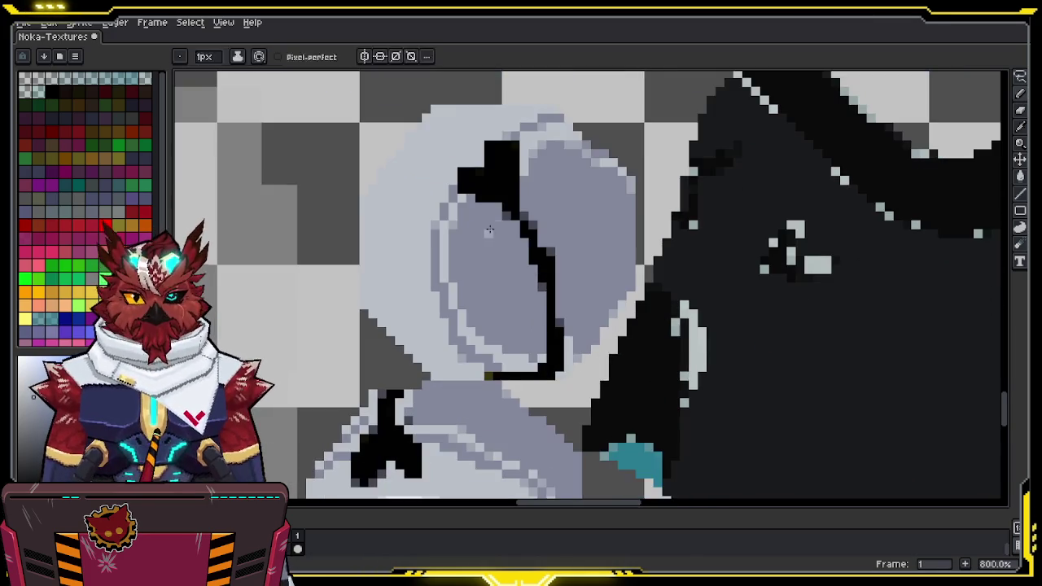
pyautogui.press('i')
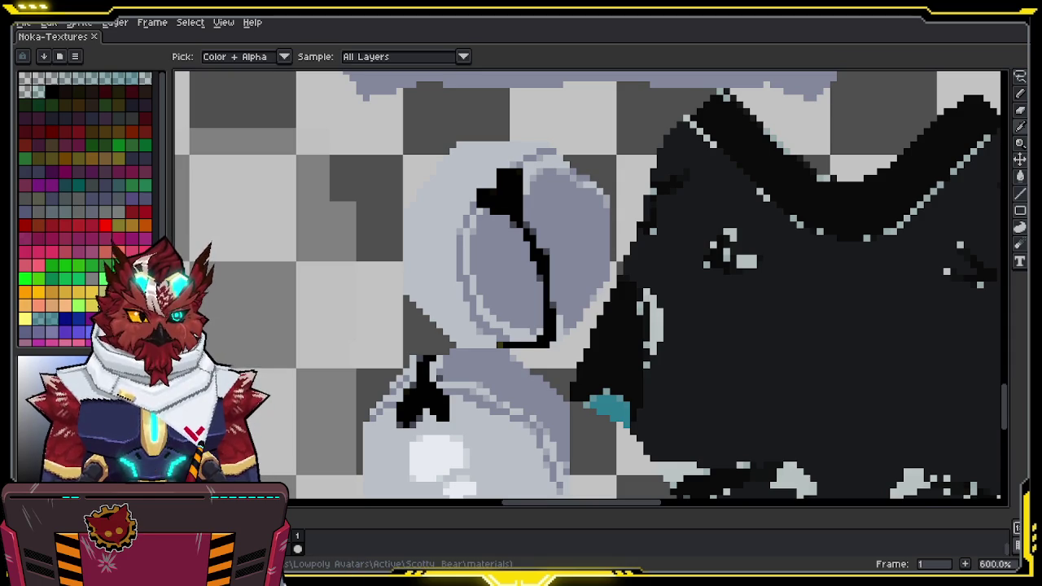
# Zoom out to the whole sheet, pan down, and zoom to 200% on the cyan fur piece
pyautogui.press('z')
pyautogui.scroll(-5, 415, 217)
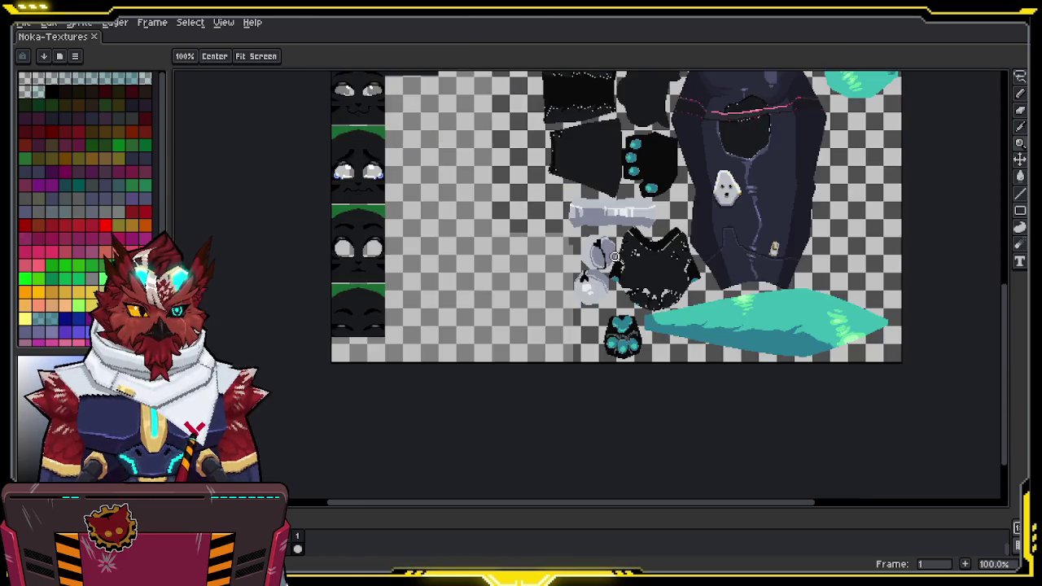
pyautogui.press('b')
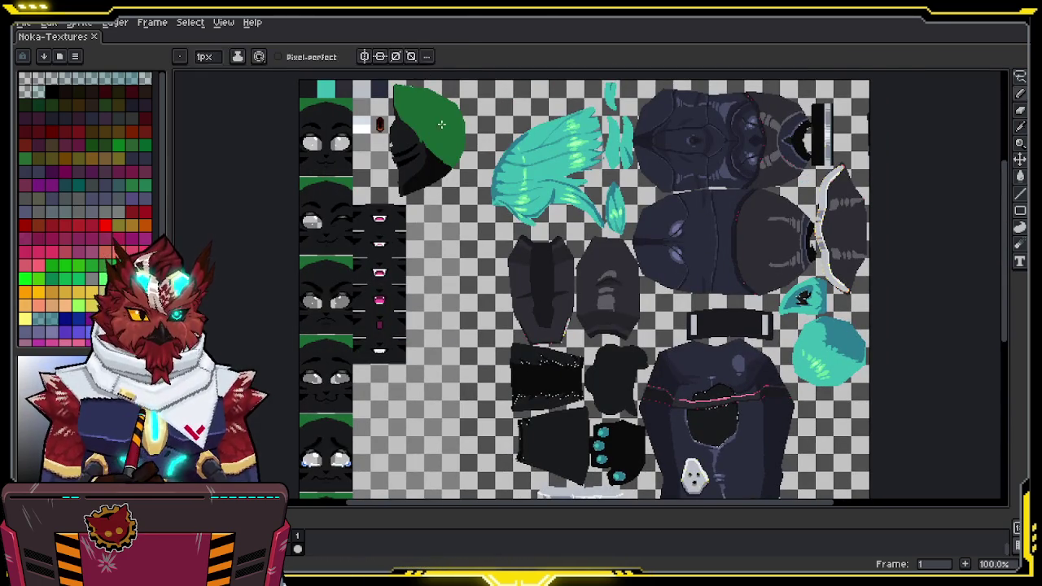
pyautogui.moveTo(694, 310)
pyautogui.mouseDown(button='middle')
pyautogui.moveTo(668, 368)
pyautogui.moveTo(509, 136)
pyautogui.moveTo(569, 50)
pyautogui.mouseUp(button='middle')
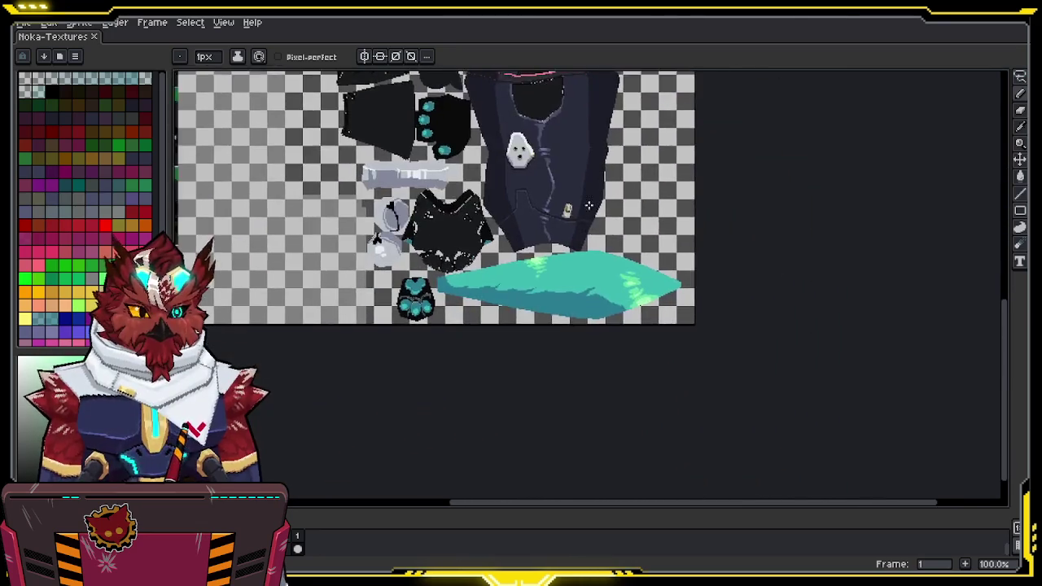
pyautogui.scroll(1, 582, 284)
# Bucket-fill the piece's dark teal shadow and light teal top with greens
pyautogui.press('g')
pyautogui.press('i')
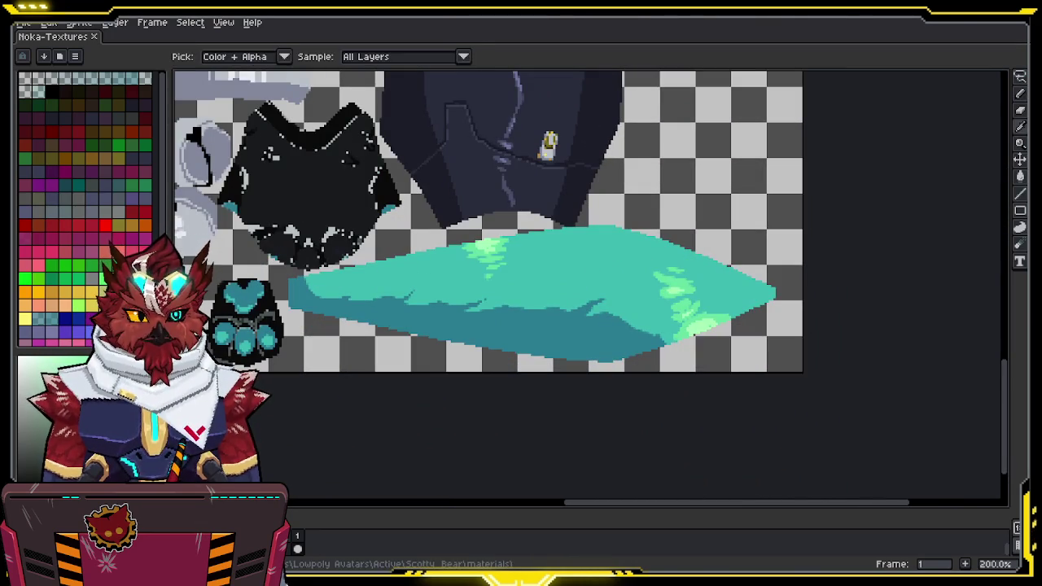
pyautogui.press('g')
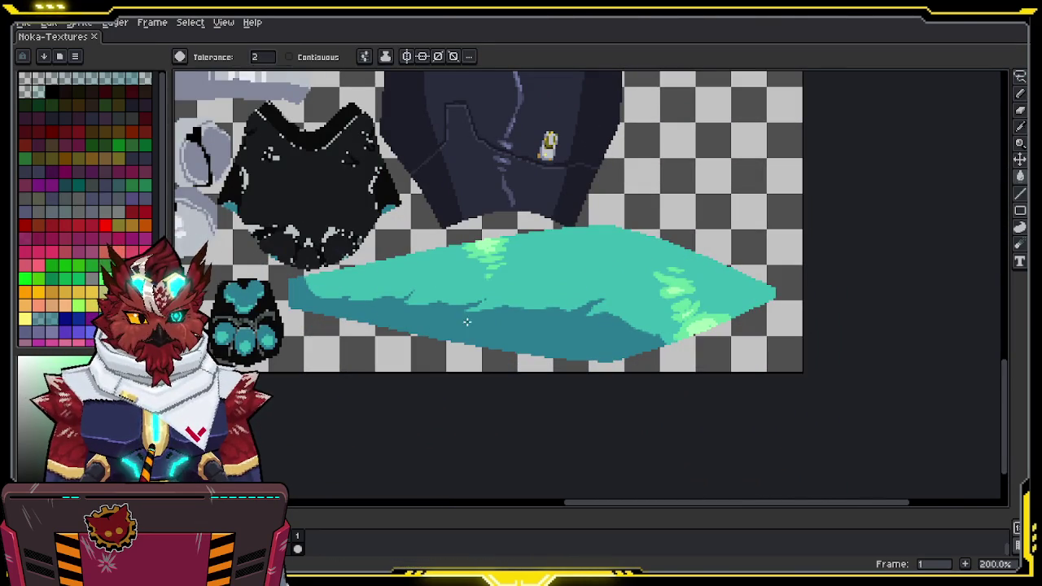
pyautogui.click(382, 314)
pyautogui.press('i')
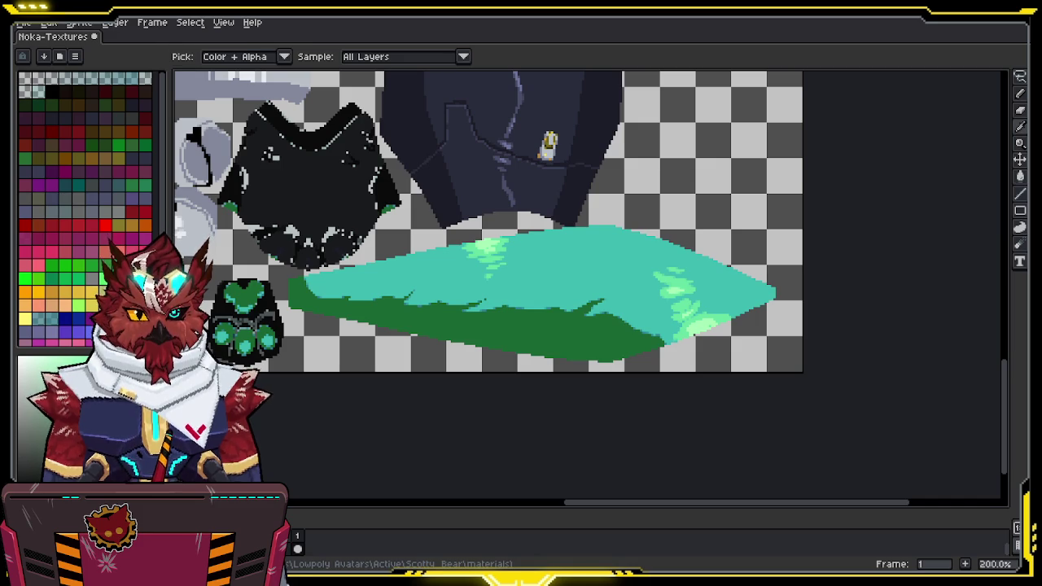
pyautogui.press('g')
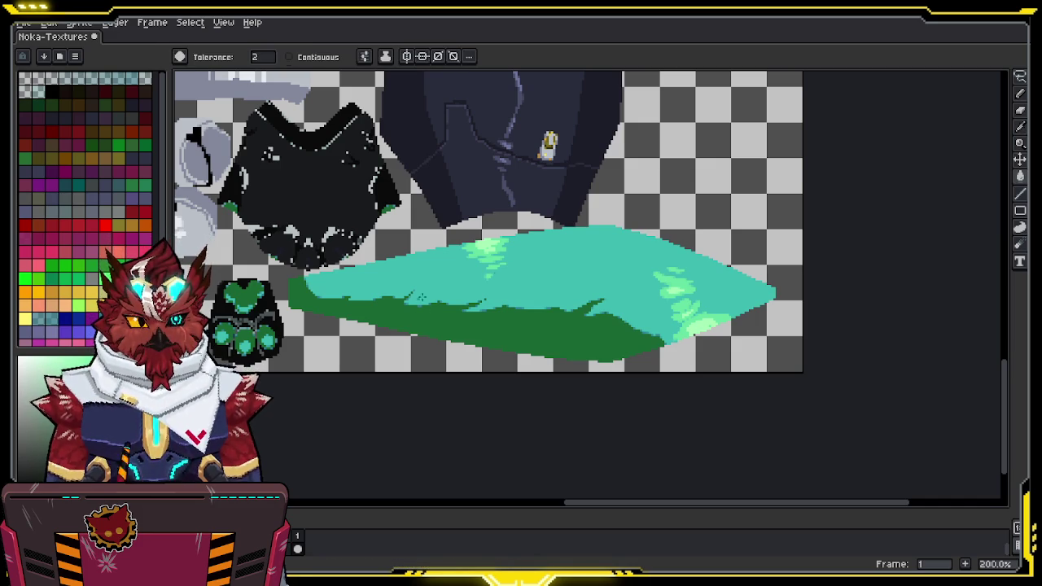
pyautogui.click(542, 275)
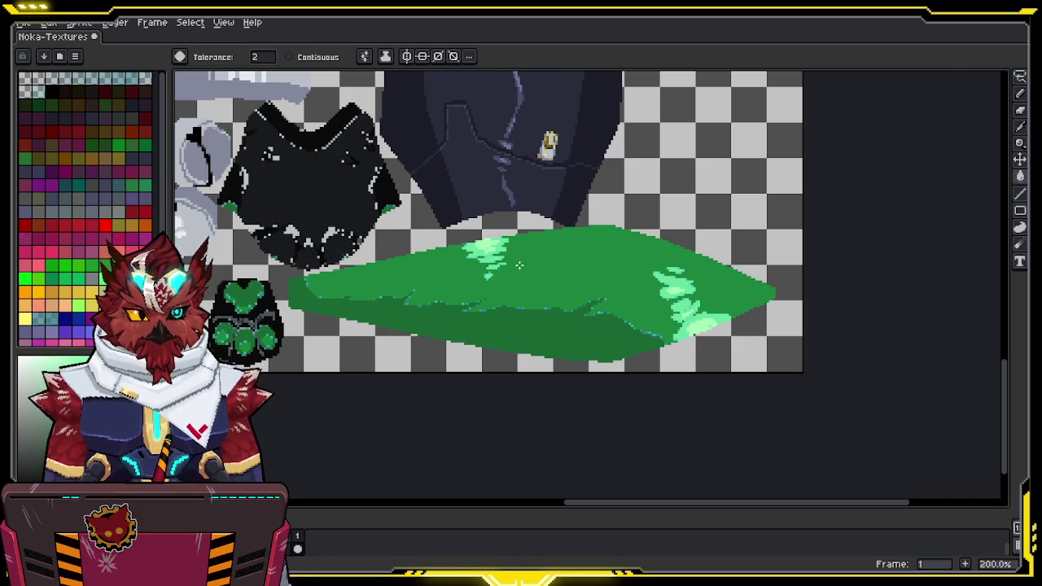
# Zoom in to 800% and recolour the mint highlights light green
pyautogui.press('z')
pyautogui.click(509, 267)
pyautogui.click(509, 267)
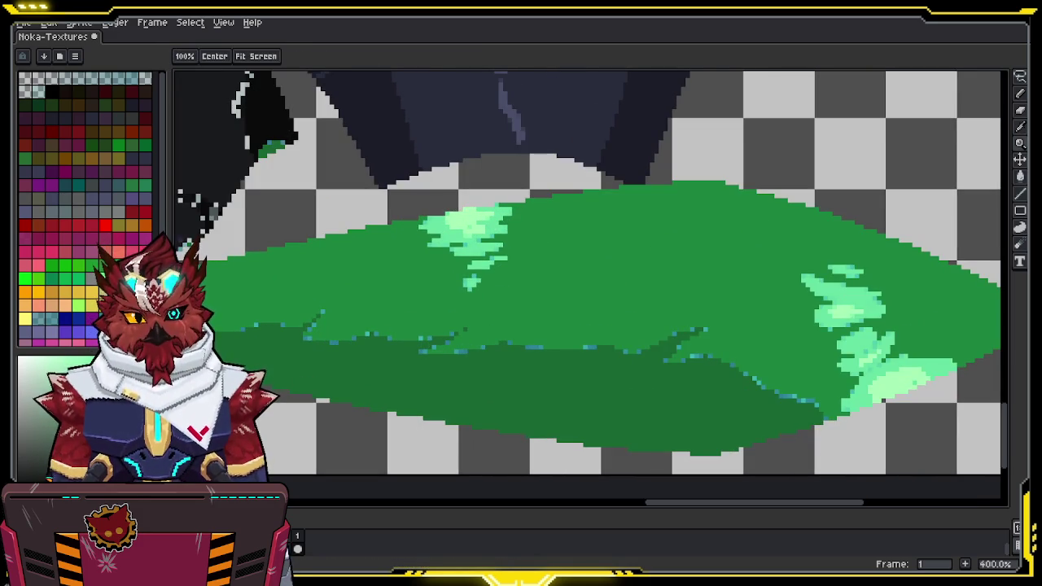
pyautogui.press('g')
pyautogui.click(473, 221)
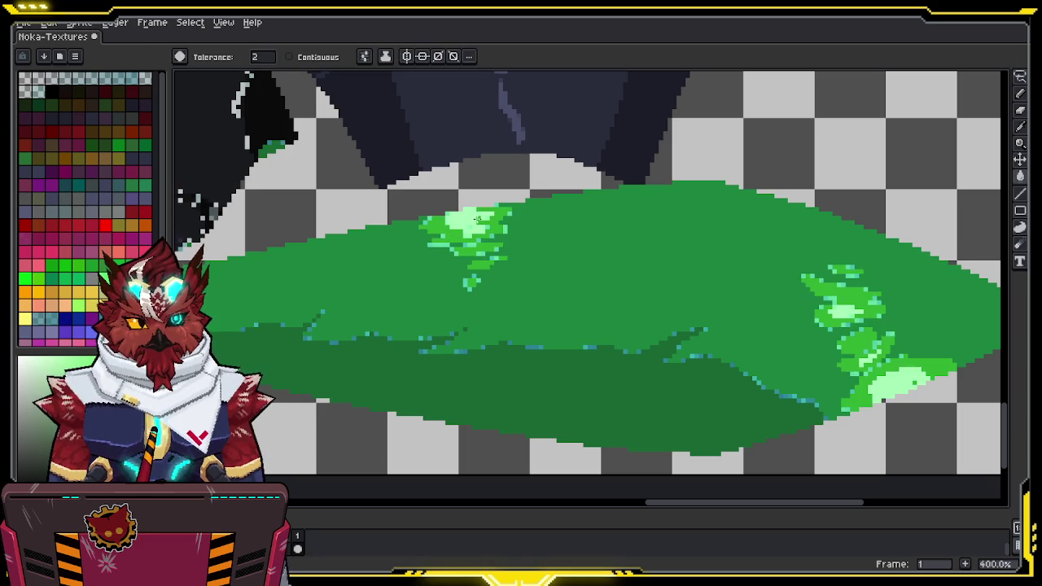
pyautogui.moveTo(474, 219); pyautogui.dragTo(563, 231, button='middle')
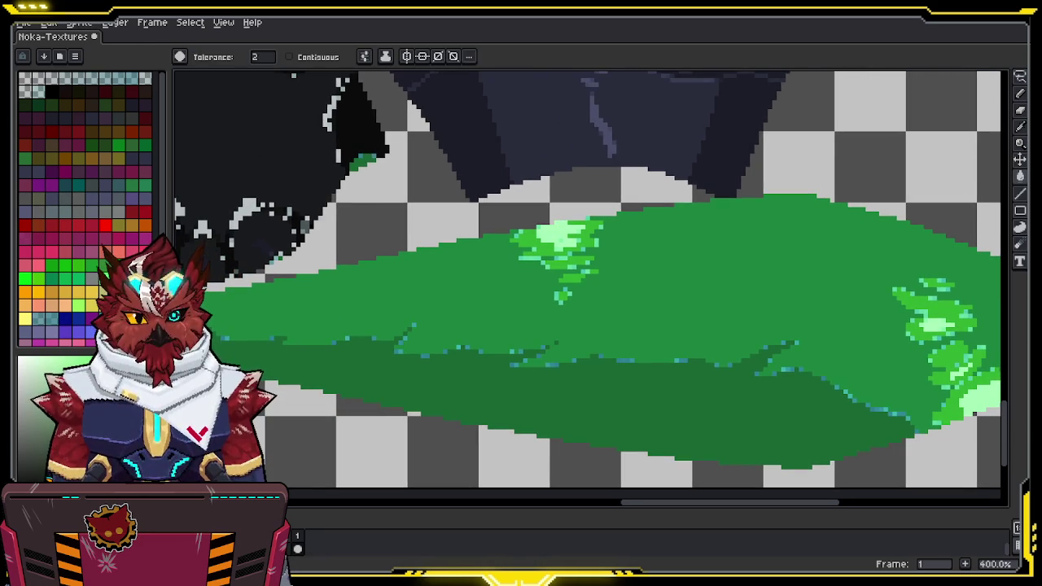
pyautogui.press('z')
pyautogui.click(557, 238)
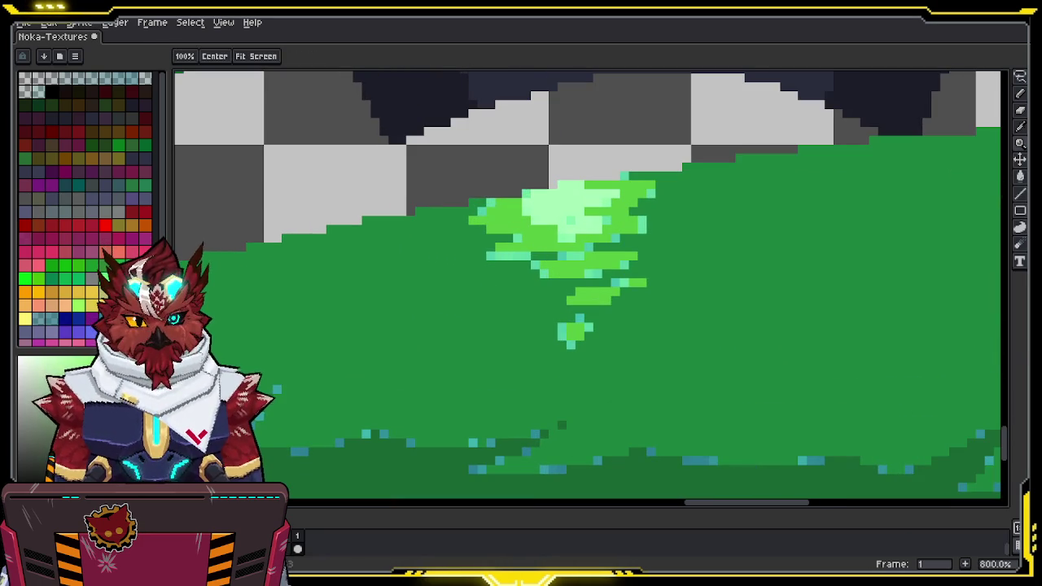
# Fill the mint highlight patch and leftover mint pixels with the highlight green
pyautogui.press('g')
pyautogui.click(567, 197)
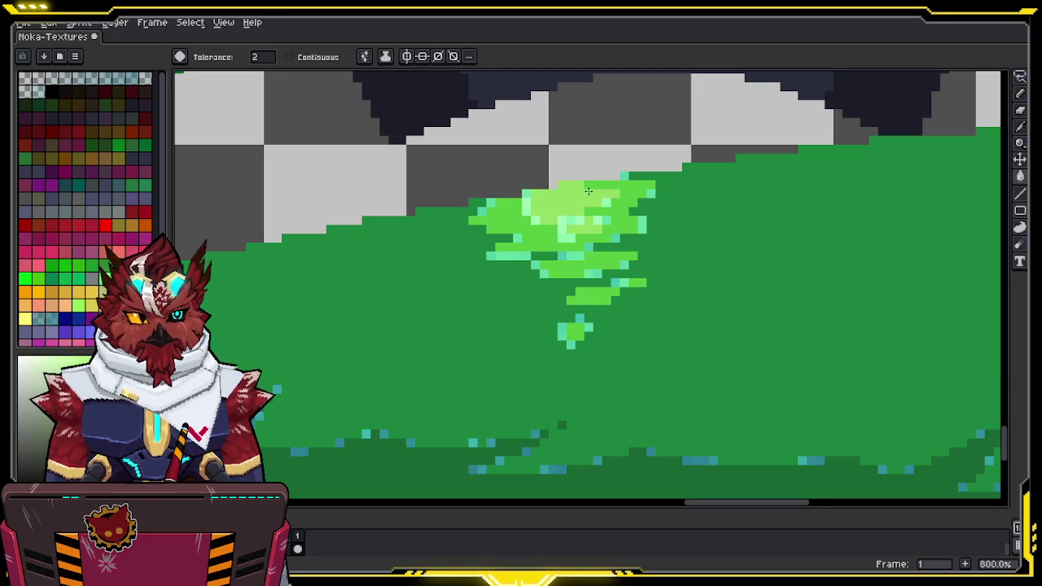
pyautogui.press('b')
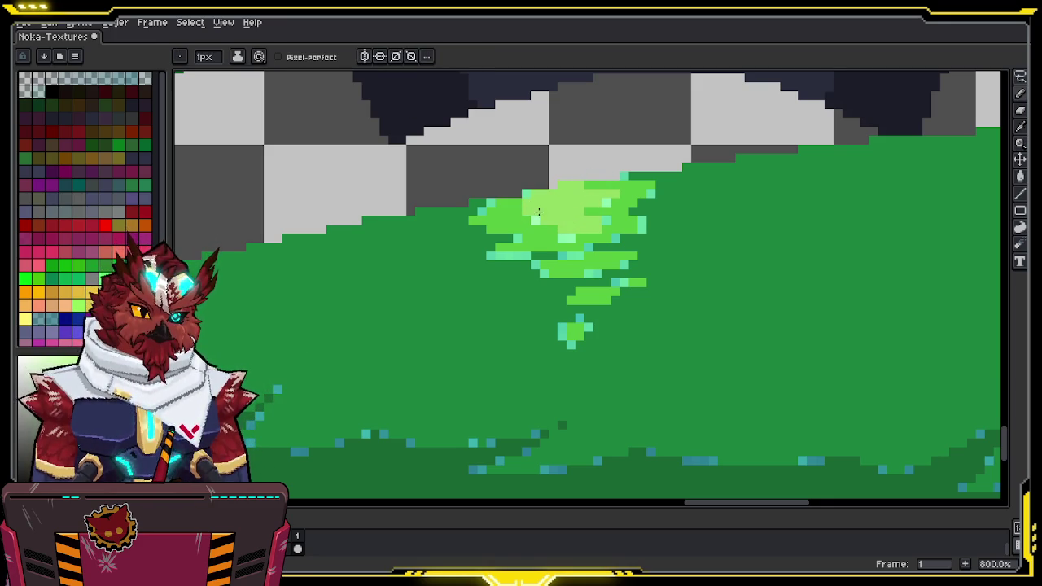
pyautogui.press('g')
pyautogui.click(524, 254)
pyautogui.click(508, 256)
pyautogui.click(576, 256)
# Turn leftover cyan specks and stray light-green pixels into darker green
pyautogui.press('b')
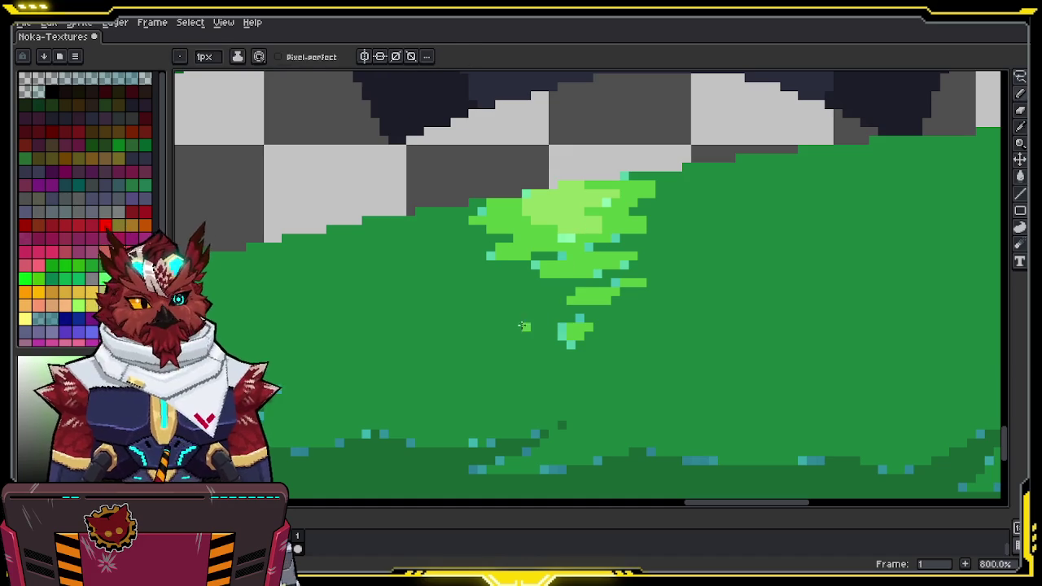
pyautogui.keyDown('alt'); pyautogui.click(578, 328); pyautogui.keyUp('alt')
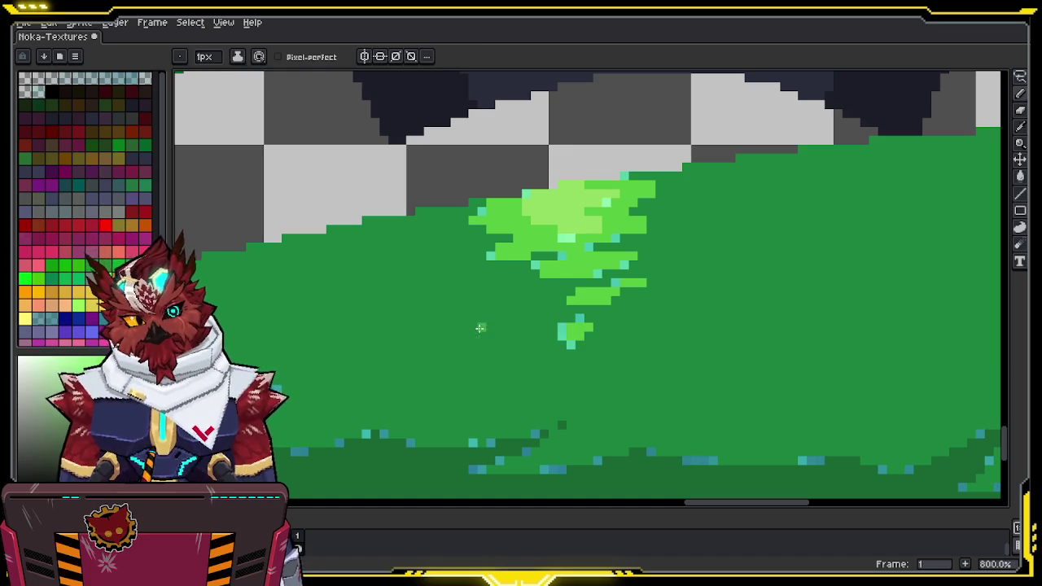
pyautogui.keyDown('alt'); pyautogui.click(510, 348); pyautogui.keyUp('alt')
pyautogui.press('g')
pyautogui.click(561, 334)
pyautogui.click(579, 319)
pyautogui.click(612, 282)
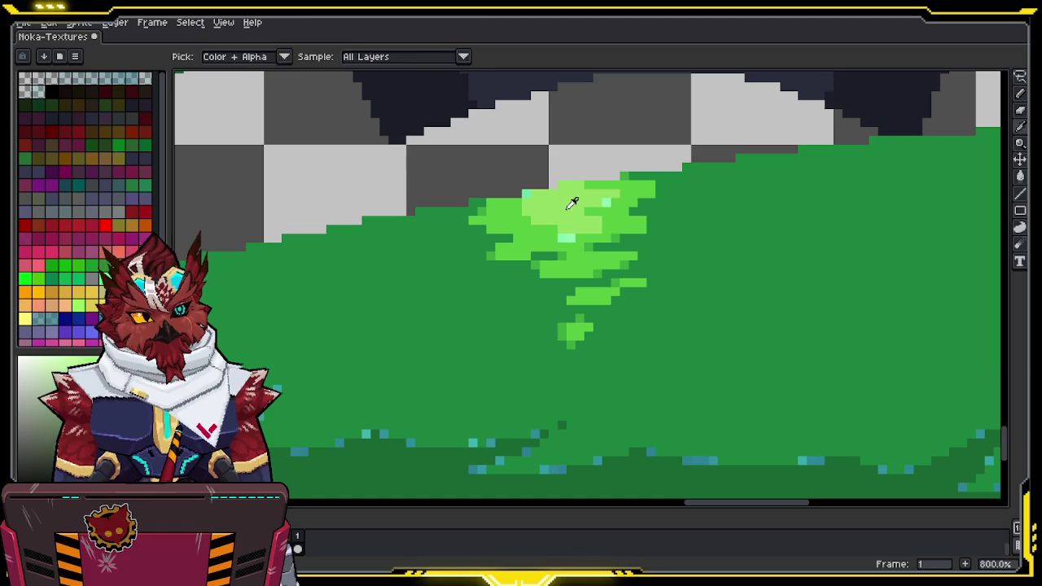
pyautogui.press('b')
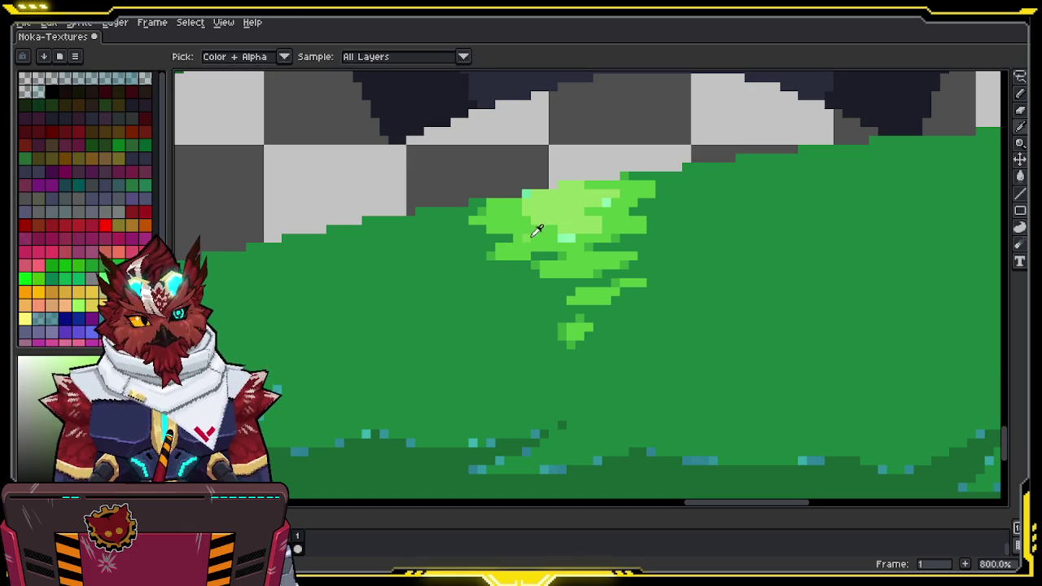
pyautogui.press('g')
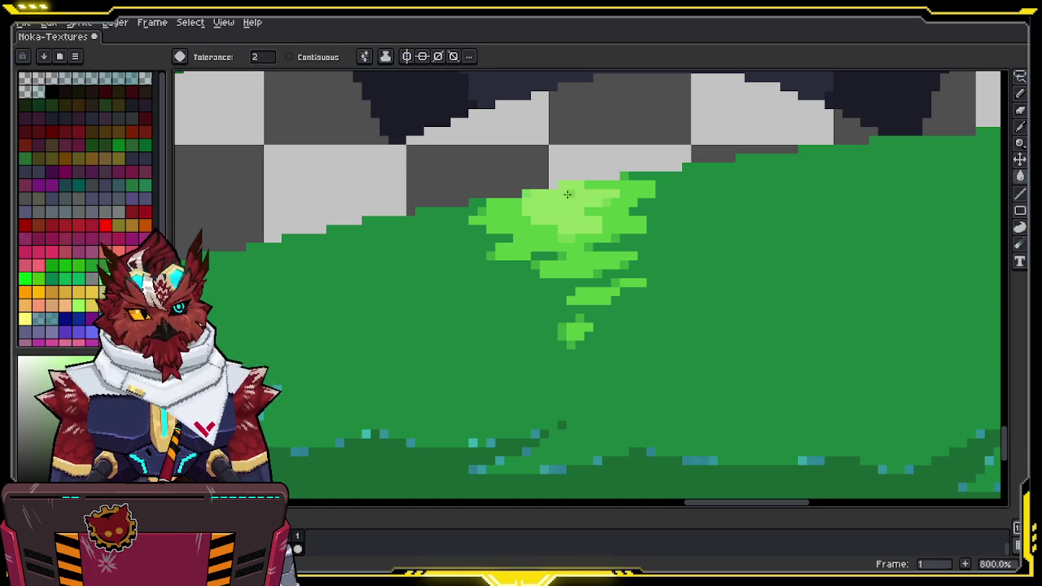
# Pan across the green piece and sample its light green highlight colour
pyautogui.scroll(-2, 553, 194)
pyautogui.press('b')
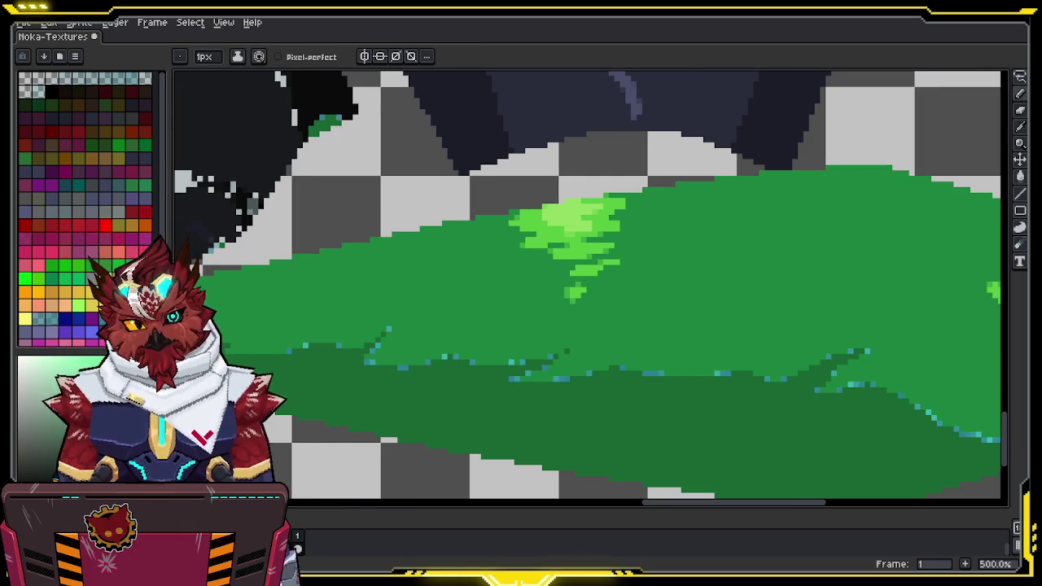
pyautogui.press('alt')
pyautogui.press('w')
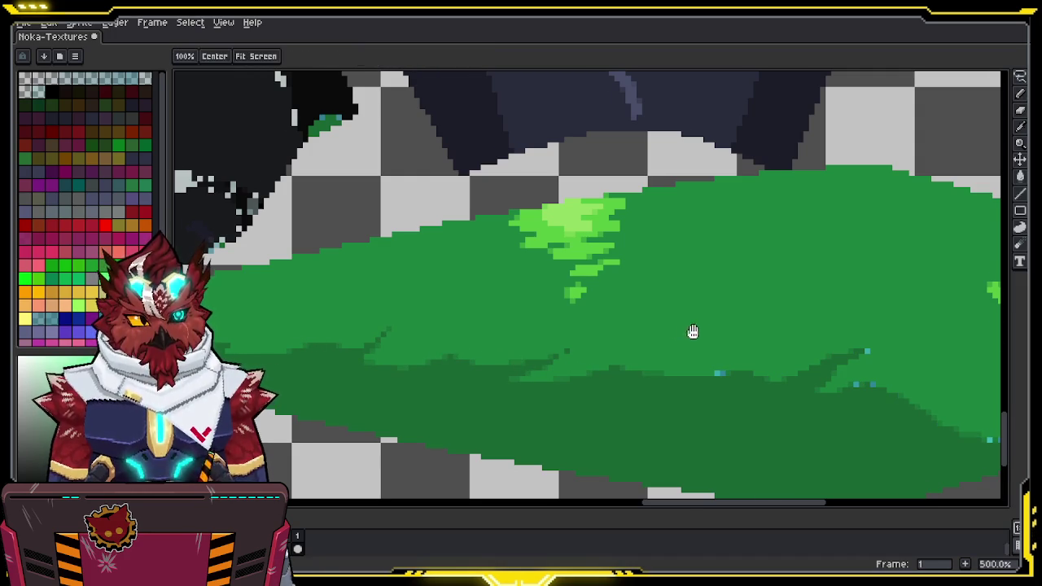
pyautogui.moveTo(724, 375); pyautogui.dragTo(512, 334)
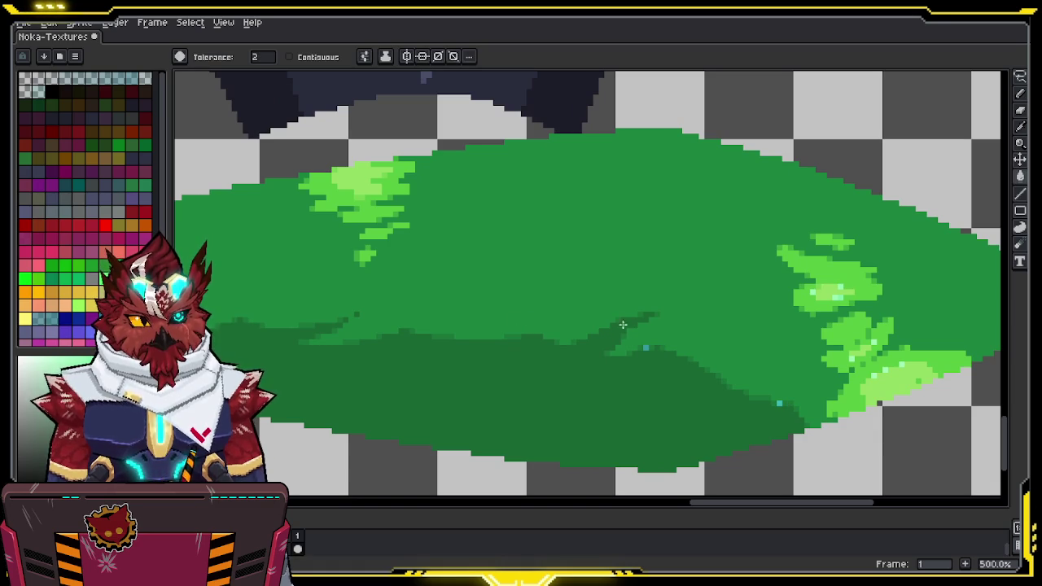
pyautogui.moveTo(780, 399)
pyautogui.mouseDown()
pyautogui.moveTo(637, 325)
pyautogui.moveTo(728, 337)
pyautogui.mouseUp()
pyautogui.press('i')
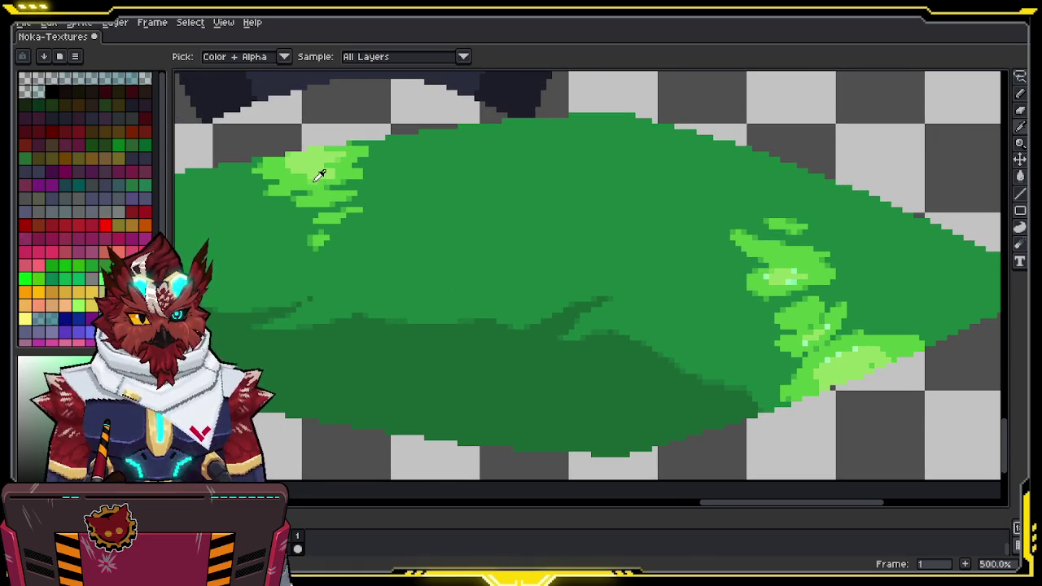
pyautogui.keyDown('alt'); pyautogui.click(320, 175); pyautogui.keyUp('alt')
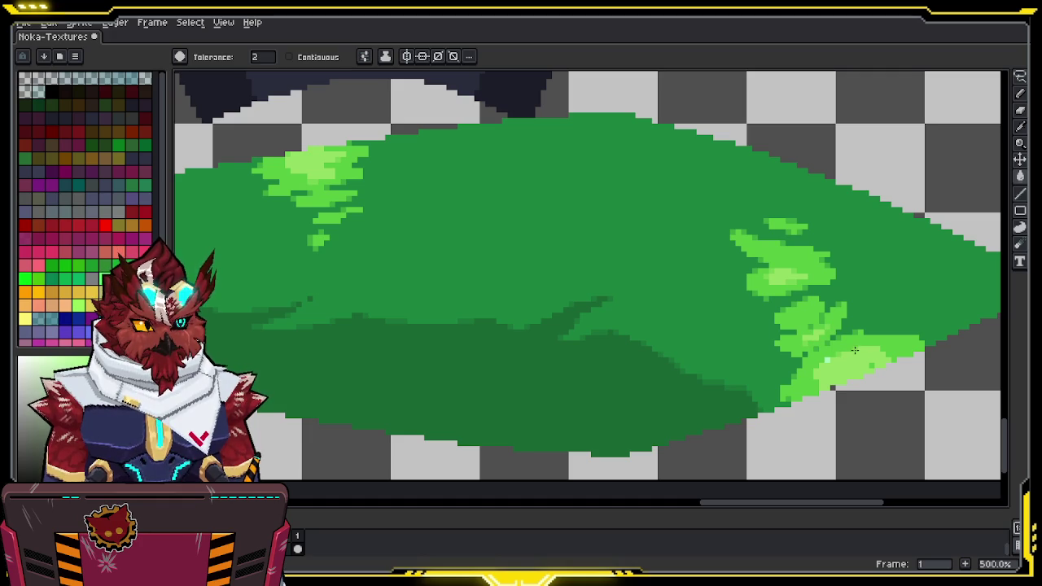
# Move between 400% and 800% zoom to inspect the right-hand green highlights
pyautogui.moveTo(854, 350); pyautogui.dragTo(736, 284)
pyautogui.press('b')
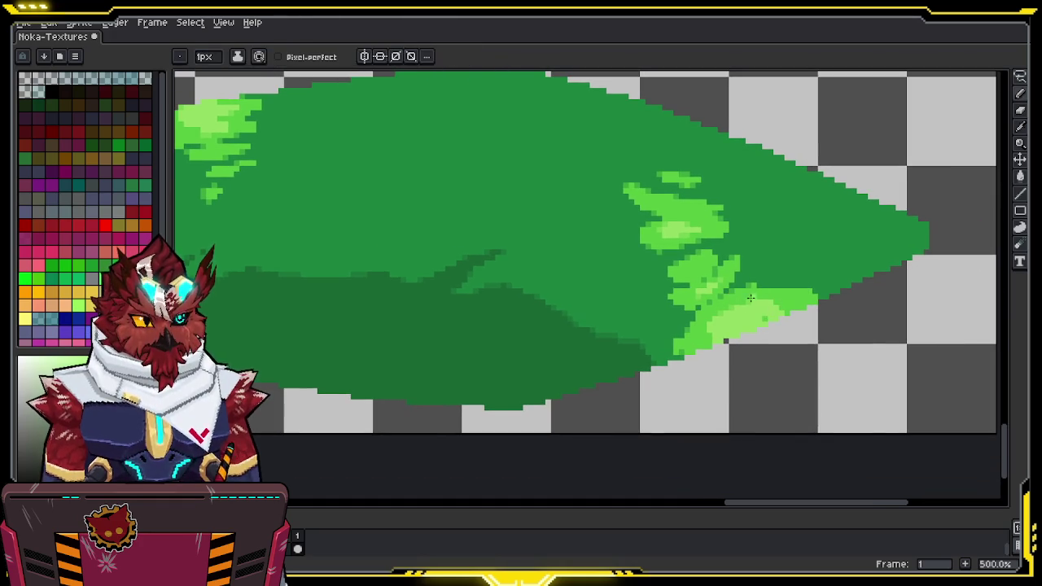
pyautogui.press('z')
pyautogui.scroll(-1, 786, 318)
pyautogui.scroll(-2, 693, 317)
pyautogui.scroll(2, 435, 289)
pyautogui.scroll(1, 435, 289)
pyautogui.moveTo(556, 277)
pyautogui.mouseDown(button='middle')
pyautogui.moveTo(621, 301)
pyautogui.moveTo(553, 298)
pyautogui.mouseUp(button='middle')
pyautogui.scroll(1, 554, 298)
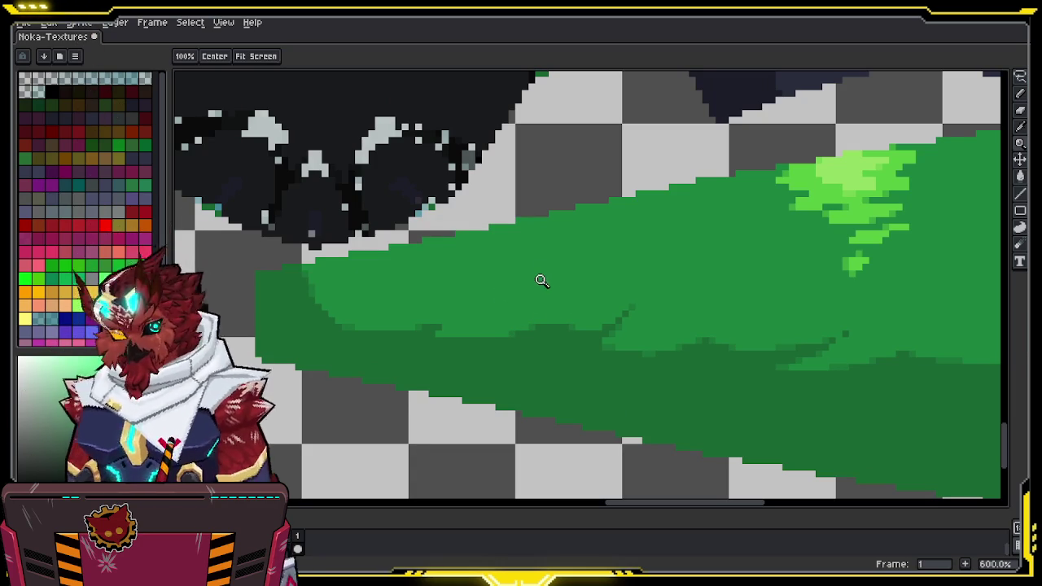
pyautogui.scroll(-2, 519, 289)
pyautogui.scroll(-1, 520, 289)
pyautogui.scroll(-1, 588, 244)
pyautogui.moveTo(725, 98)
pyautogui.mouseDown(button='middle')
pyautogui.moveTo(543, 332)
pyautogui.moveTo(543, 455)
pyautogui.mouseUp(button='middle')
pyautogui.moveTo(745, 90); pyautogui.dragTo(712, 263, button='middle')
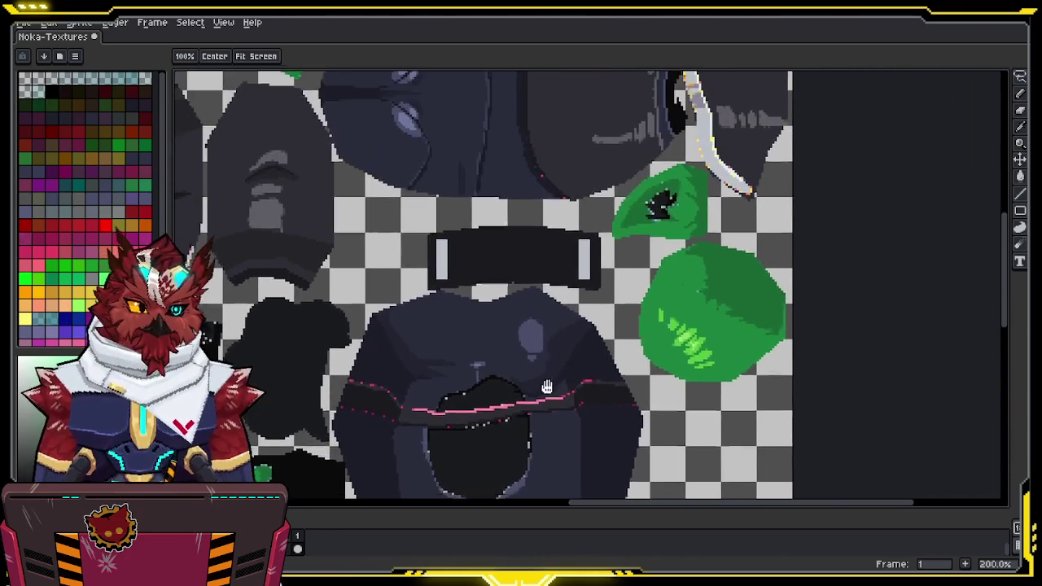
pyautogui.scroll(3, 713, 263)
pyautogui.press('alt')
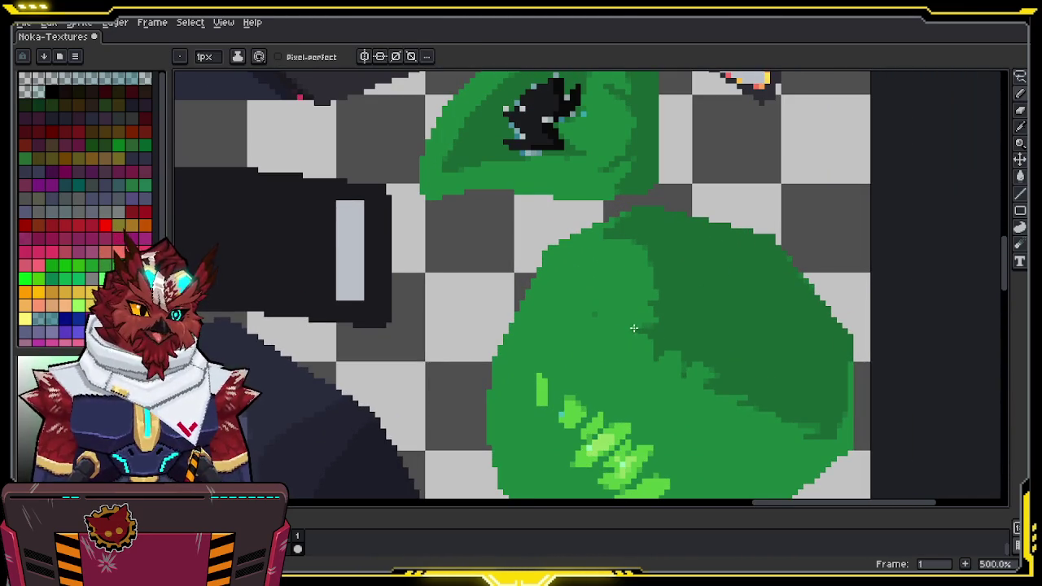
pyautogui.scroll(-2, 612, 315)
pyautogui.scroll(-1, 607, 294)
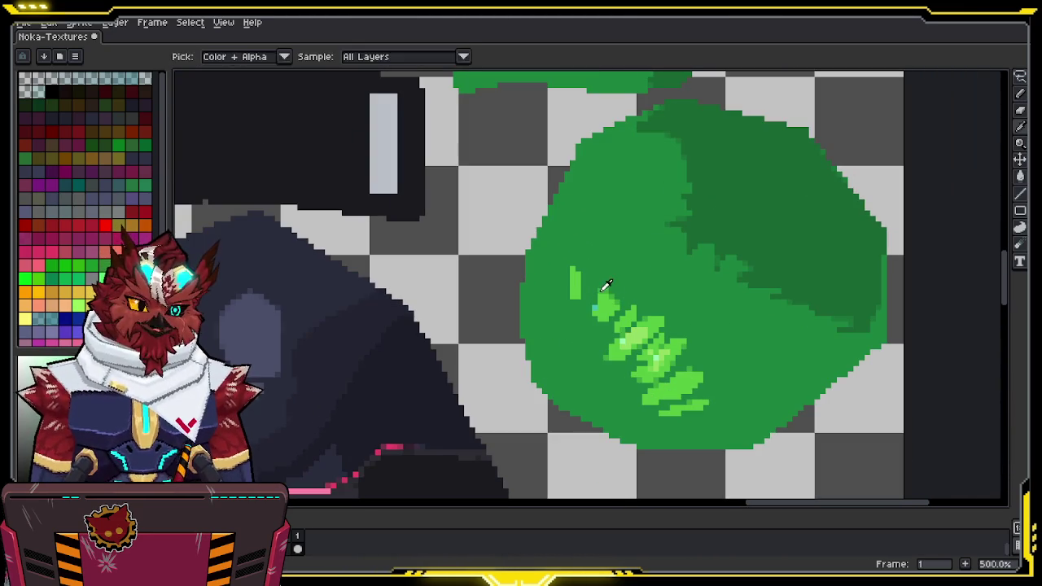
pyautogui.keyDown('alt'); pyautogui.click(666, 358); pyautogui.keyUp('alt')
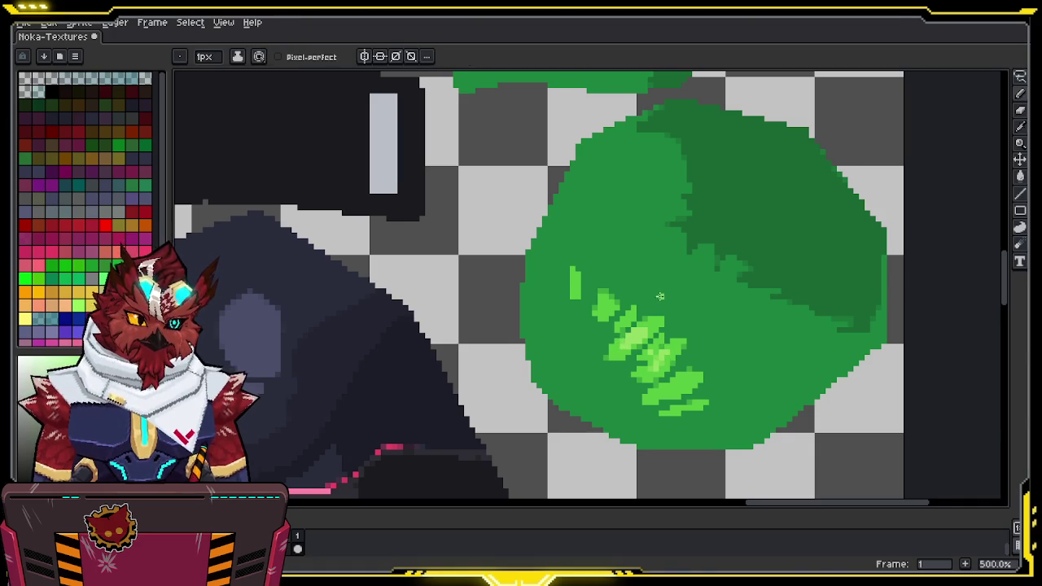
pyautogui.press('z')
pyautogui.scroll(-2, 624, 302)
pyautogui.scroll(2, 611, 295)
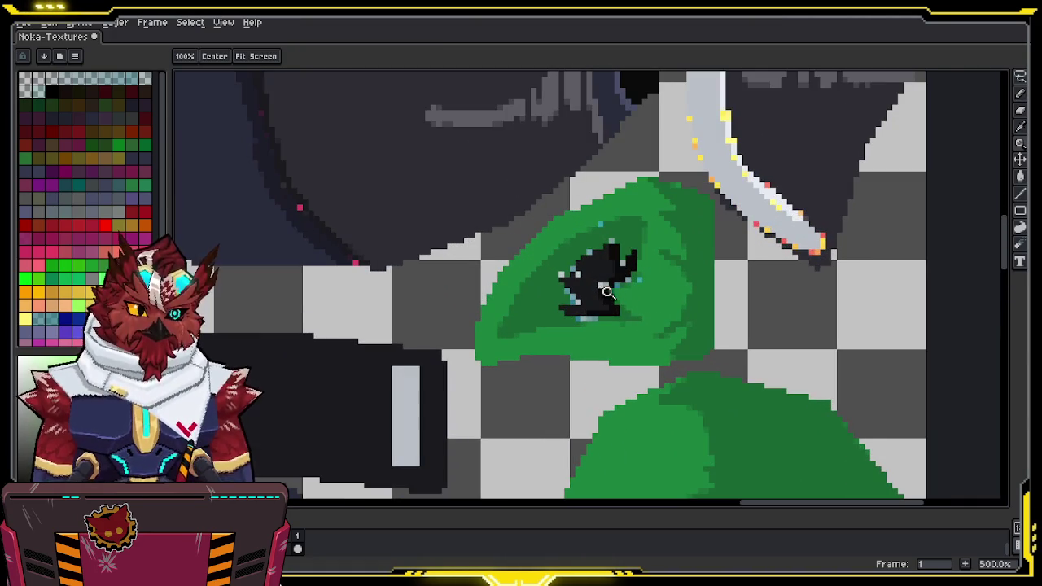
pyautogui.press('i')
pyautogui.keyDown('alt'); pyautogui.click(622, 213); pyautogui.keyUp('alt')
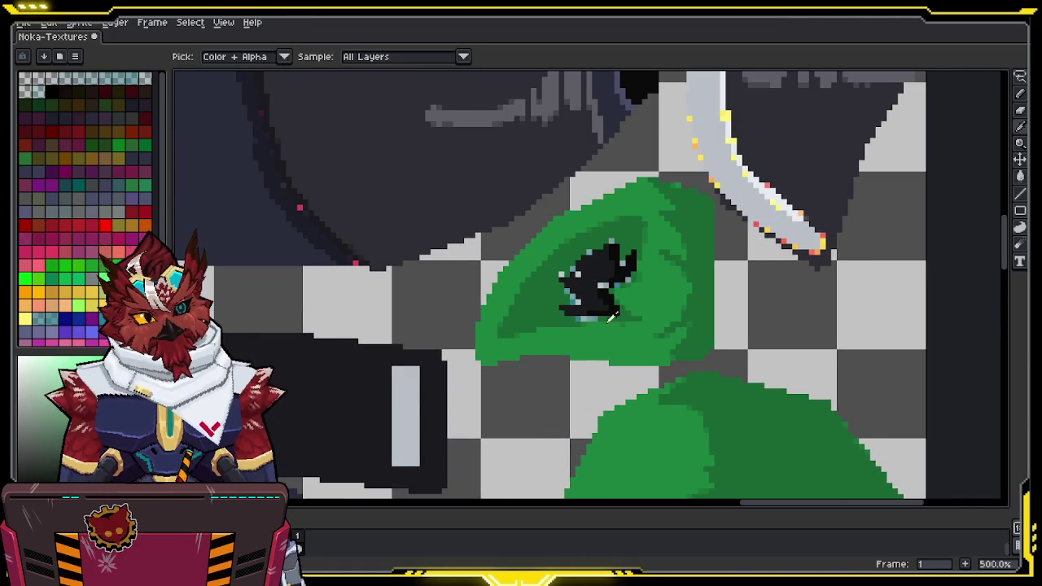
pyautogui.press('z')
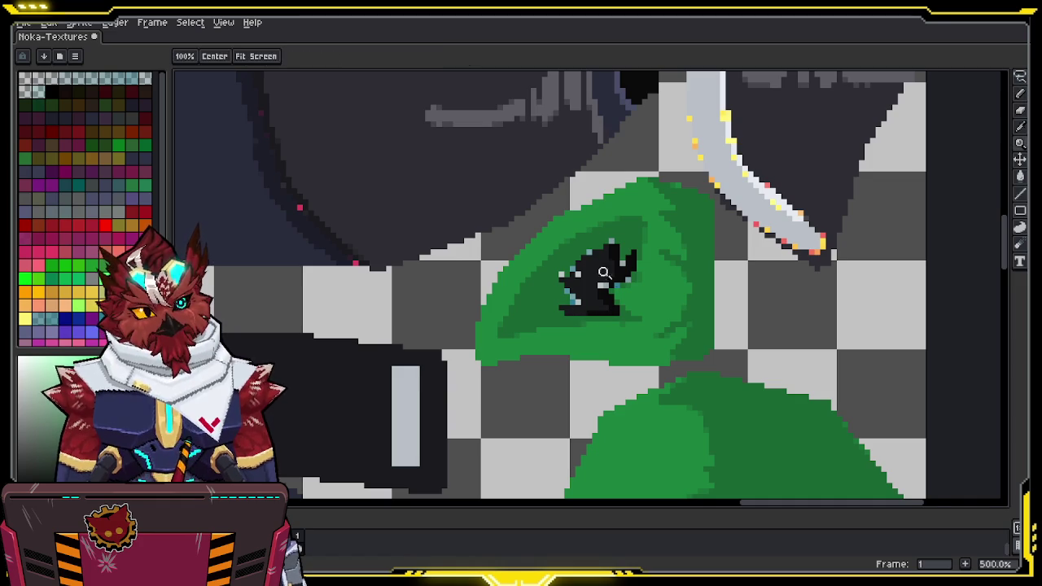
pyautogui.scroll(-2, 589, 336)
pyautogui.scroll(-1, 589, 336)
pyautogui.scroll(-2, 589, 336)
pyautogui.scroll(2, 589, 336)
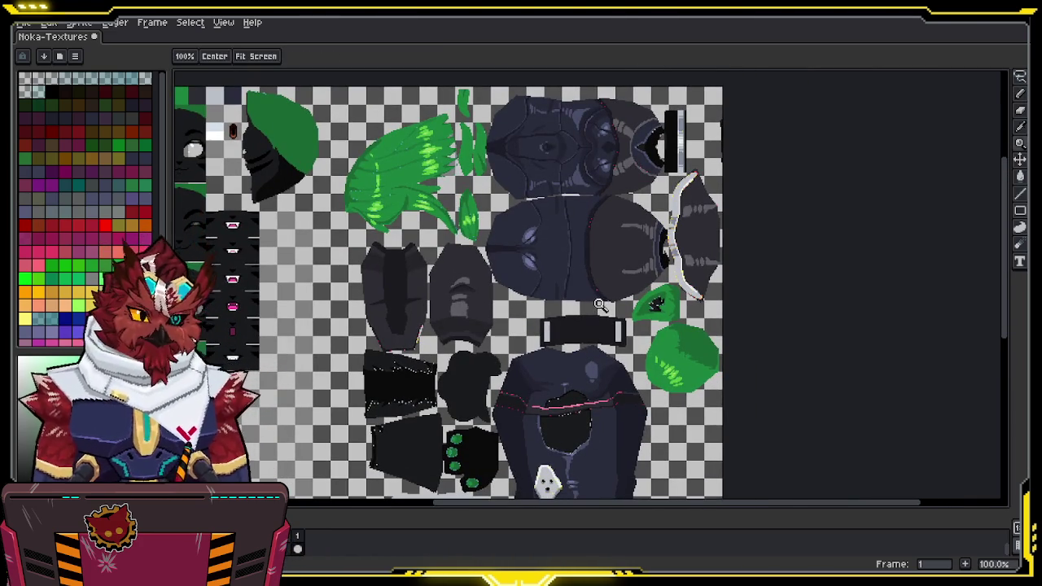
# Zoom in on the black leg piece of the Noka-Textures sheet
pyautogui.press('i')
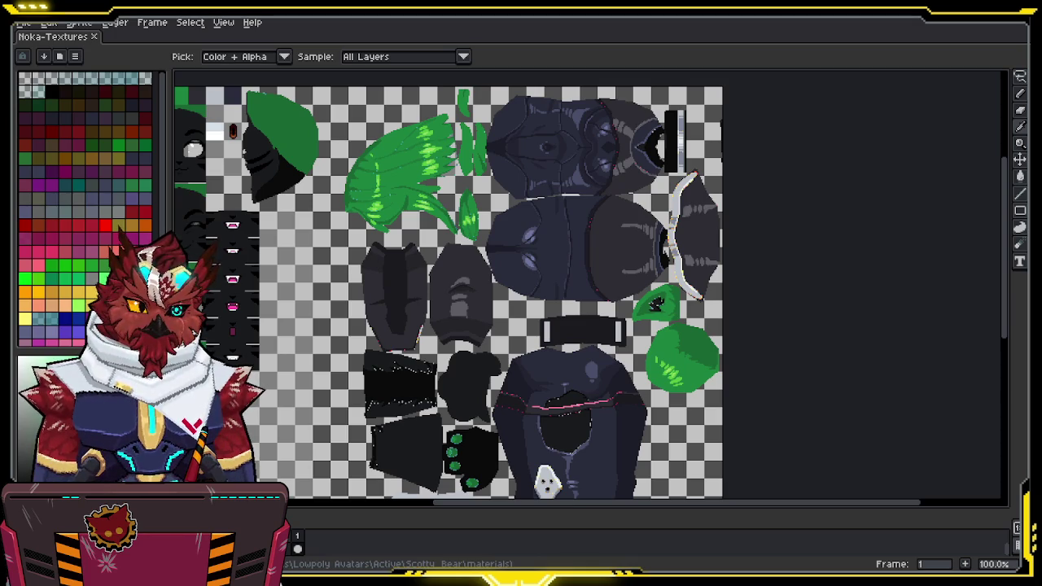
pyautogui.press('h')
pyautogui.scroll(2, 493, 348)
pyautogui.scroll(2, 455, 375)
pyautogui.scroll(-2, 539, 267)
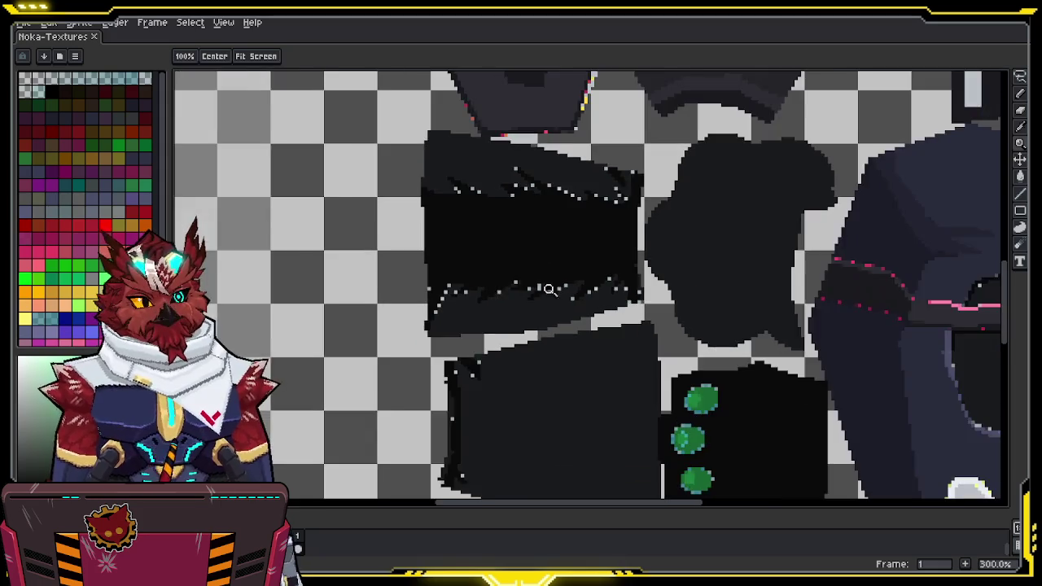
# Lasso-select the speckled black fur piece
pyautogui.scroll(-1, 538, 267)
pyautogui.press('v')
pyautogui.moveTo(599, 206); pyautogui.dragTo(603, 484)
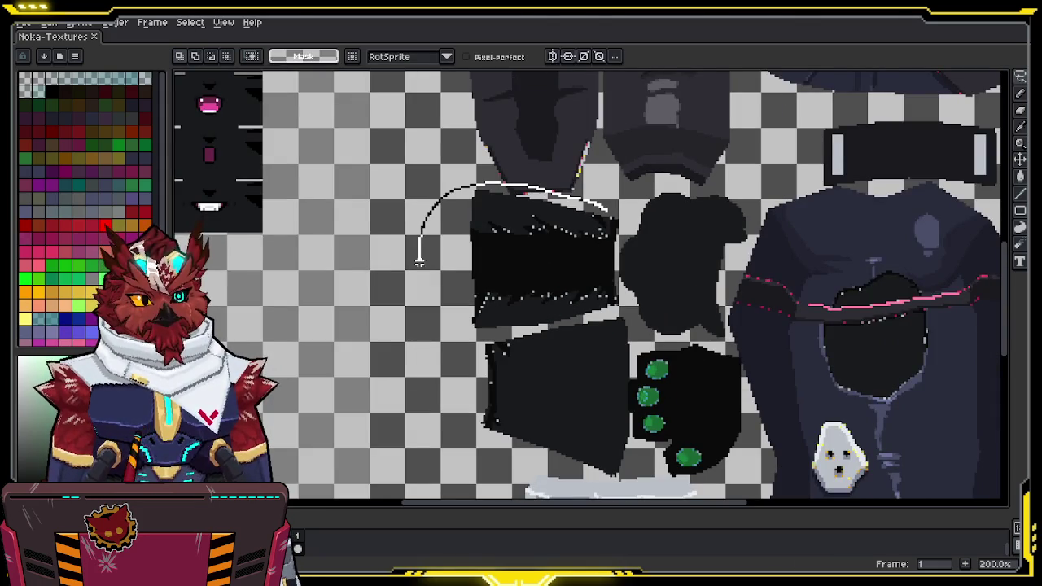
pyautogui.moveTo(639, 419); pyautogui.dragTo(617, 196)
# Bucket-fill the leftover white specks on the black piece with the dark fur colour
pyautogui.scroll(1, 570, 268)
pyautogui.scroll(3, 540, 239)
pyautogui.press('i')
pyautogui.press('g')
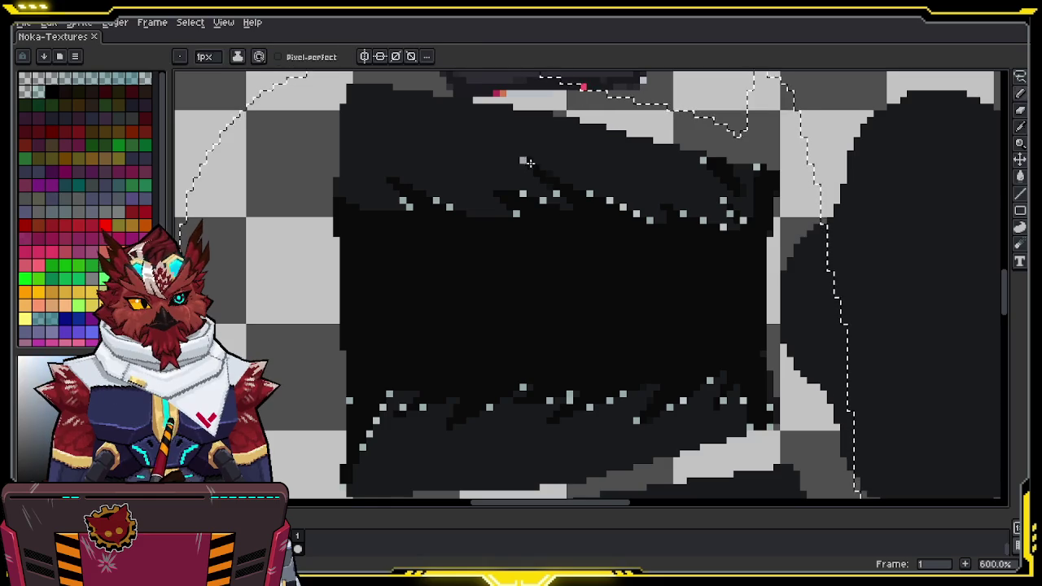
pyautogui.click(546, 197)
pyautogui.click(609, 199)
pyautogui.click(723, 227)
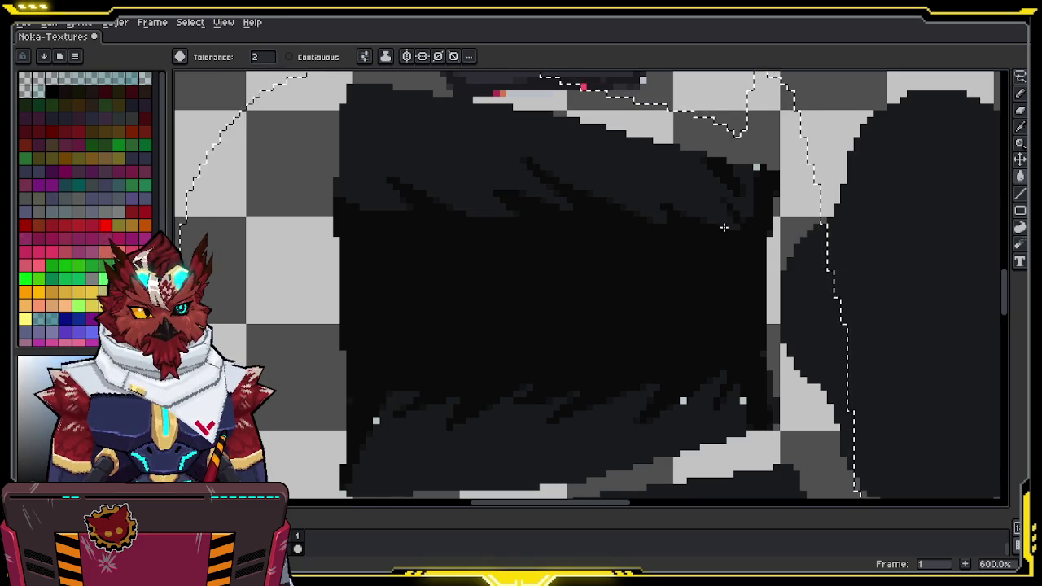
pyautogui.moveTo(737, 379); pyautogui.dragTo(719, 204)
pyautogui.click(721, 223)
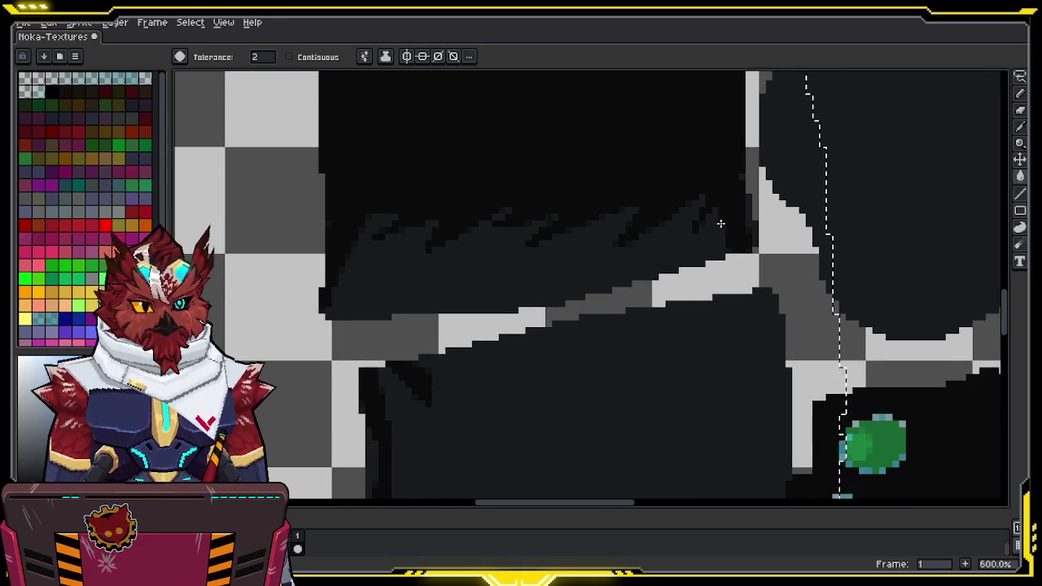
pyautogui.moveTo(512, 366)
pyautogui.mouseDown()
pyautogui.moveTo(568, 230)
pyautogui.moveTo(548, 241)
pyautogui.mouseUp()
# Deselect, save the cleaned texture sheet, and return to Blender
pyautogui.hotkey('ctrl', 'd')
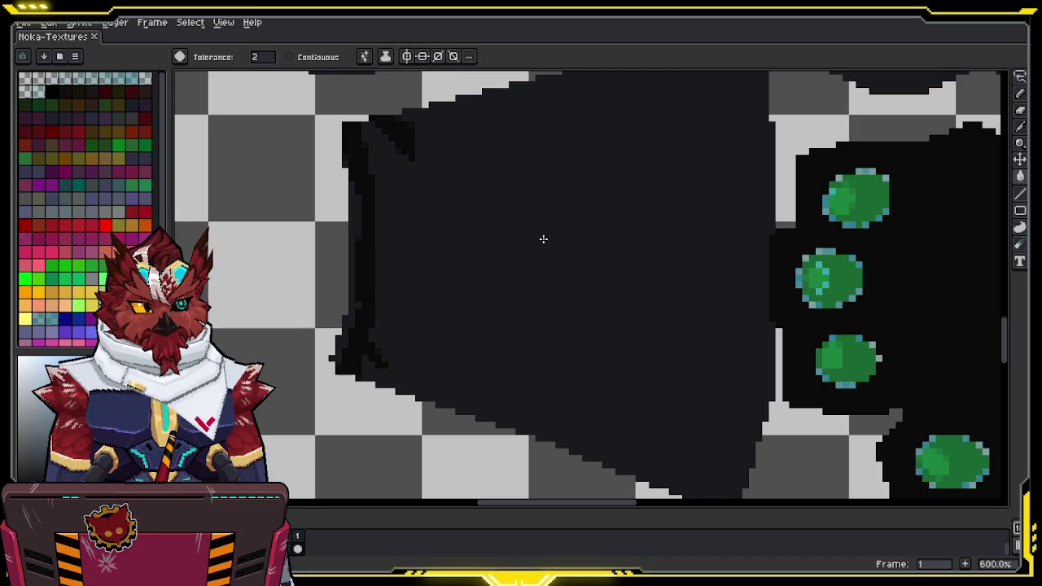
pyautogui.hotkey('ctrl', 's')
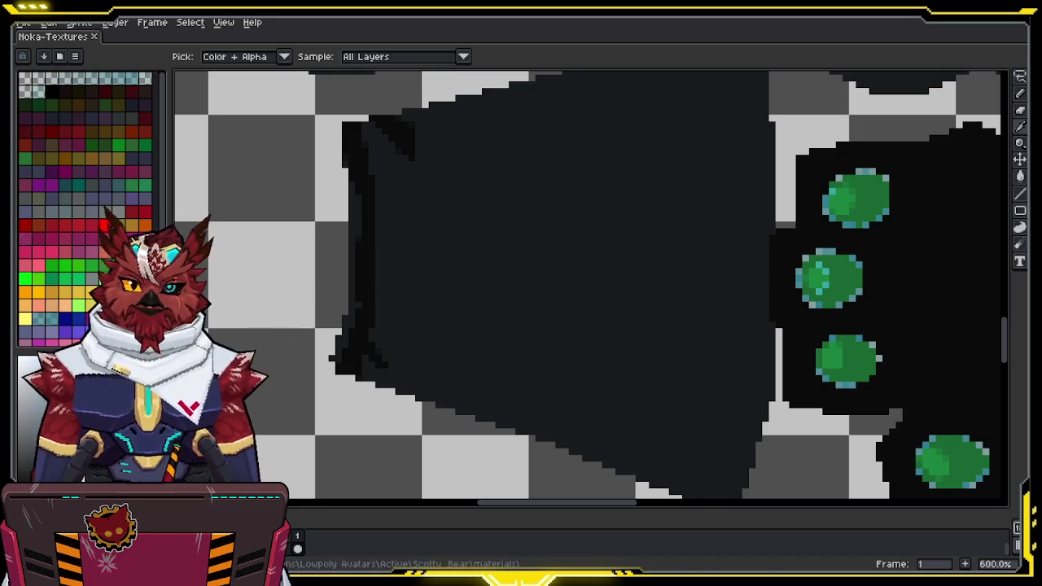
pyautogui.press('g')
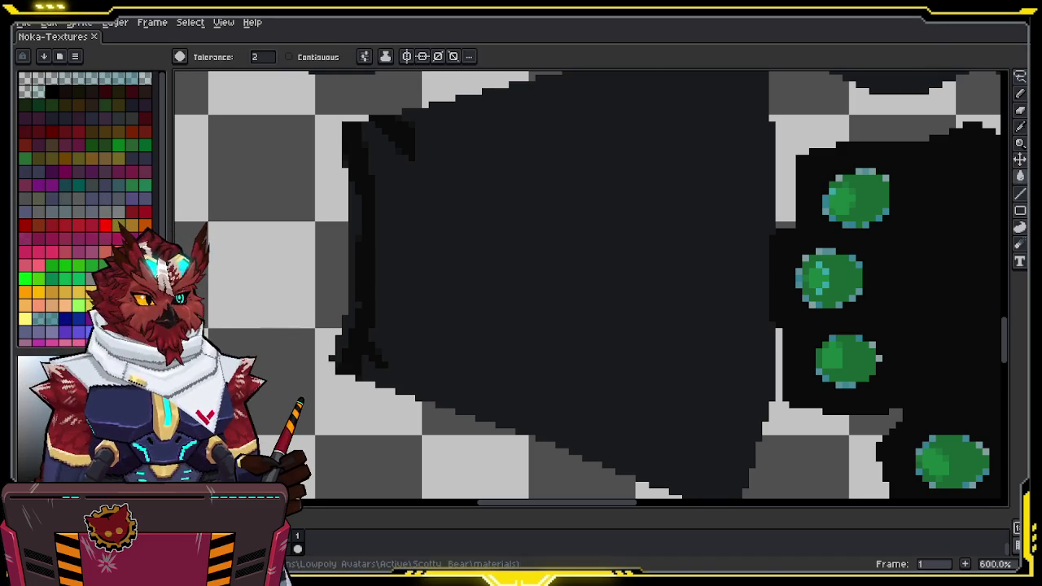
pyautogui.hotkey('alt', 'Tab')
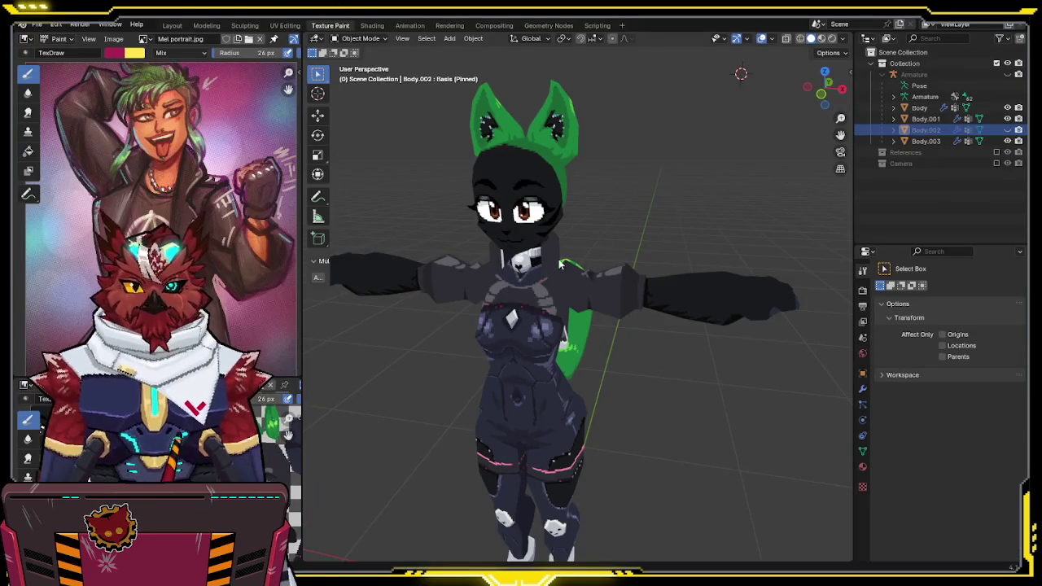
# Orbit around the recoloured avatar to check its textures, then select the Body mesh
pyautogui.moveTo(568, 336); pyautogui.dragTo(644, 311, button='middle')
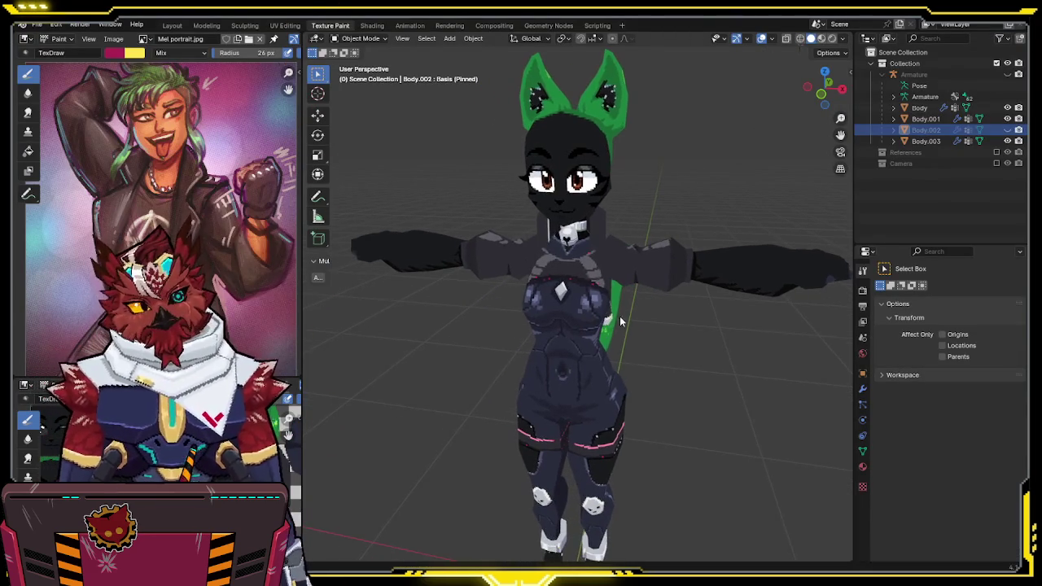
pyautogui.moveTo(629, 318)
pyautogui.mouseDown(button='middle')
pyautogui.moveTo(565, 323)
pyautogui.moveTo(652, 309)
pyautogui.moveTo(618, 314)
pyautogui.mouseUp(button='middle')
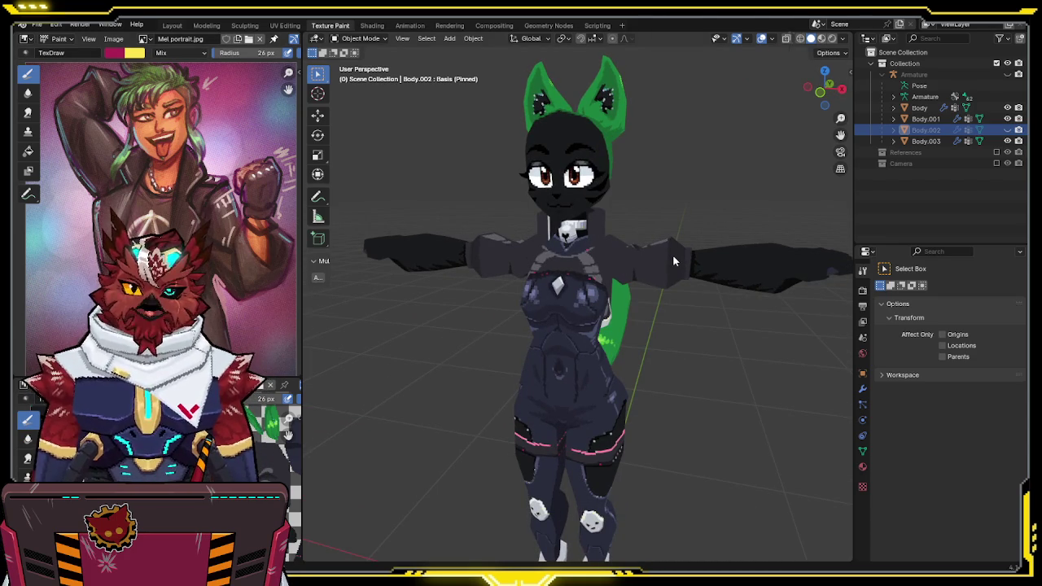
pyautogui.moveTo(567, 126)
pyautogui.mouseDown(button='middle')
pyautogui.moveTo(560, 174)
pyautogui.moveTo(628, 155)
pyautogui.moveTo(562, 151)
pyautogui.mouseUp(button='middle')
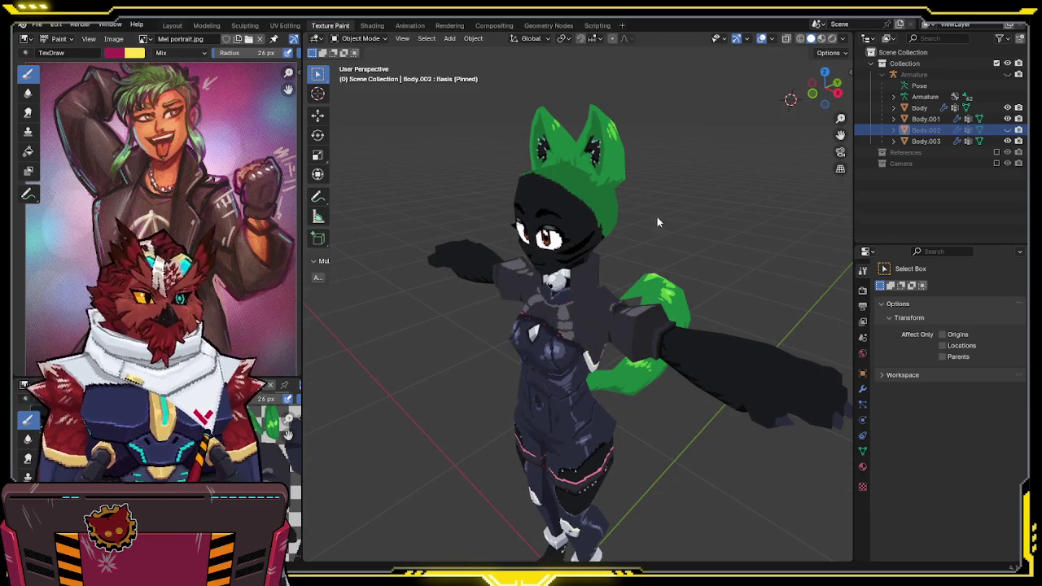
pyautogui.moveTo(472, 215)
pyautogui.mouseDown(button='middle')
pyautogui.moveTo(584, 185)
pyautogui.moveTo(514, 210)
pyautogui.mouseUp(button='middle')
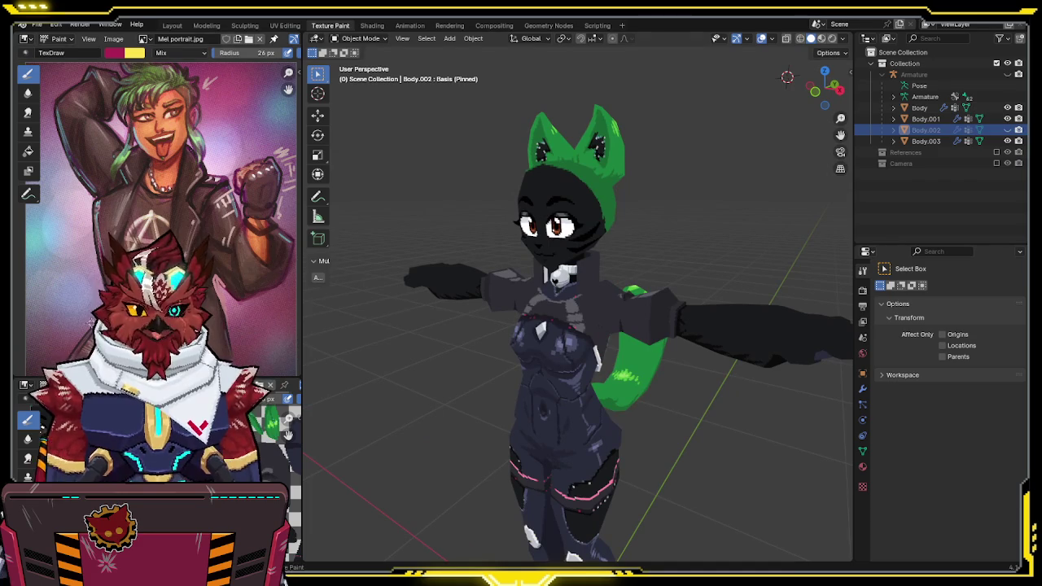
pyautogui.moveTo(560, 396)
pyautogui.mouseDown(button='middle')
pyautogui.moveTo(544, 287)
pyautogui.moveTo(568, 267)
pyautogui.moveTo(563, 276)
pyautogui.moveTo(573, 203)
pyautogui.moveTo(711, 192)
pyautogui.moveTo(706, 269)
pyautogui.moveTo(698, 268)
pyautogui.moveTo(716, 283)
pyautogui.moveTo(640, 261)
pyautogui.moveTo(651, 218)
pyautogui.mouseUp(button='middle')
pyautogui.scroll(1, 562, 279)
pyautogui.click(563, 285)
pyautogui.scroll(2, 588, 220)
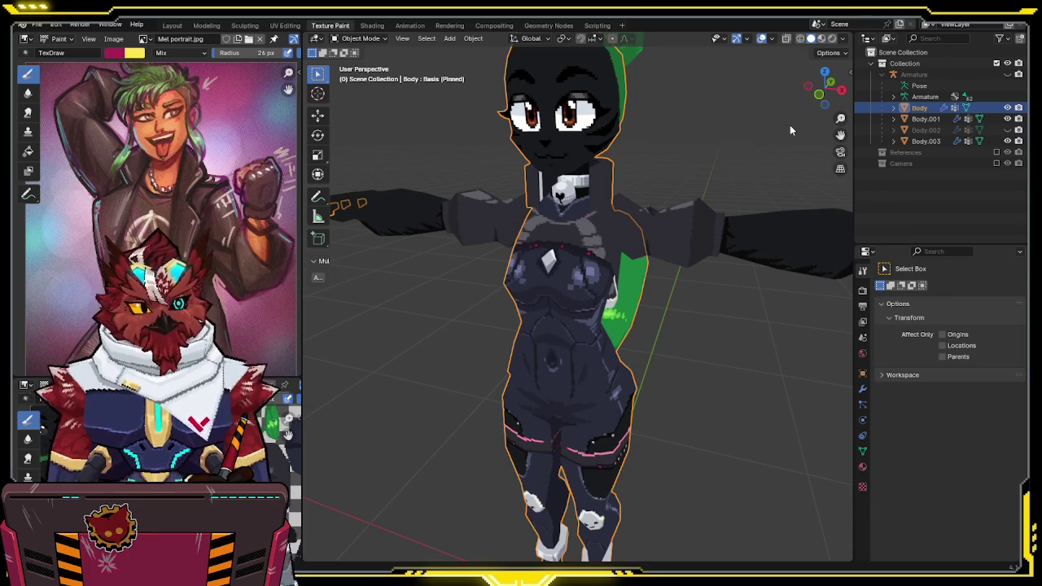
# Separate the collar from the Body mesh into its own object
pyautogui.moveTo(609, 226)
pyautogui.mouseDown(button='middle')
pyautogui.moveTo(736, 214)
pyautogui.moveTo(725, 228)
pyautogui.moveTo(584, 235)
pyautogui.moveTo(566, 292)
pyautogui.moveTo(604, 279)
pyautogui.moveTo(568, 281)
pyautogui.mouseUp(button='middle')
pyautogui.press('Tab')
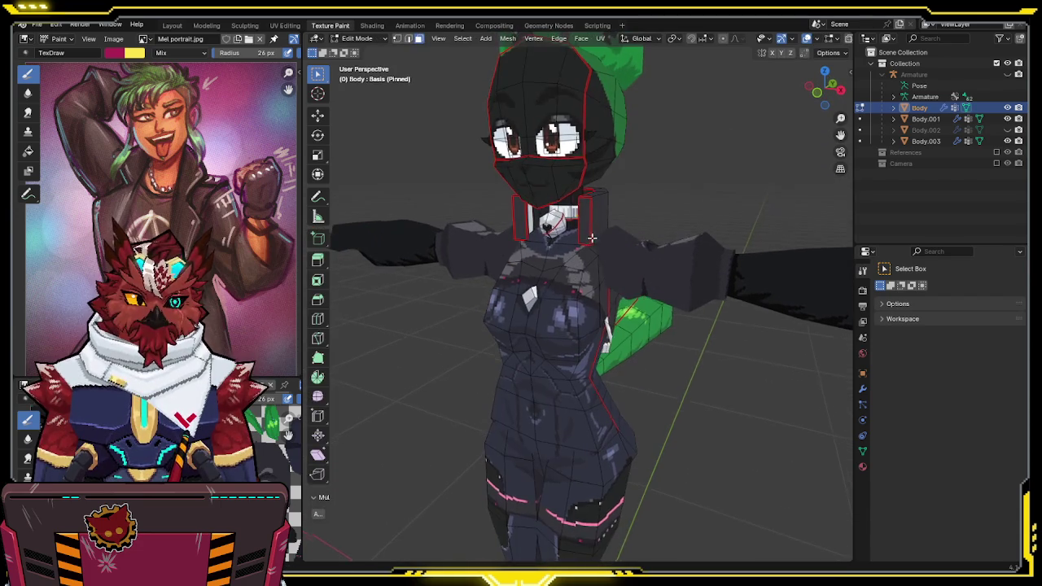
pyautogui.press('l')
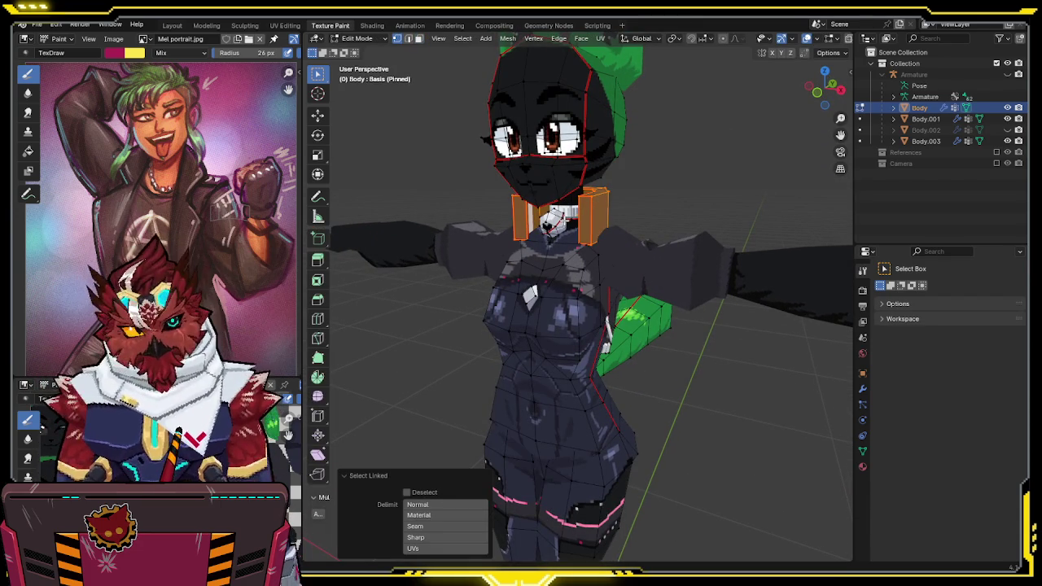
pyautogui.press('p')
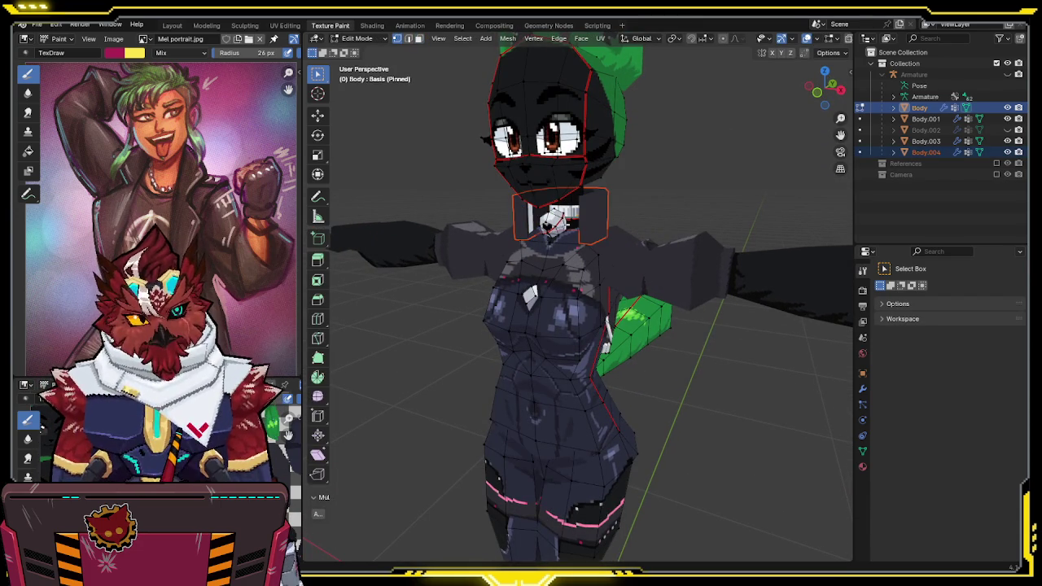
pyautogui.press('p')
pyautogui.click(558, 218)
pyautogui.hotkey('ctrl', 'Tab')
pyautogui.click(488, 228)
# Split the green tail off the Body mesh as a separate object
pyautogui.click(551, 279)
pyautogui.press('Tab')
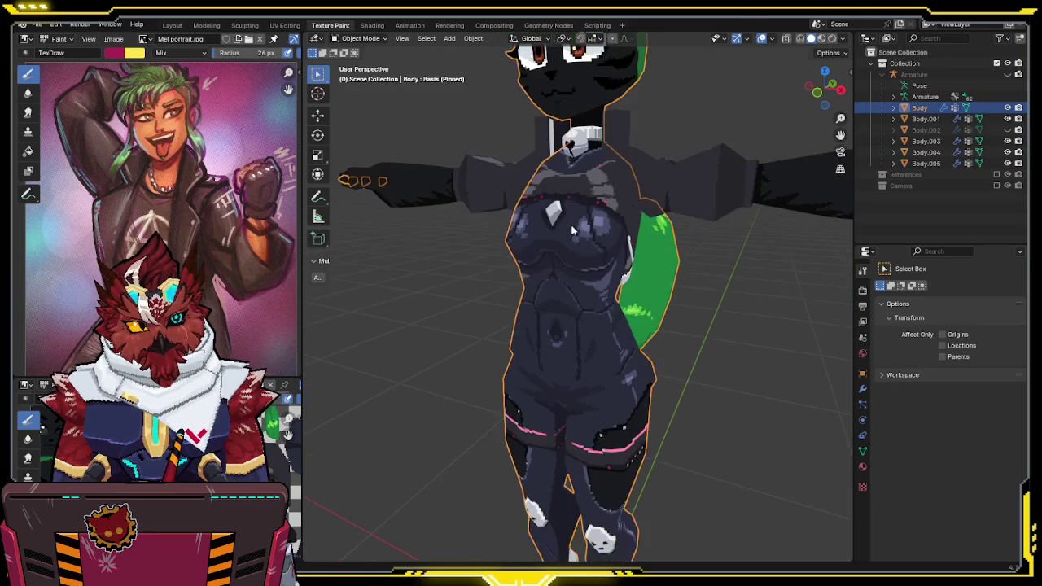
pyautogui.moveTo(570, 233); pyautogui.dragTo(647, 325, button='middle')
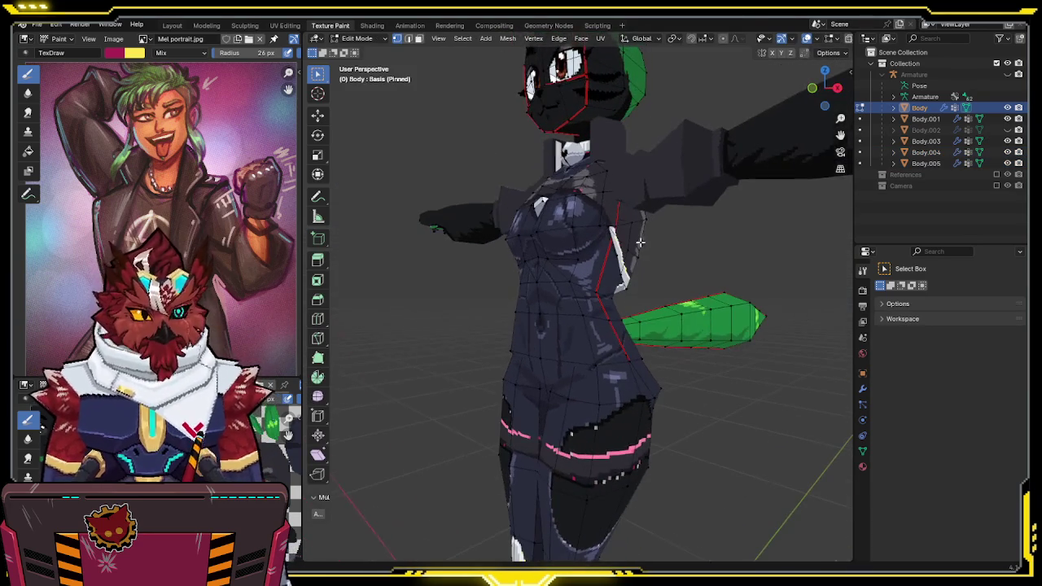
pyautogui.press('l')
pyautogui.press('p')
pyautogui.click(646, 324)
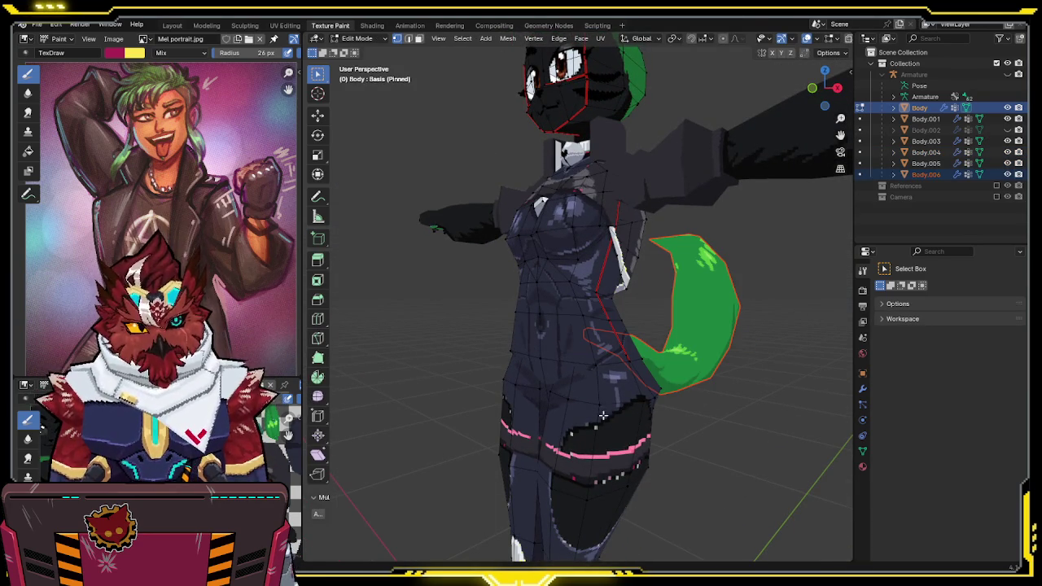
# Separate the legs from the Body mesh and return to Object Mode
pyautogui.press('l')
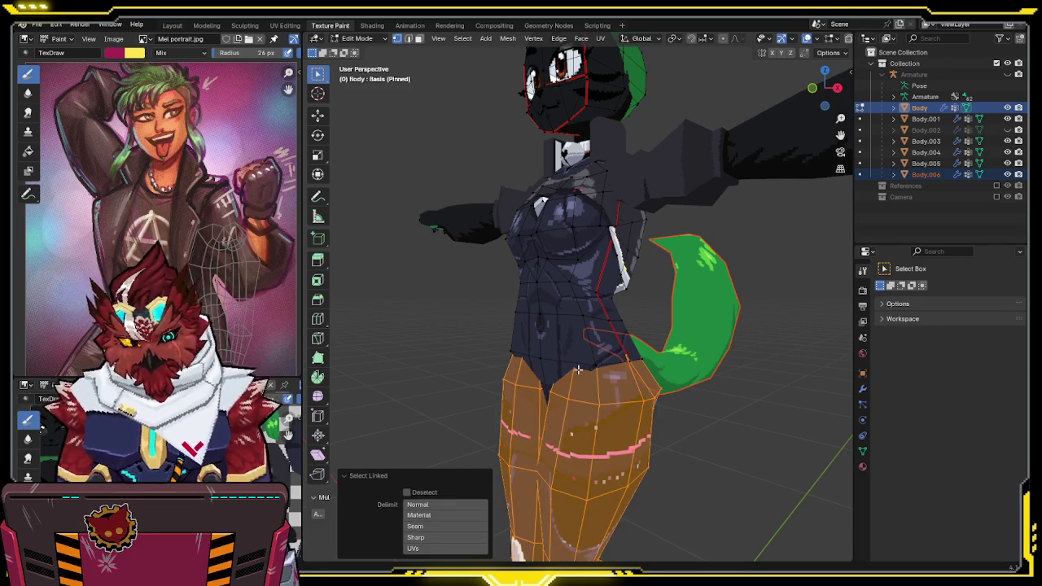
pyautogui.scroll(-3, 572, 375)
pyautogui.moveTo(572, 375); pyautogui.dragTo(619, 325, button='middle')
pyautogui.press('p')
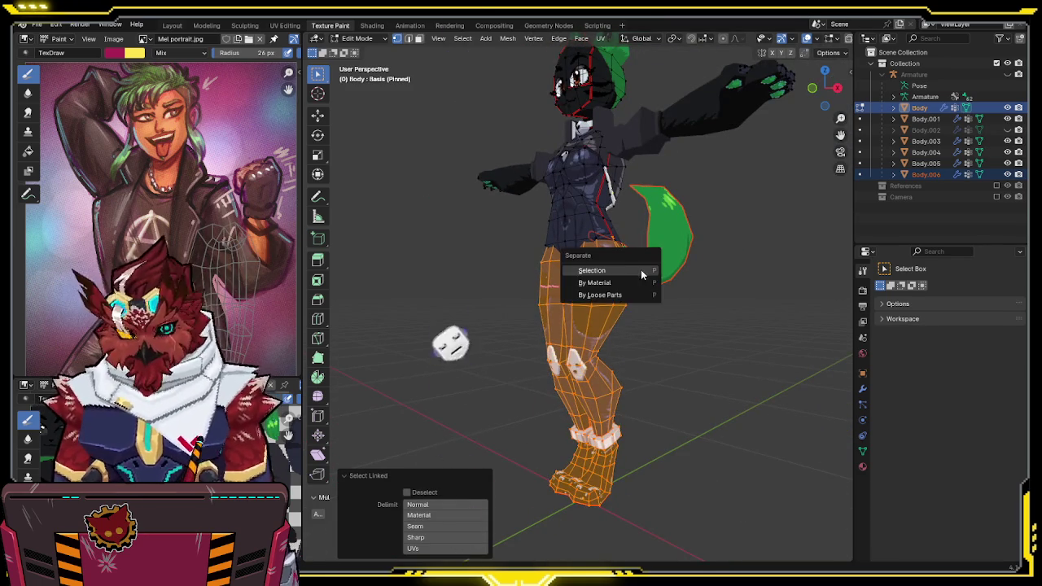
pyautogui.click(642, 271)
pyautogui.hotkey('ctrl', 'Tab')
pyautogui.click(562, 273)
# Face the character's front and enter Texture Paint mode on the torso
pyautogui.press('KP_1')
pyautogui.hotkey('ctrl', 'Tab')
pyautogui.click(630, 298)
pyautogui.scroll(3, 630, 298)
pyautogui.scroll(2, 649, 209)
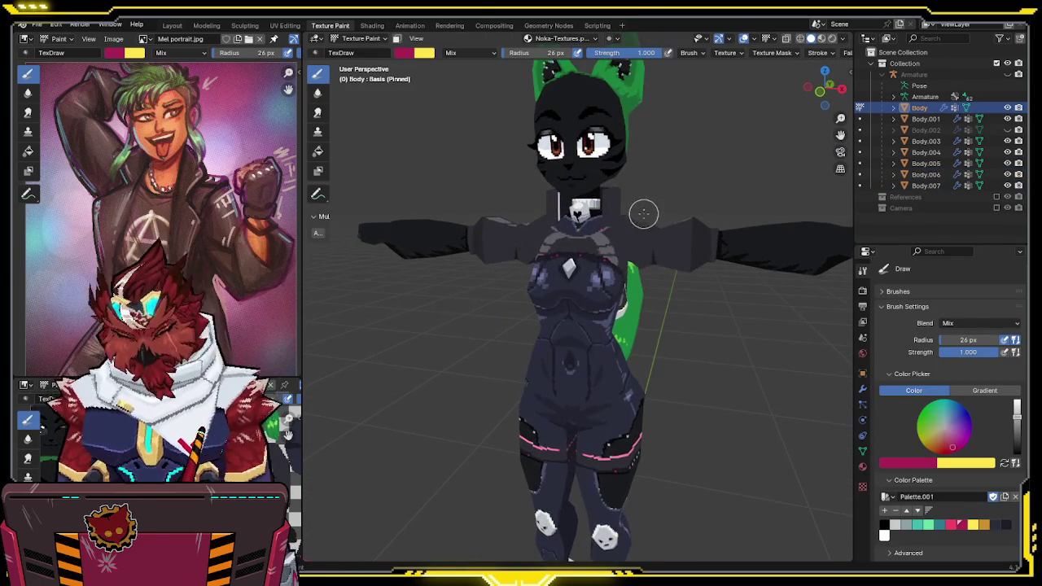
# Isolate the Body in local view, set Front Orthographic on the torso, and sample a tan-brown colour
pyautogui.press('KP_Divide')
pyautogui.scroll(2, 615, 242)
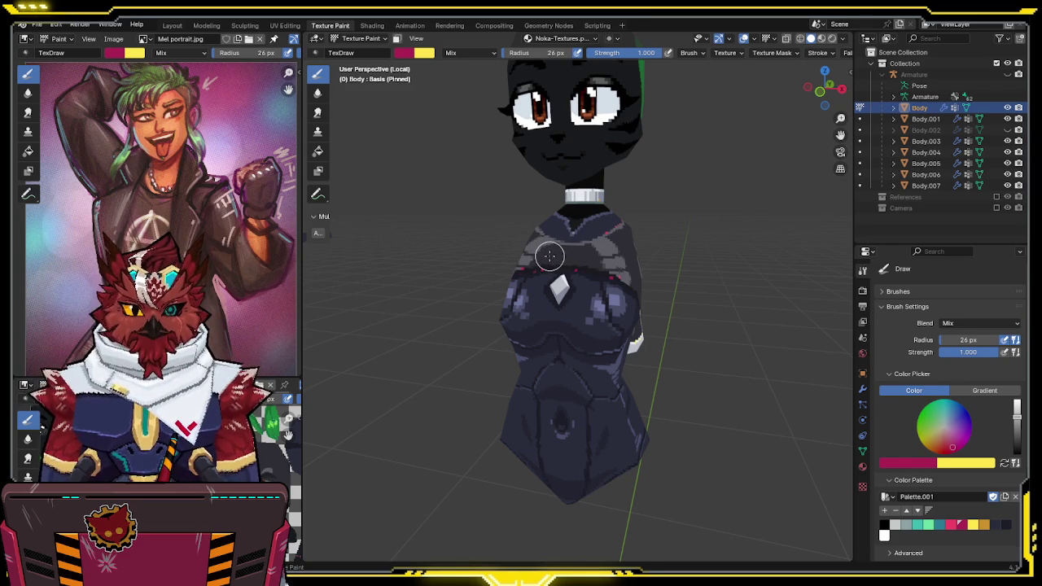
pyautogui.click(826, 86)
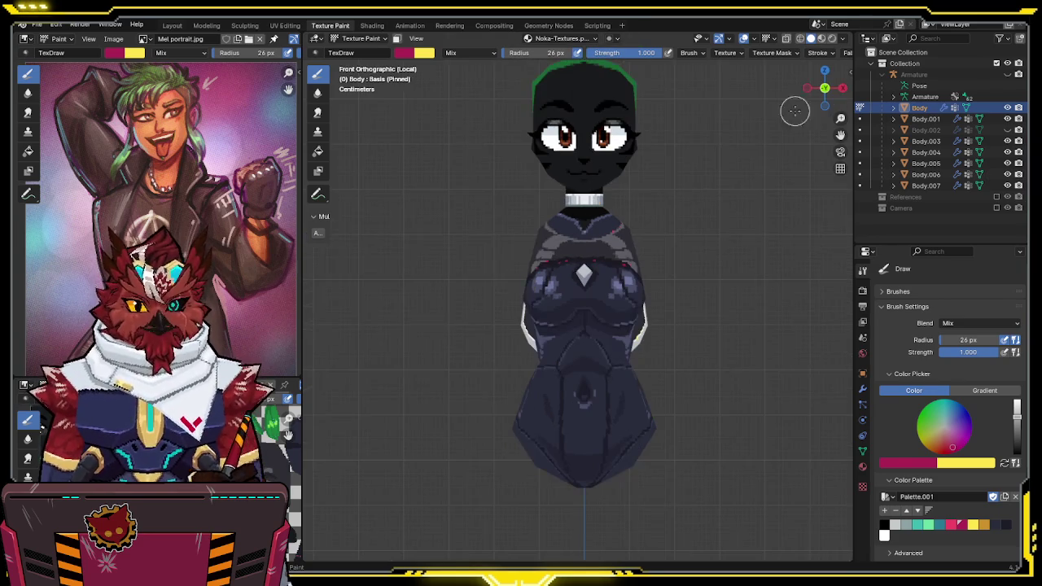
pyautogui.scroll(2, 684, 171)
pyautogui.scroll(2, 684, 171)
pyautogui.keyDown('shift'); pyautogui.moveTo(638, 242); pyautogui.dragTo(584, 207, button='middle'); pyautogui.keyUp('shift')
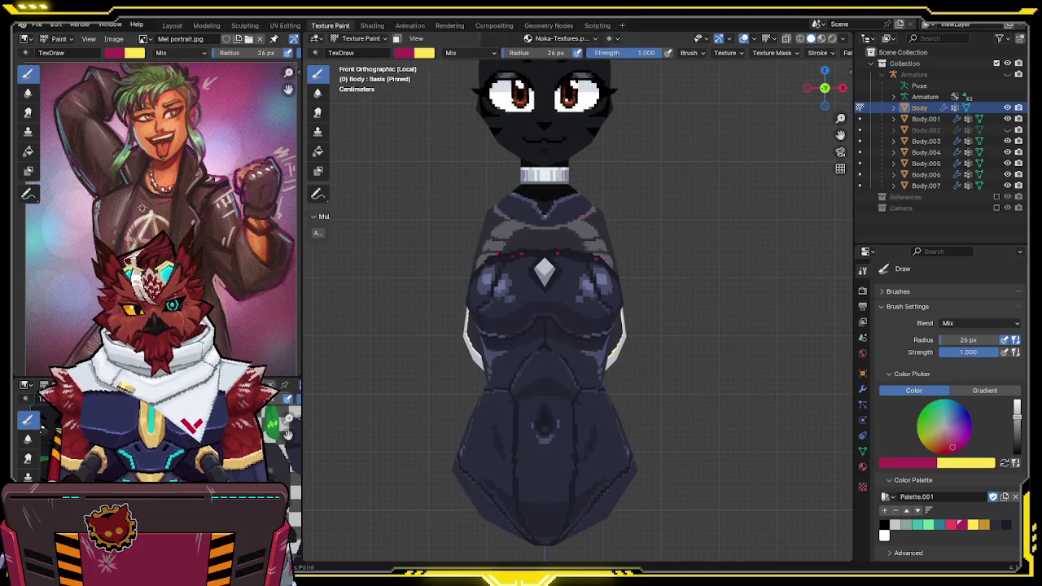
pyautogui.press('s')
pyautogui.click(403, 54)
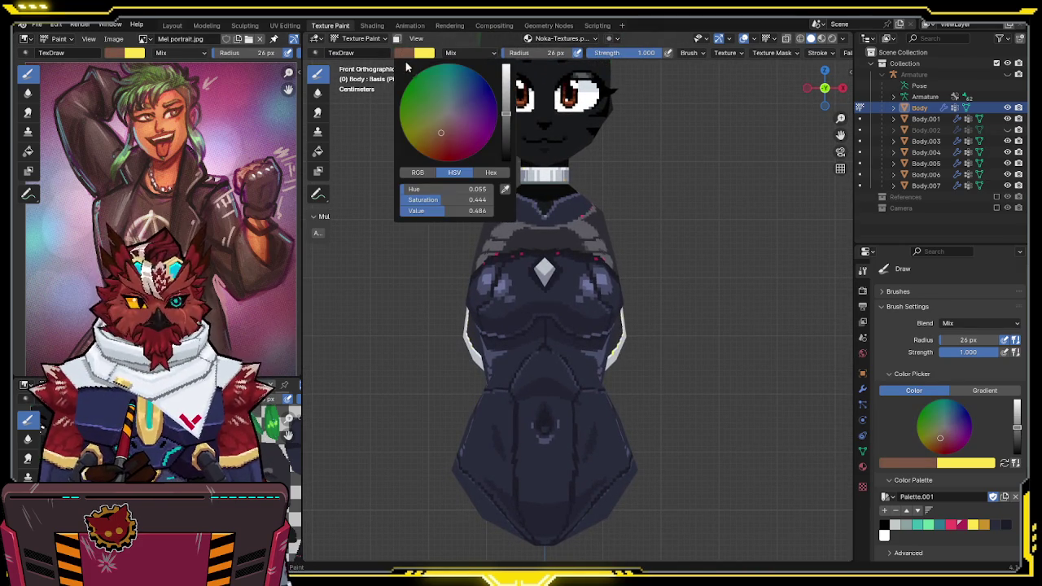
# Lower the colour's saturation and value, then paint the chest below the collar dark
pyautogui.moveTo(433, 201)
pyautogui.mouseDown()
pyautogui.moveTo(413, 204)
pyautogui.moveTo(439, 175)
pyautogui.mouseUp()
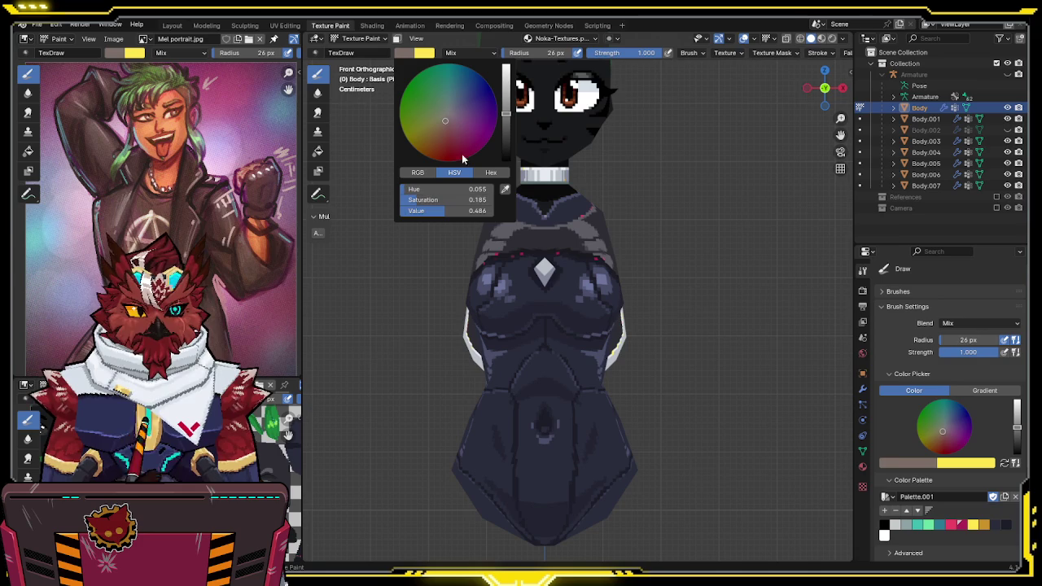
pyautogui.moveTo(507, 117); pyautogui.dragTo(507, 129)
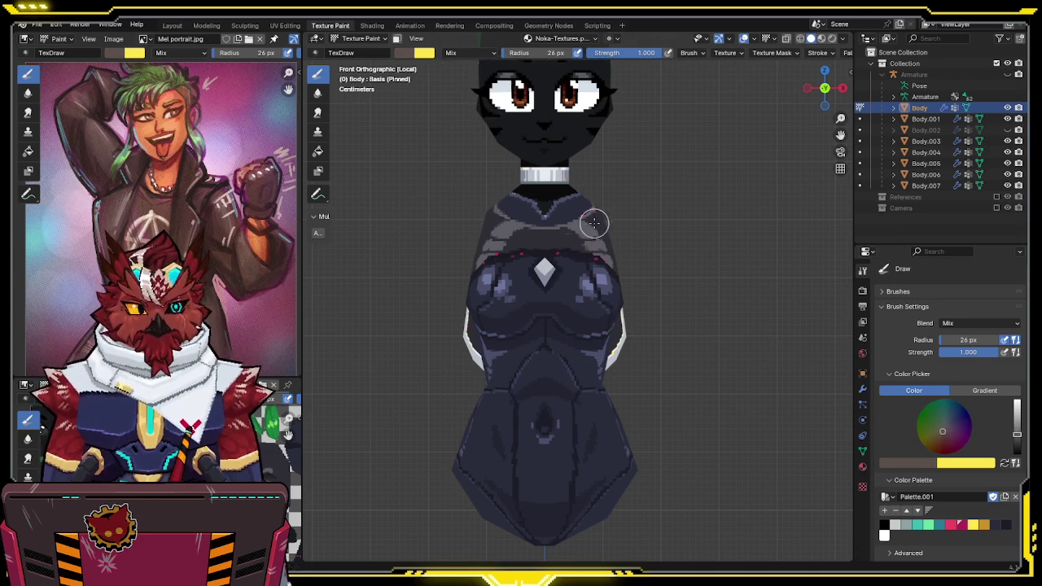
pyautogui.scroll(1, 575, 248)
pyautogui.scroll(1, 578, 236)
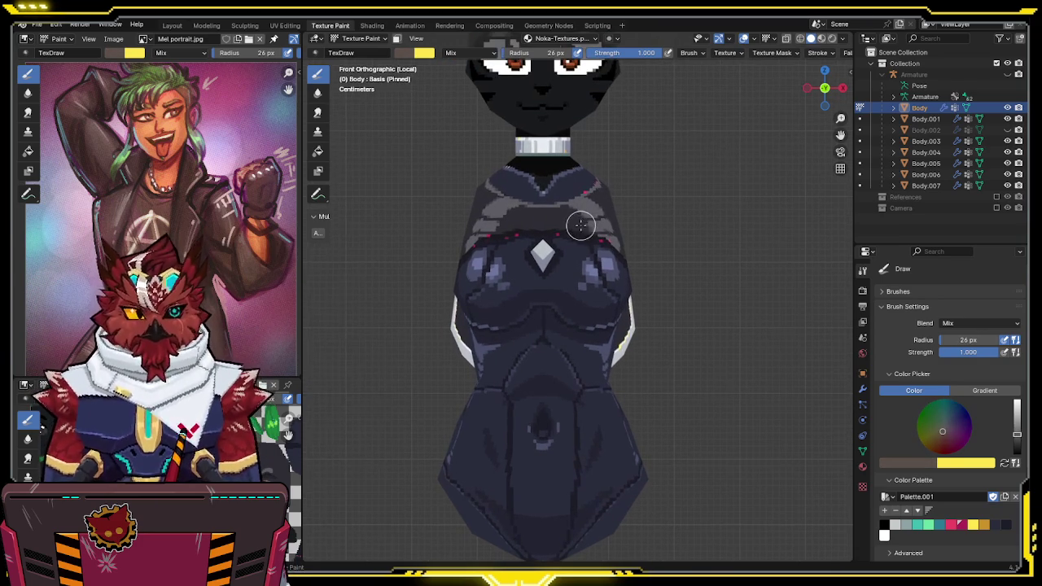
pyautogui.keyDown('shift'); pyautogui.scroll(2, 574, 139); pyautogui.keyUp('shift')
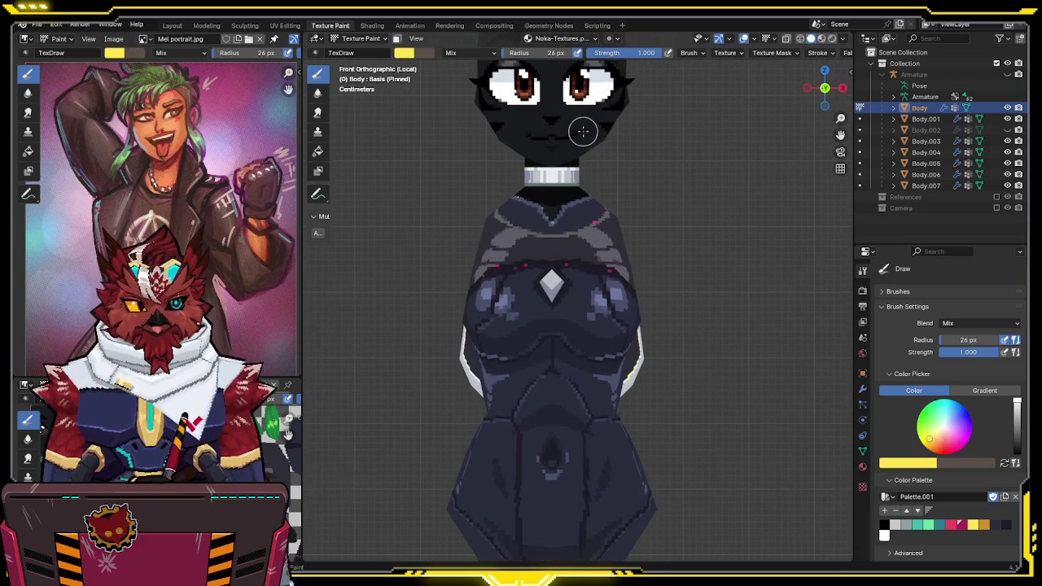
pyautogui.press('s')
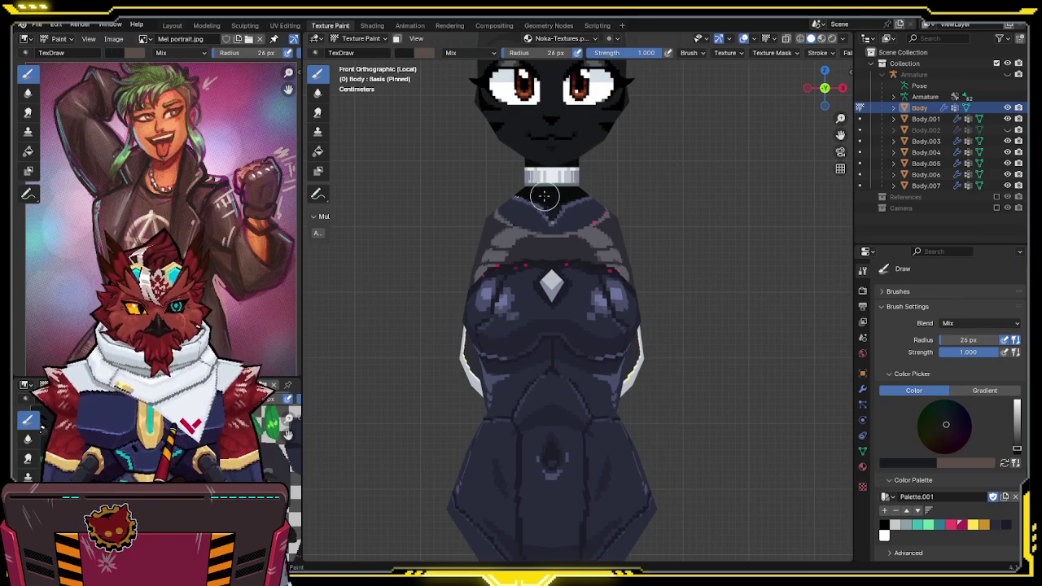
pyautogui.moveTo(511, 190)
pyautogui.mouseDown()
pyautogui.moveTo(547, 214)
pyautogui.moveTo(508, 200)
pyautogui.moveTo(543, 230)
pyautogui.moveTo(564, 220)
pyautogui.mouseUp()
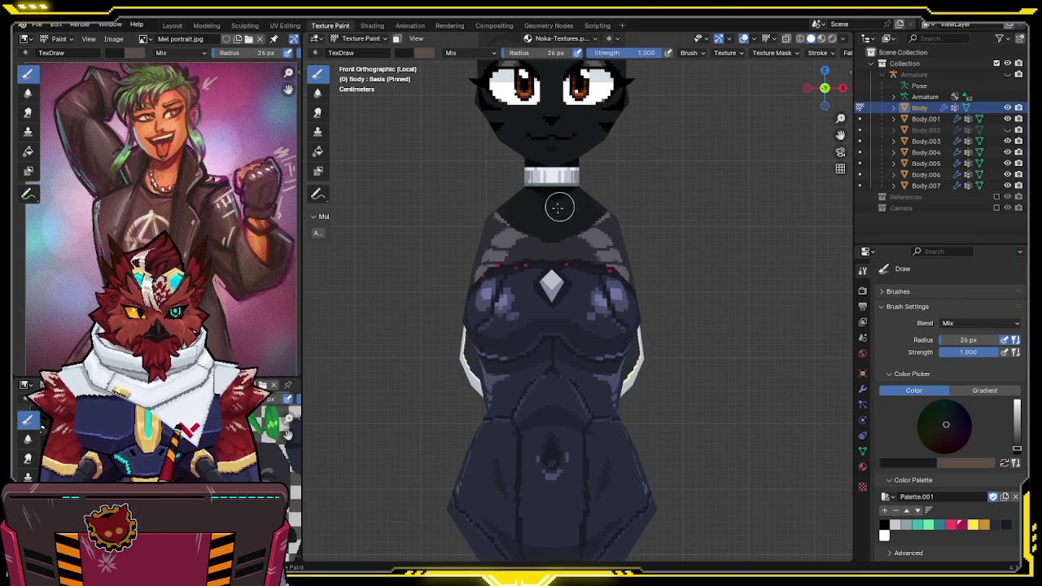
# Swap to the brown colour and paint thin edges along both shoulders
pyautogui.press('x')
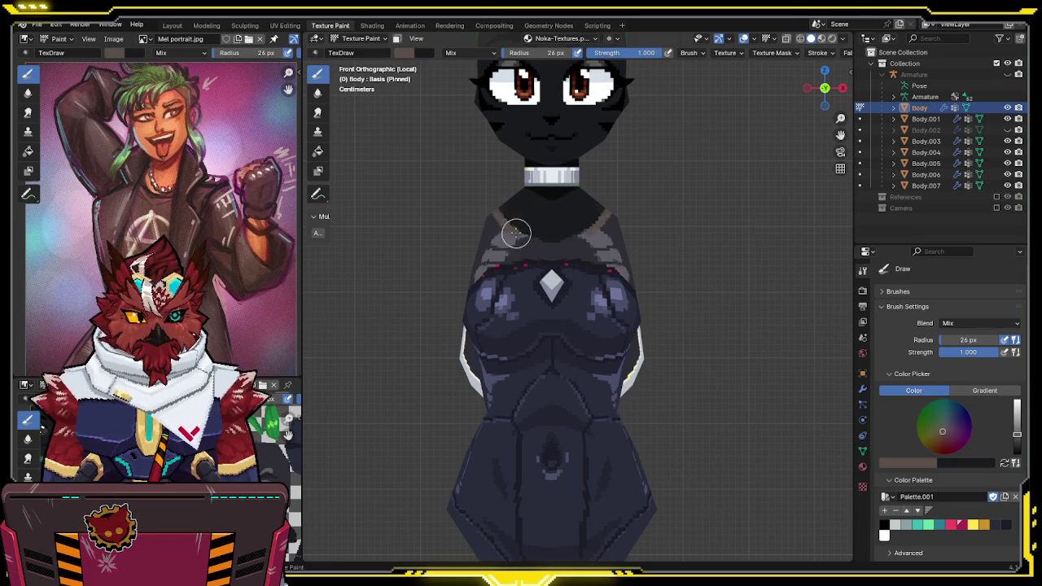
pyautogui.moveTo(491, 205); pyautogui.dragTo(551, 244)
pyautogui.keyDown('shift'); pyautogui.moveTo(560, 250); pyautogui.dragTo(548, 134, button='middle'); pyautogui.keyUp('shift')
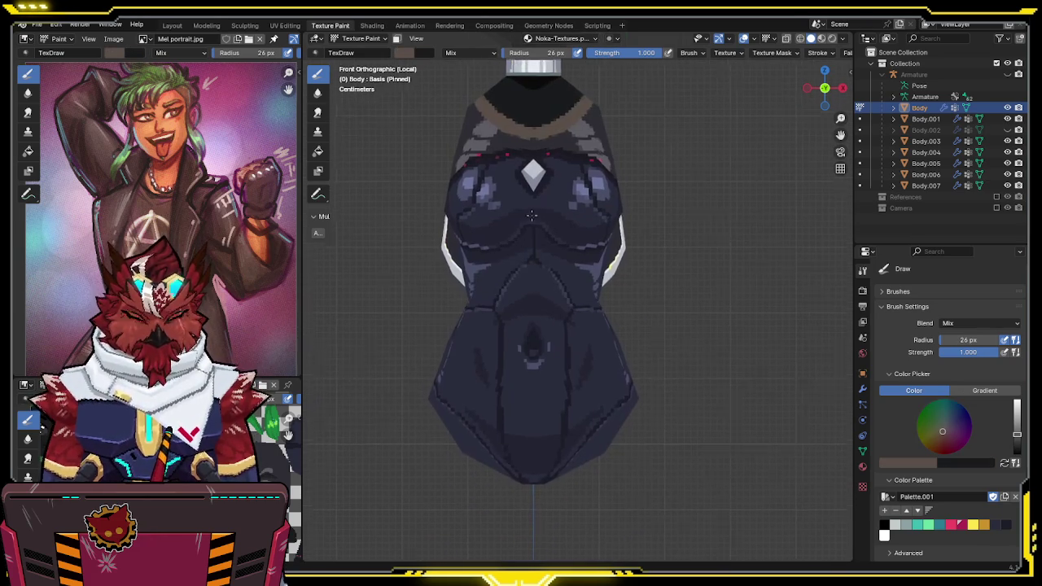
# Paint a black stroke across the waist, then undo it
pyautogui.press('s')
pyautogui.moveTo(465, 301); pyautogui.dragTo(643, 304)
pyautogui.keyDown('shift'); pyautogui.scroll(5, 567, 212); pyautogui.keyUp('shift')
pyautogui.keyDown('shift'); pyautogui.scroll(-5, 535, 139); pyautogui.keyUp('shift')
pyautogui.keyDown('shift'); pyautogui.scroll(-3, 497, 143); pyautogui.keyUp('shift')
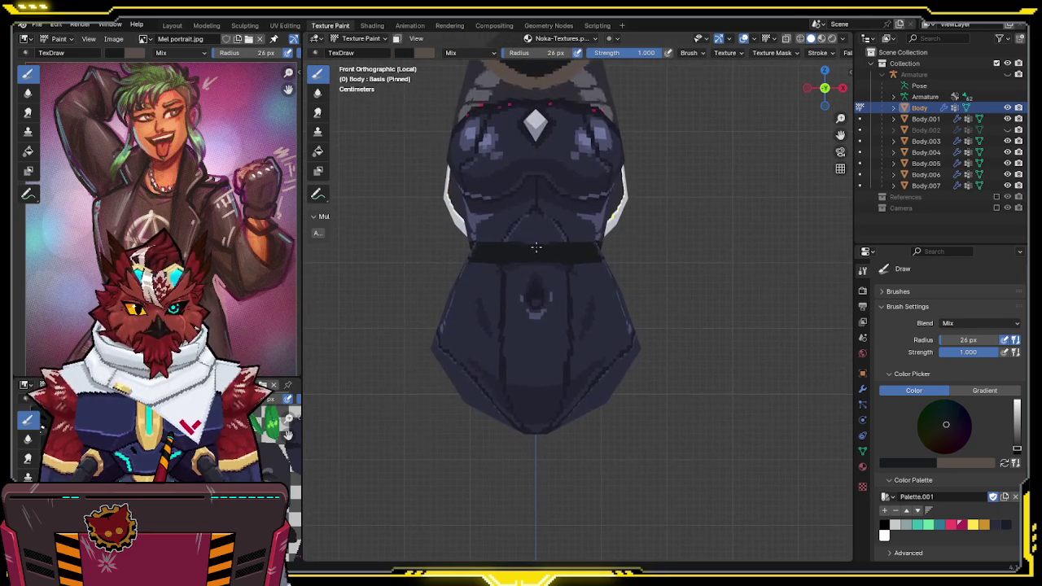
pyautogui.hotkey('ctrl', 'z')
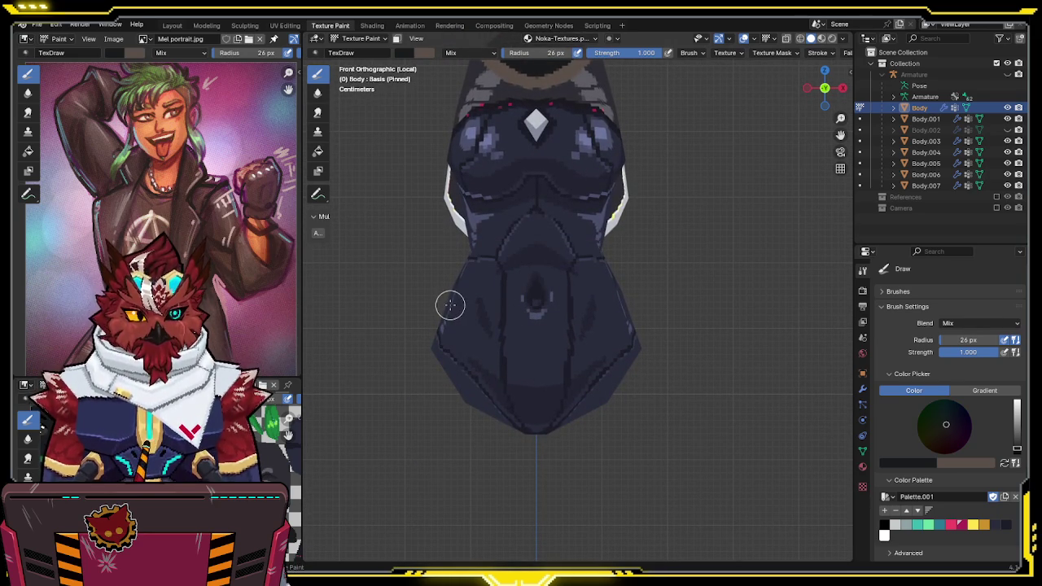
# Repaint the black waist belt in two passes
pyautogui.hotkey('alt', 'h')
pyautogui.press('h')
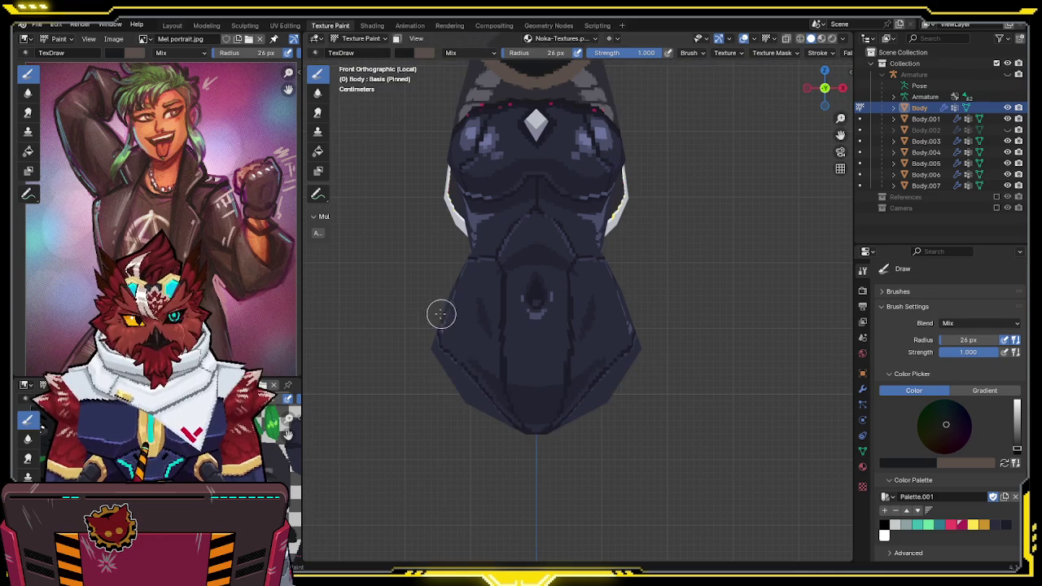
pyautogui.moveTo(429, 313); pyautogui.dragTo(627, 320)
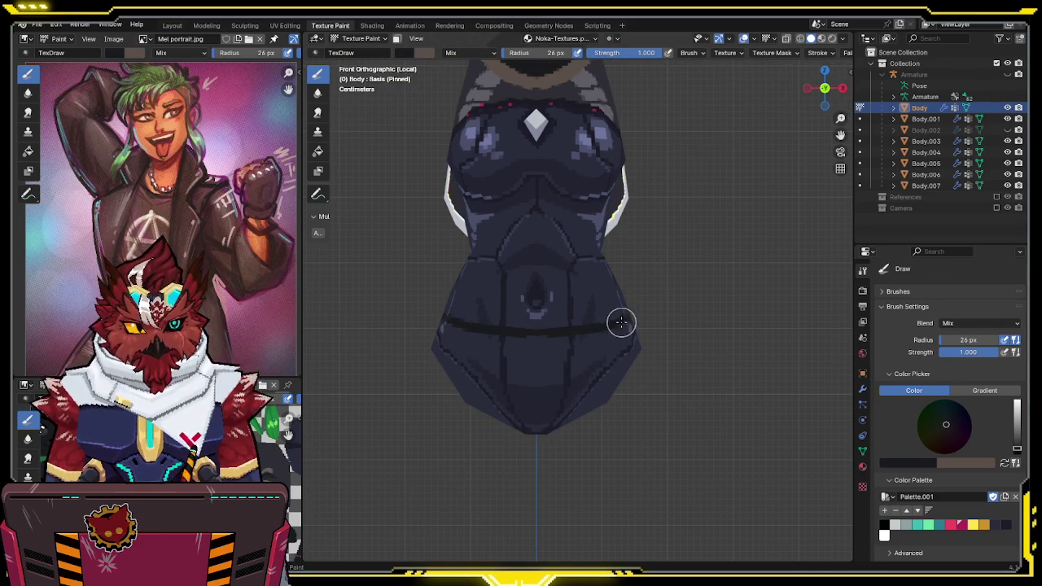
pyautogui.moveTo(438, 304); pyautogui.dragTo(544, 325)
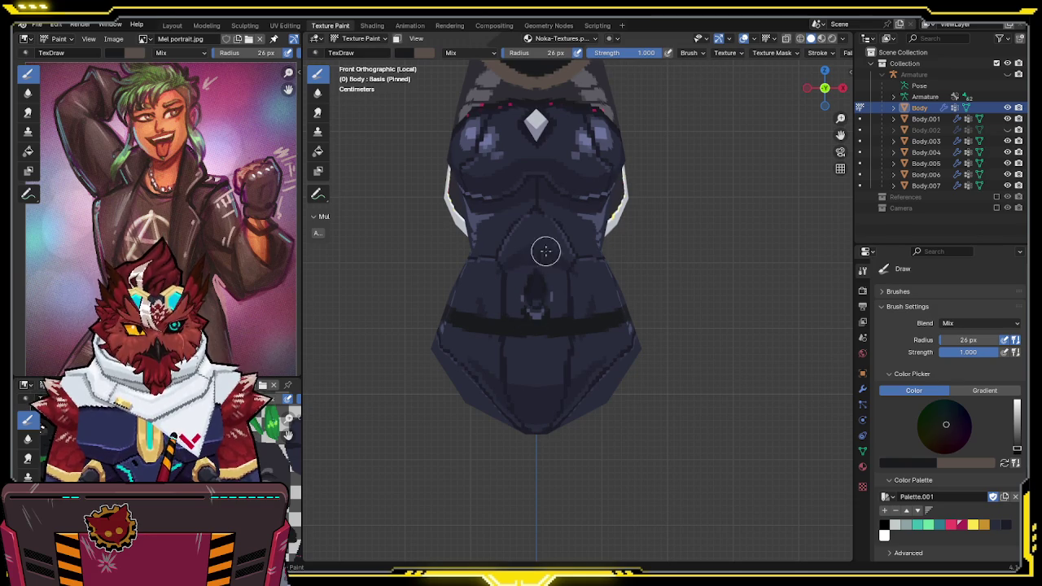
pyautogui.scroll(-2, 526, 285)
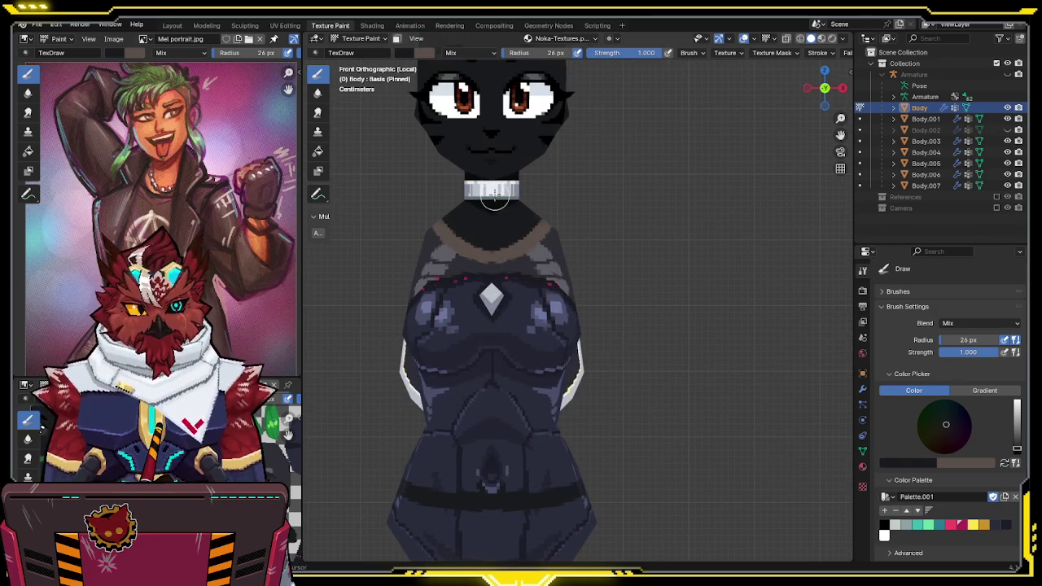
pyautogui.press('s')
pyautogui.scroll(3, 501, 196)
pyautogui.scroll(3, 512, 291)
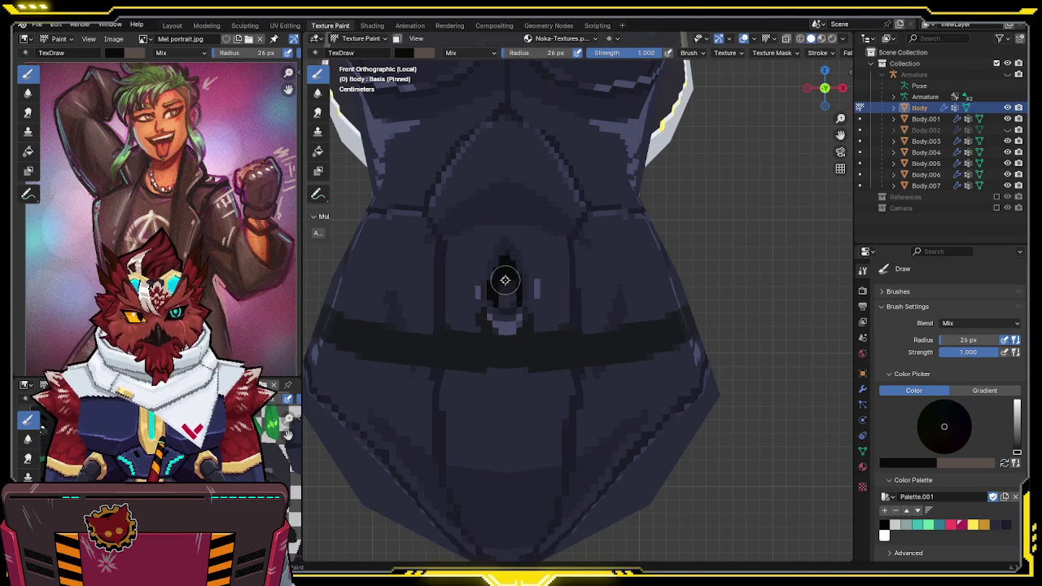
# Sample dark tones and extend the black navel teardrop upward above the belt
pyautogui.press('s')
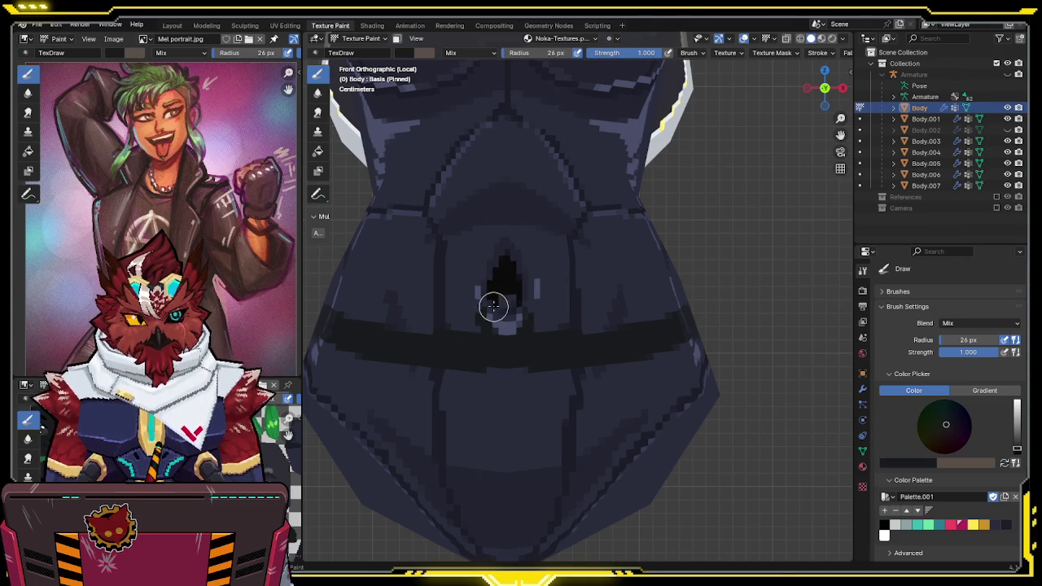
pyautogui.press('s')
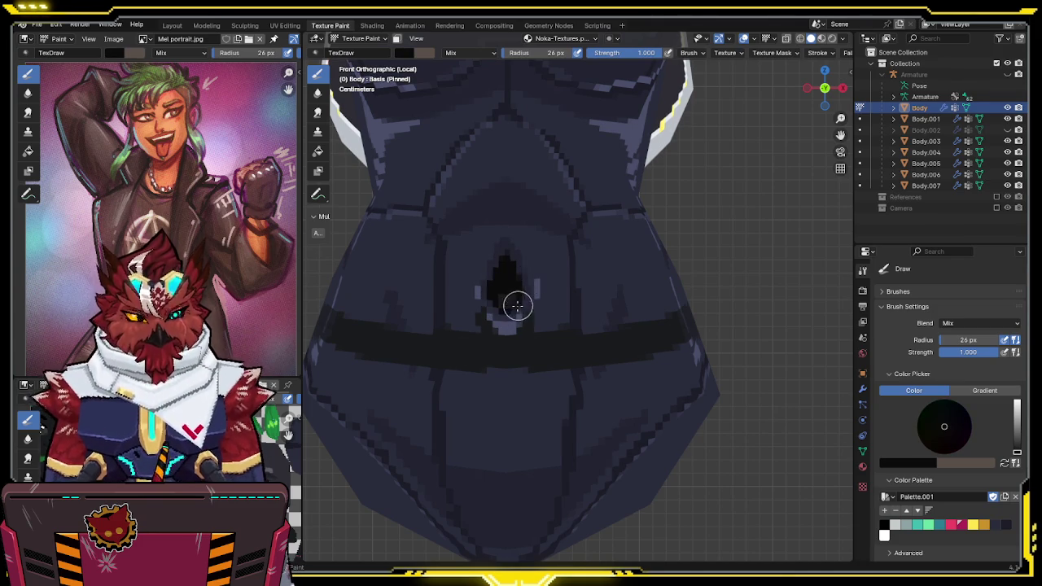
pyautogui.keyDown('shift'); pyautogui.moveTo(529, 290); pyautogui.dragTo(562, 311, button='middle'); pyautogui.keyUp('shift')
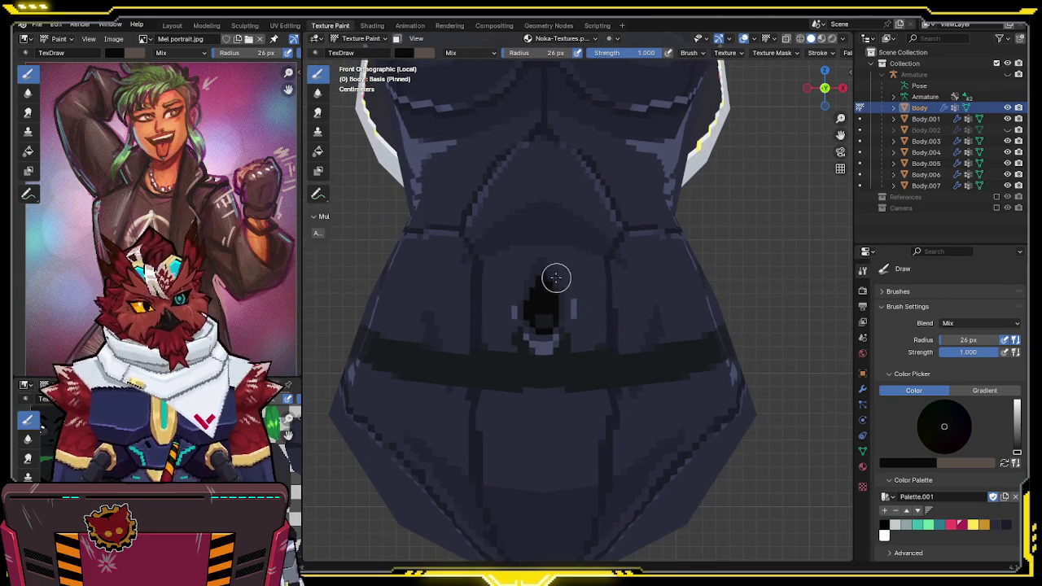
pyautogui.press('s')
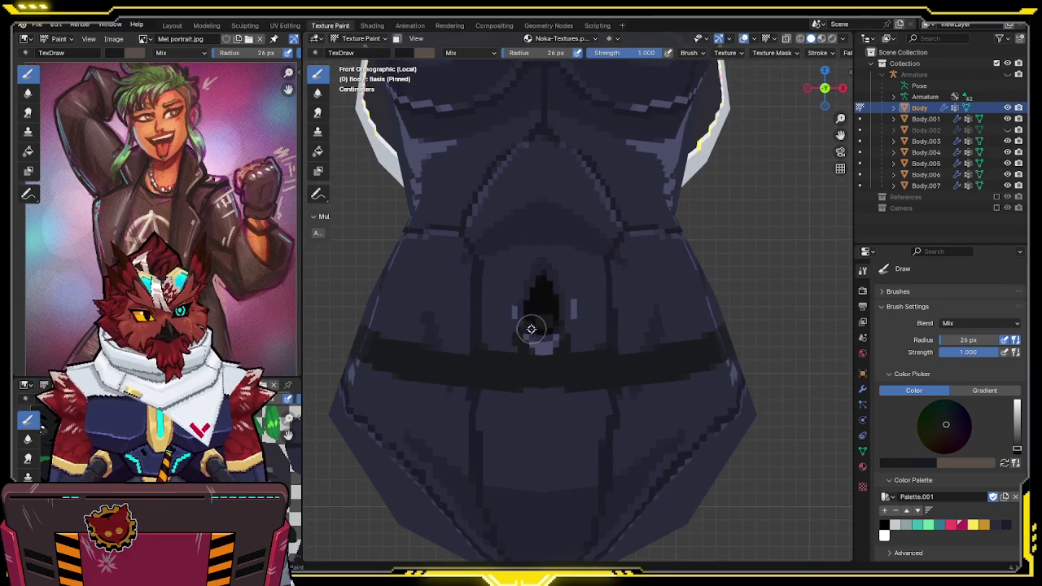
pyautogui.press('s')
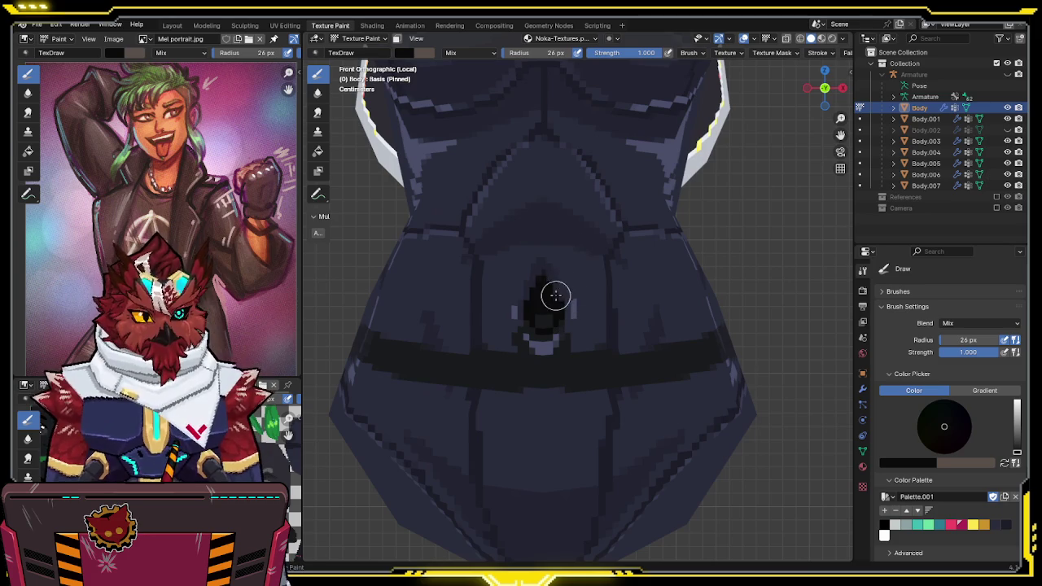
pyautogui.press('s')
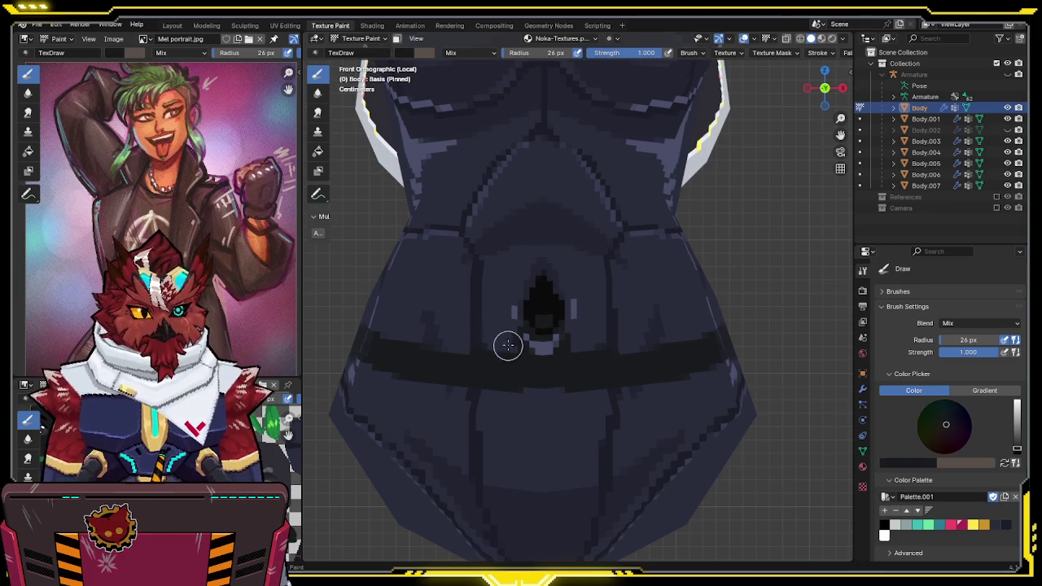
pyautogui.moveTo(521, 291); pyautogui.dragTo(530, 256)
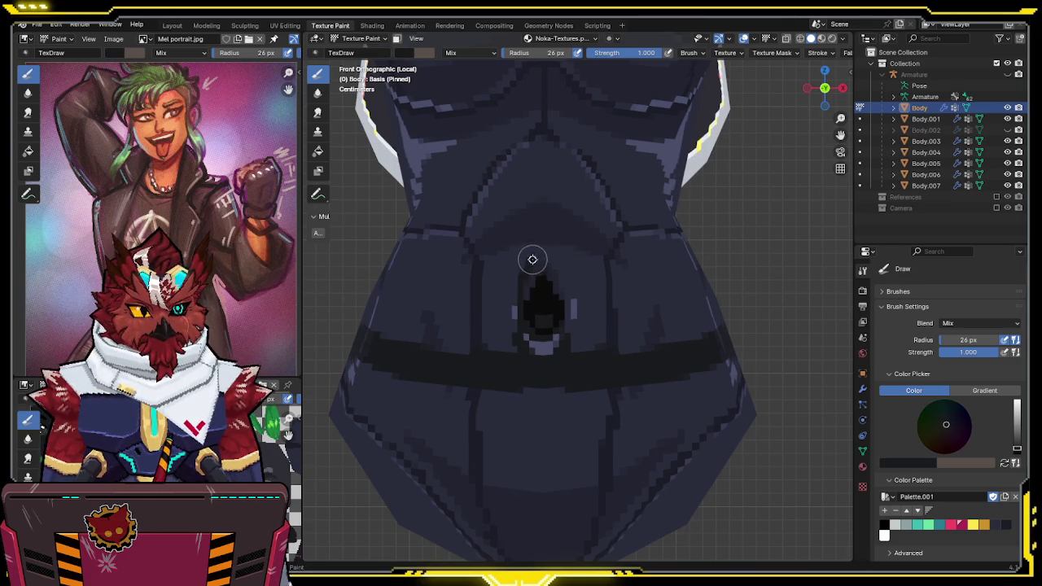
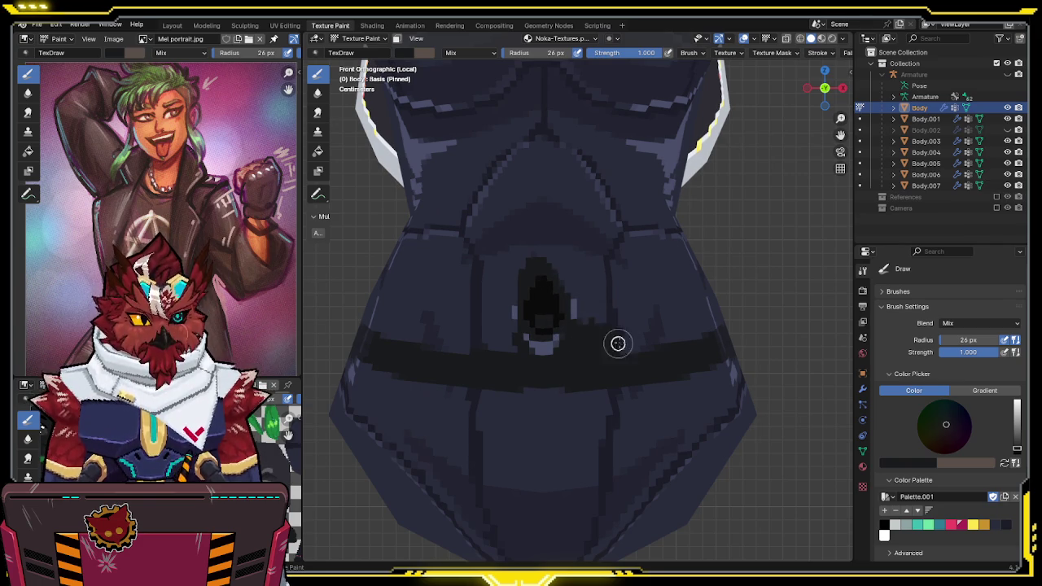
# Paint the dark belly band upward with mirrored strokes and level its top edge
pyautogui.moveTo(598, 332)
pyautogui.mouseDown()
pyautogui.moveTo(586, 298)
pyautogui.moveTo(540, 251)
pyautogui.moveTo(584, 280)
pyautogui.moveTo(552, 253)
pyautogui.moveTo(577, 253)
pyautogui.moveTo(627, 280)
pyautogui.moveTo(592, 302)
pyautogui.moveTo(593, 337)
pyautogui.moveTo(687, 310)
pyautogui.moveTo(675, 337)
pyautogui.moveTo(633, 296)
pyautogui.mouseUp()
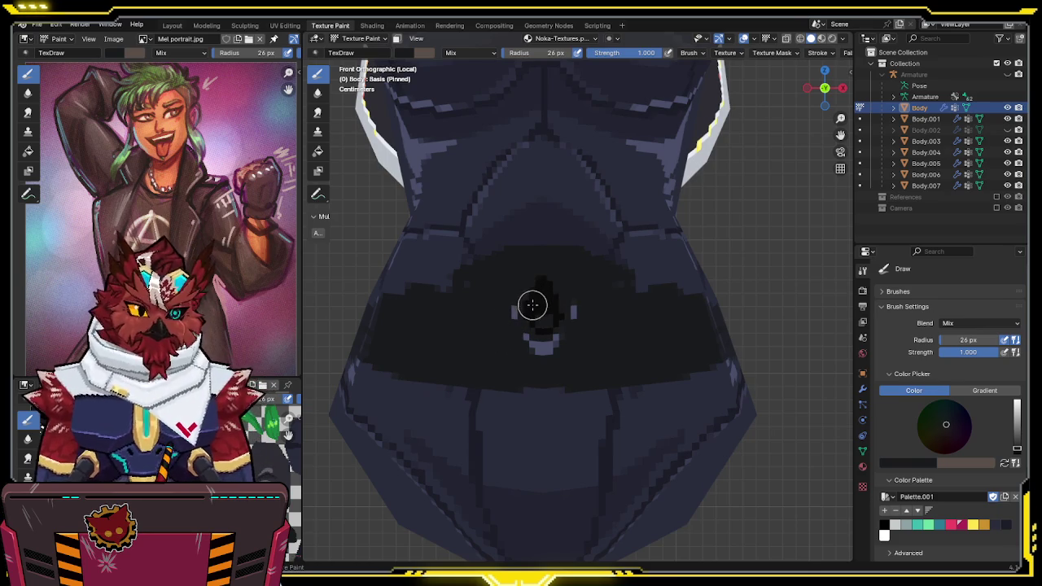
pyautogui.keyDown('shift'); pyautogui.moveTo(532, 306); pyautogui.dragTo(554, 313, button='middle'); pyautogui.keyUp('shift')
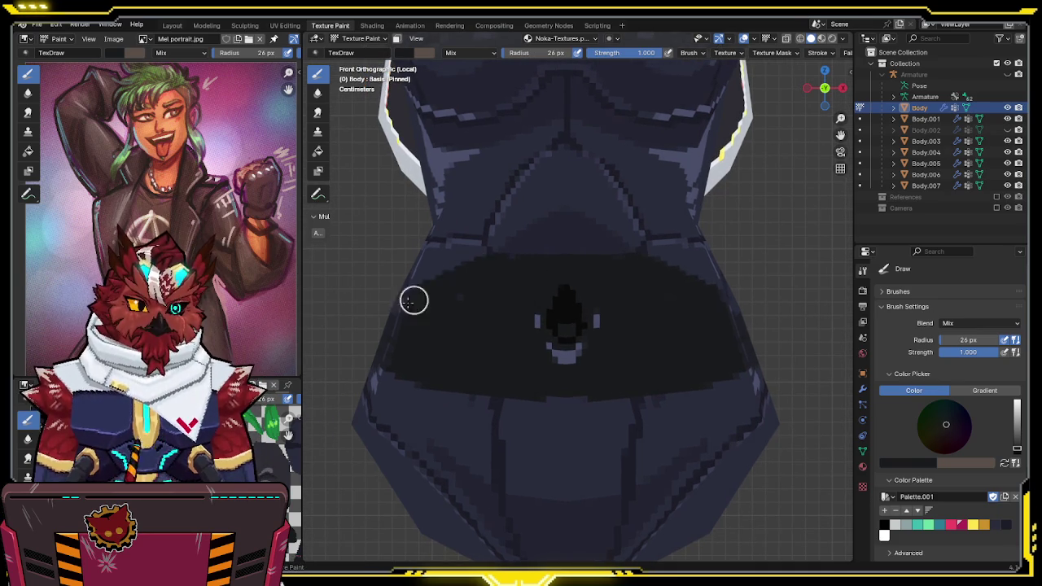
pyautogui.moveTo(445, 285); pyautogui.dragTo(388, 272)
pyautogui.moveTo(465, 314)
pyautogui.keyDown('shift'); pyautogui.mouseDown(button='middle')
pyautogui.moveTo(444, 306)
pyautogui.moveTo(409, 402)
pyautogui.moveTo(455, 331)
pyautogui.mouseUp(button='middle'); pyautogui.keyUp('shift')
pyautogui.moveTo(409, 317); pyautogui.dragTo(556, 318)
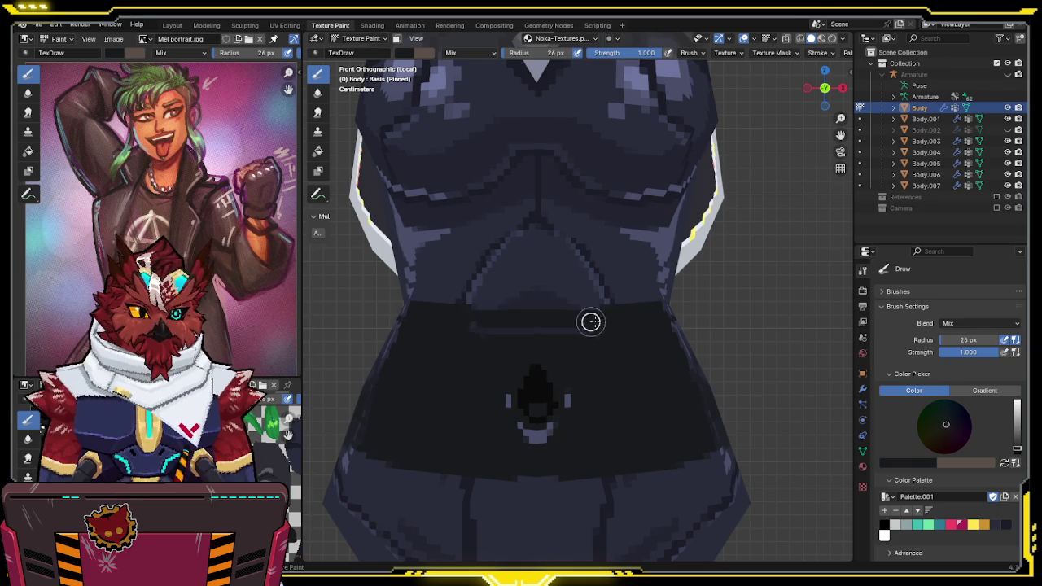
# Sample a lighter tan colour and paint a tan line across the waist at 26 px radius
pyautogui.scroll(-2, 619, 322)
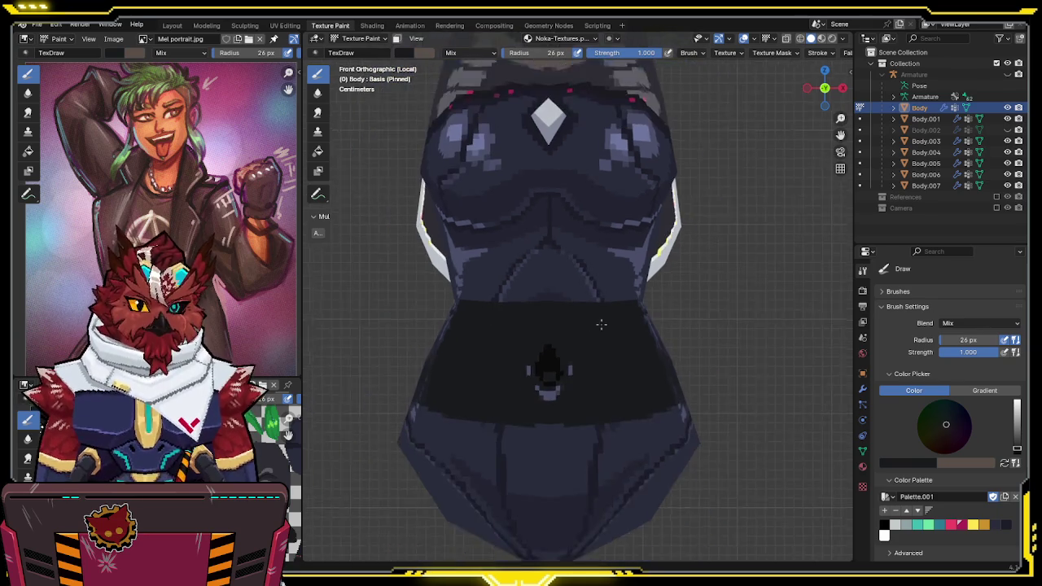
pyautogui.keyDown('shift'); pyautogui.moveTo(602, 288); pyautogui.dragTo(581, 356, button='middle'); pyautogui.keyUp('shift')
pyautogui.moveTo(513, 158)
pyautogui.keyDown('shift'); pyautogui.mouseDown(button='middle')
pyautogui.moveTo(515, 219)
pyautogui.moveTo(505, 116)
pyautogui.moveTo(513, 76)
pyautogui.mouseUp(button='middle'); pyautogui.keyUp('shift')
pyautogui.press('s')
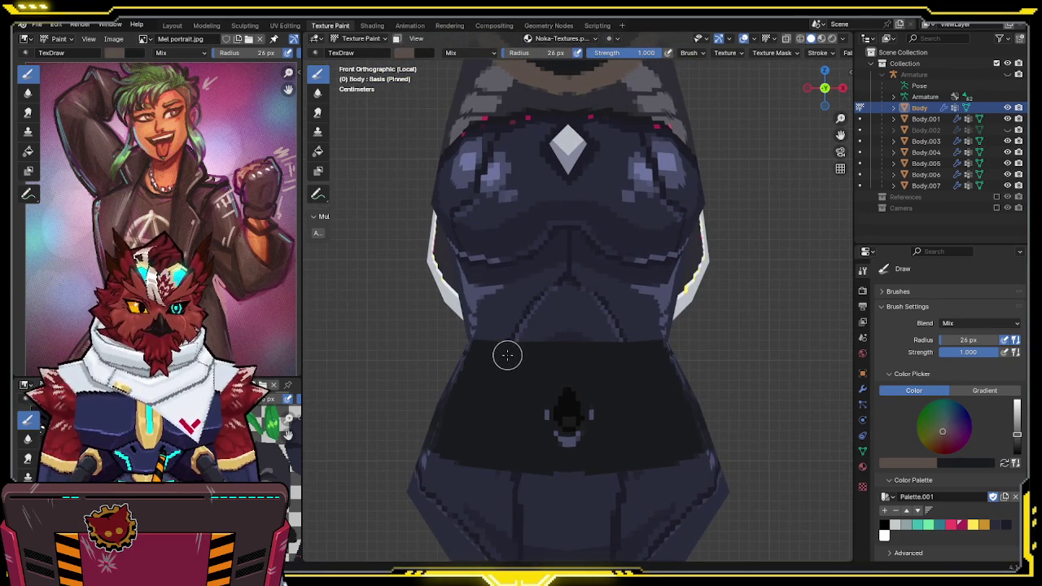
pyautogui.moveTo(455, 330); pyautogui.dragTo(672, 365)
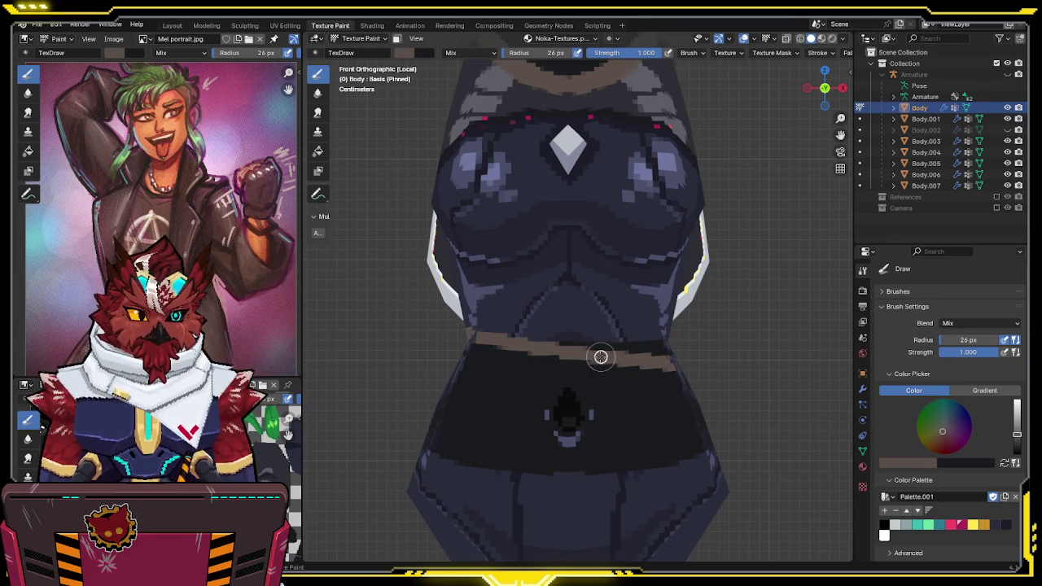
# Lower the brush Value to a darker brown and paint a broad belt band across the full waist
pyautogui.click(421, 55)
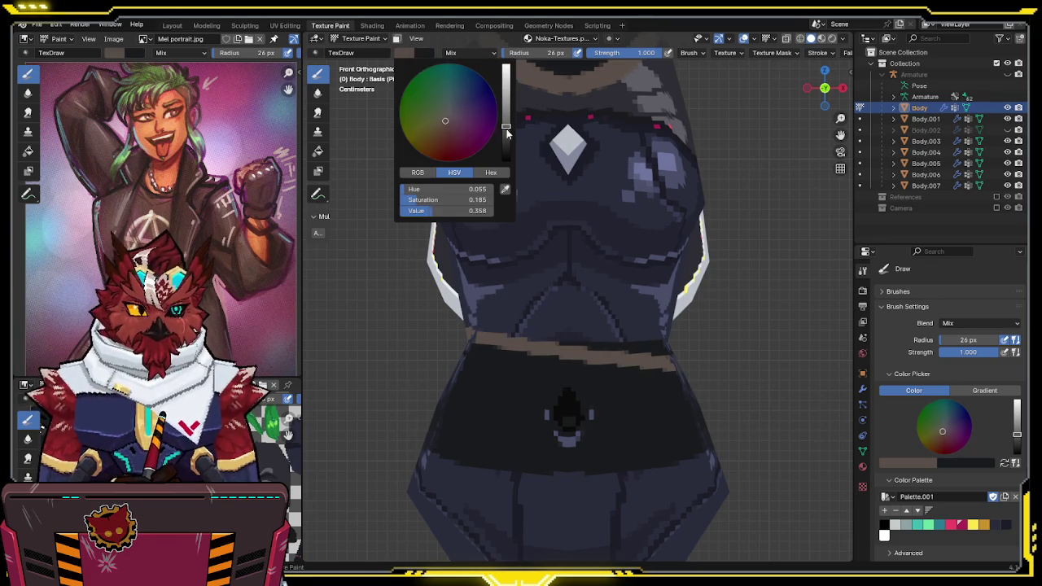
pyautogui.moveTo(507, 129); pyautogui.dragTo(510, 145)
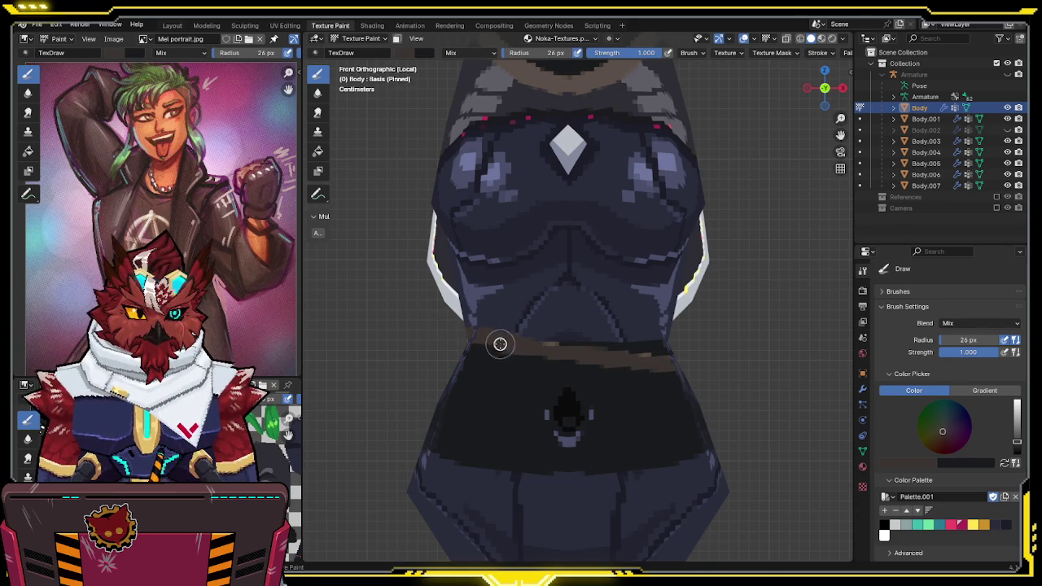
pyautogui.moveTo(683, 366)
pyautogui.mouseDown()
pyautogui.moveTo(516, 333)
pyautogui.moveTo(734, 352)
pyautogui.mouseUp()
pyautogui.moveTo(413, 300); pyautogui.dragTo(614, 299)
pyautogui.keyDown('shift'); pyautogui.scroll(2, 561, 279); pyautogui.keyUp('shift')
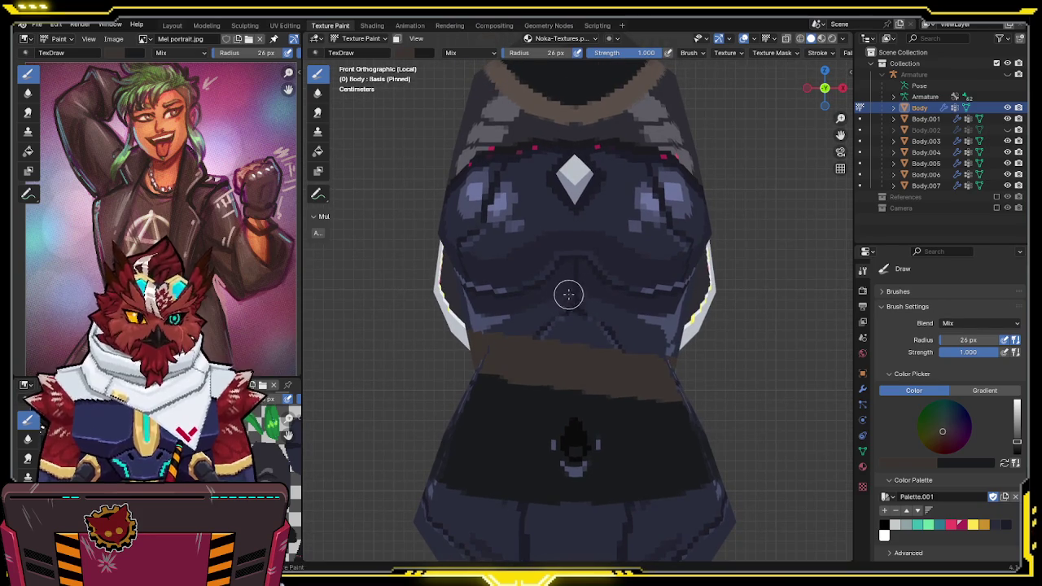
pyautogui.keyDown('shift'); pyautogui.scroll(4, 554, 305); pyautogui.keyUp('shift')
pyautogui.keyDown('shift'); pyautogui.scroll(-3, 554, 305); pyautogui.keyUp('shift')
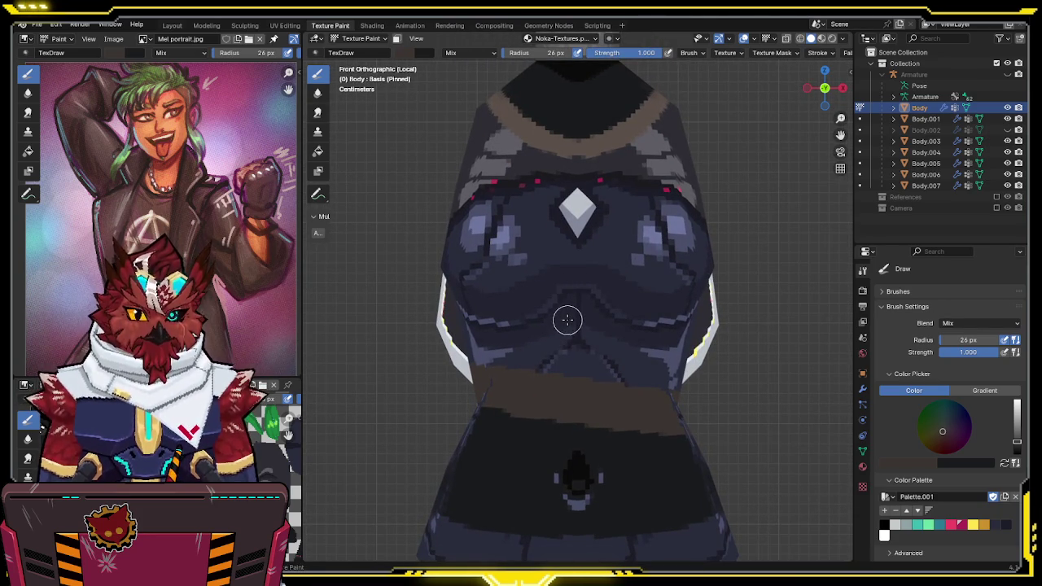
pyautogui.keyDown('shift'); pyautogui.scroll(1, 566, 326); pyautogui.keyUp('shift')
pyautogui.keyDown('shift'); pyautogui.scroll(2, 530, 249); pyautogui.keyUp('shift')
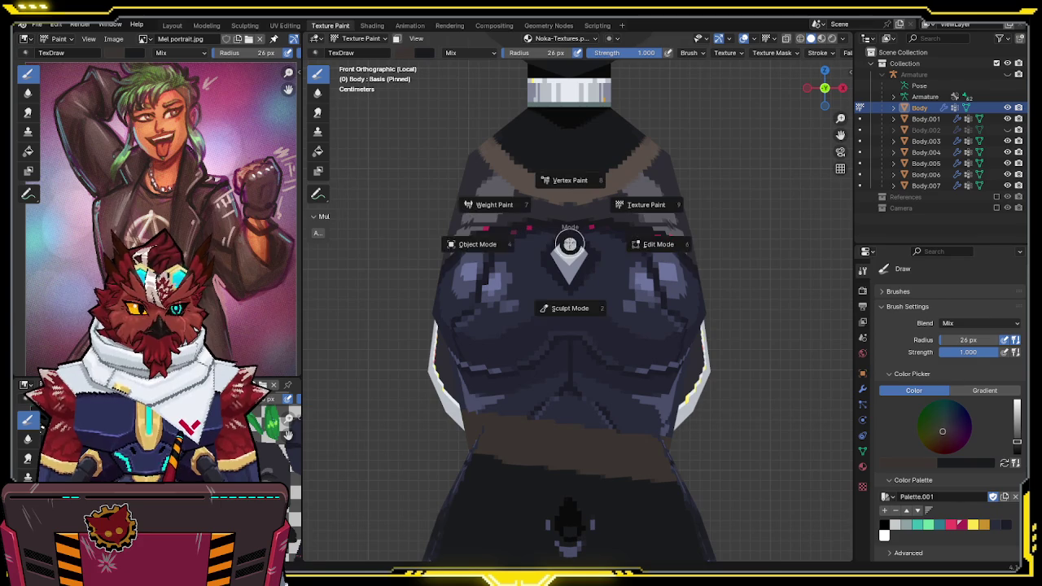
# Separate the chest diamond into its own object and return to Texture Paint on the Body
pyautogui.press('Tab')
pyautogui.press('l')
pyautogui.press('p')
pyautogui.click(569, 264)
pyautogui.hotkey('ctrl', 'Tab')
pyautogui.click(522, 267)
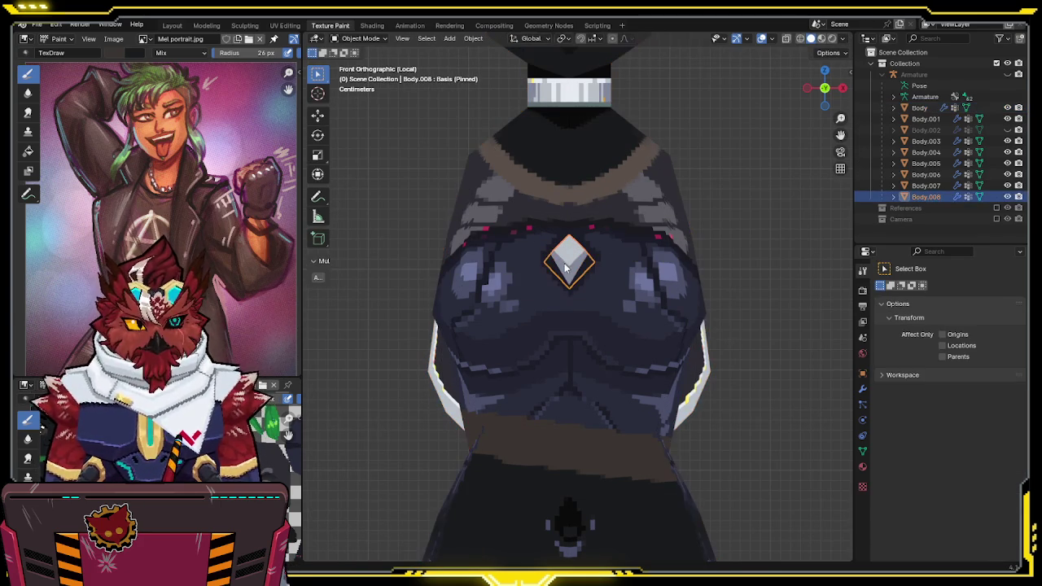
pyautogui.click(563, 260)
pyautogui.hotkey('ctrl', 'Tab')
pyautogui.click(586, 250)
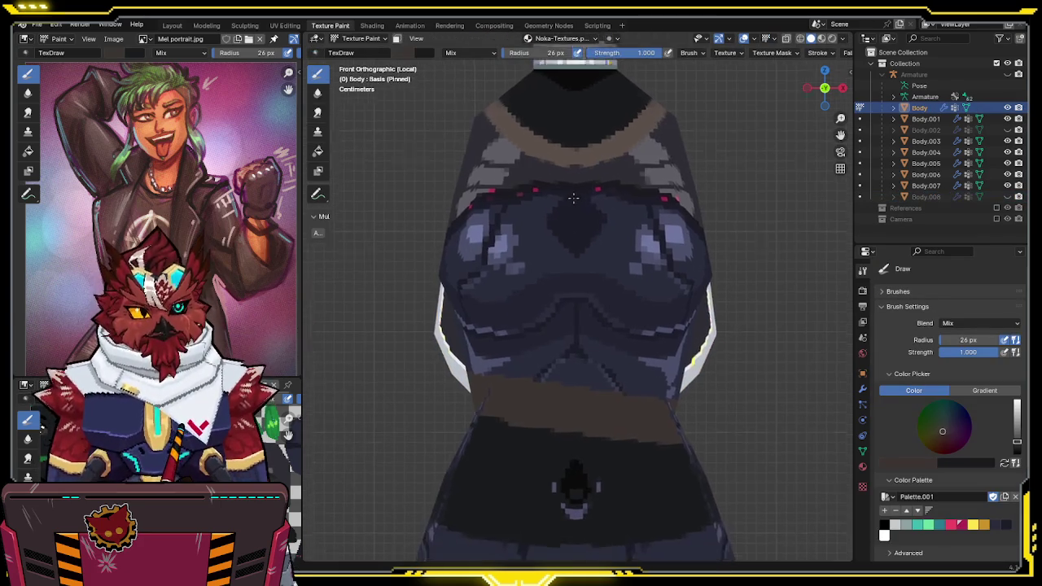
# Sample a darker colour and paint the tan collar band brown, extending it downward
pyautogui.keyDown('shift'); pyautogui.moveTo(483, 117); pyautogui.dragTo(478, 135, button='middle'); pyautogui.keyUp('shift')
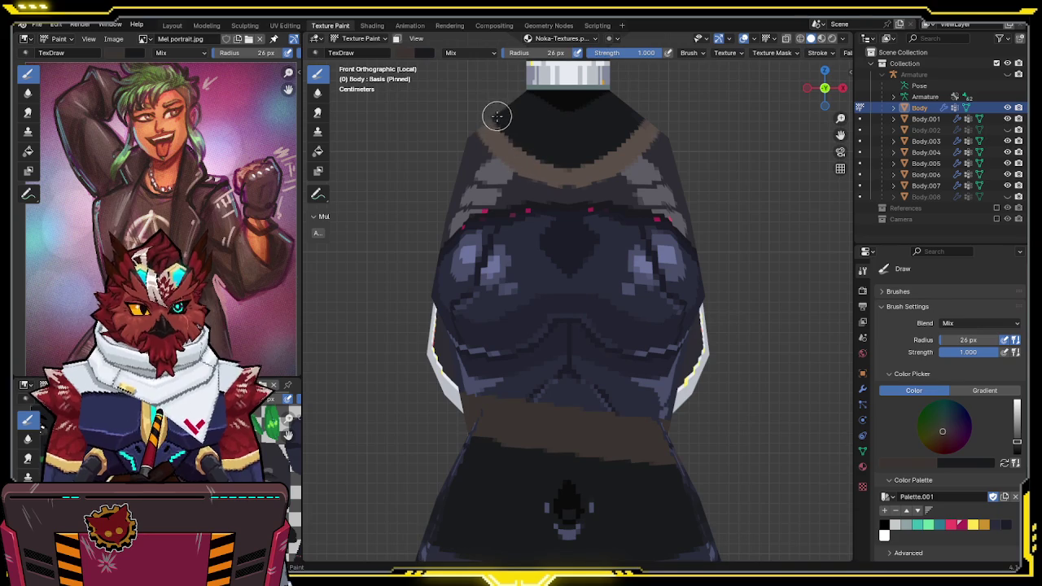
pyautogui.press('s')
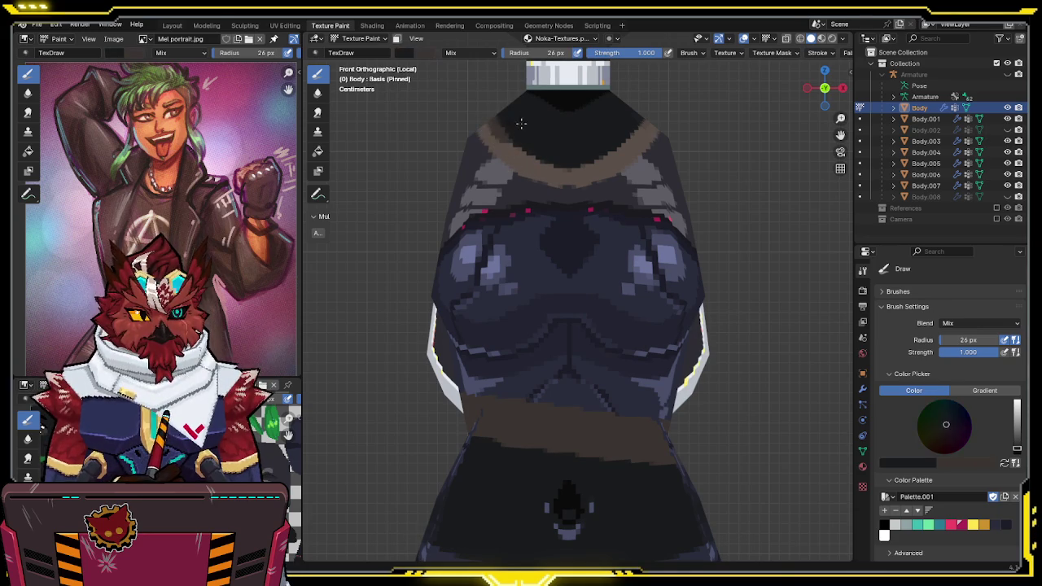
pyautogui.moveTo(505, 130)
pyautogui.mouseDown()
pyautogui.moveTo(530, 158)
pyautogui.moveTo(498, 140)
pyautogui.moveTo(554, 181)
pyautogui.moveTo(616, 163)
pyautogui.moveTo(661, 112)
pyautogui.moveTo(552, 174)
pyautogui.moveTo(682, 113)
pyautogui.mouseUp()
pyautogui.press('s')
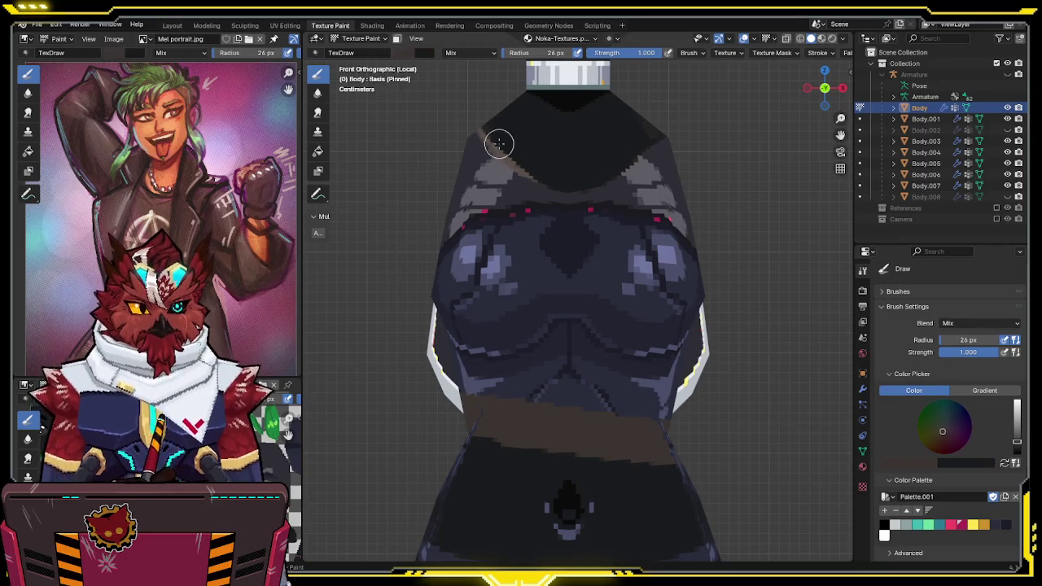
pyautogui.moveTo(480, 131)
pyautogui.mouseDown()
pyautogui.moveTo(515, 171)
pyautogui.moveTo(553, 191)
pyautogui.moveTo(600, 193)
pyautogui.moveTo(666, 132)
pyautogui.mouseUp()
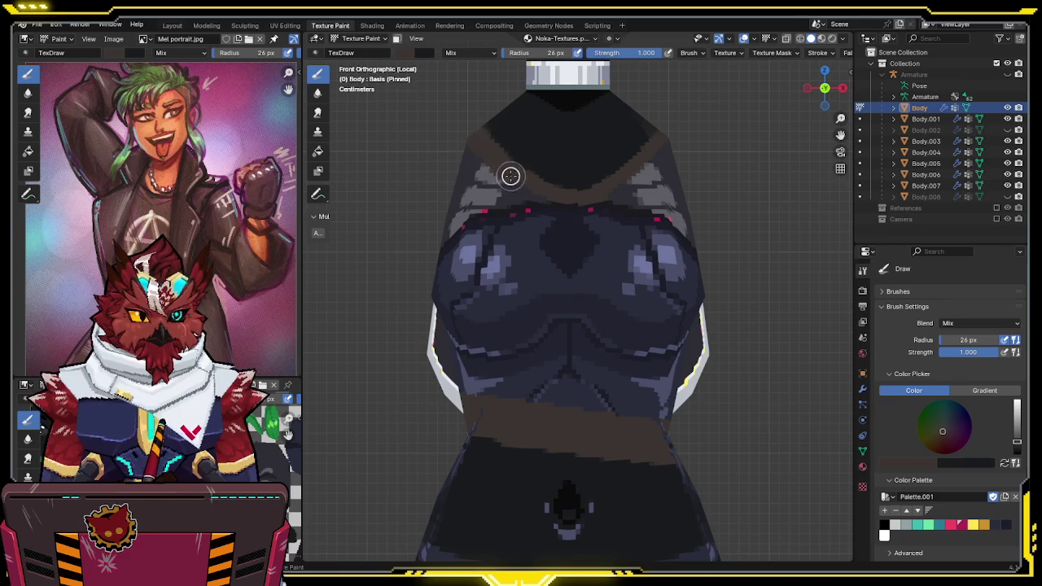
pyautogui.moveTo(530, 190)
pyautogui.mouseDown()
pyautogui.moveTo(453, 130)
pyautogui.moveTo(468, 220)
pyautogui.mouseUp()
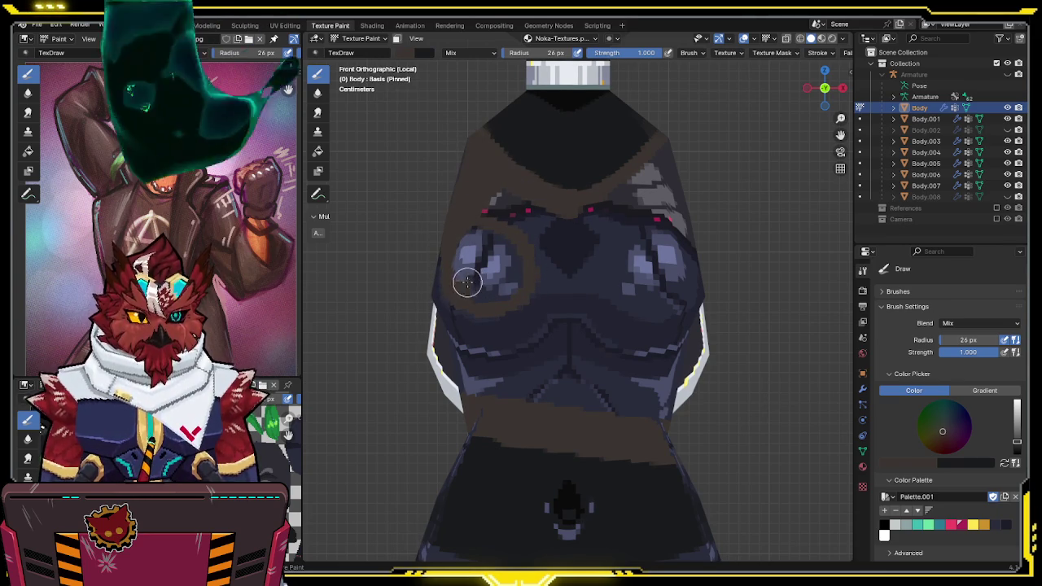
# Paint brown around the chest, between the blue shapes, over the shoulder streaks and across the chest
pyautogui.keyDown('shift'); pyautogui.moveTo(512, 291); pyautogui.dragTo(514, 247, button='middle'); pyautogui.keyUp('shift')
pyautogui.moveTo(515, 247)
pyautogui.mouseDown()
pyautogui.moveTo(516, 228)
pyautogui.moveTo(465, 198)
pyautogui.moveTo(518, 223)
pyautogui.moveTo(527, 260)
pyautogui.moveTo(495, 284)
pyautogui.moveTo(453, 274)
pyautogui.moveTo(442, 242)
pyautogui.mouseUp()
pyautogui.moveTo(481, 275)
pyautogui.mouseDown()
pyautogui.moveTo(514, 269)
pyautogui.moveTo(524, 230)
pyautogui.moveTo(495, 203)
pyautogui.moveTo(465, 204)
pyautogui.moveTo(503, 165)
pyautogui.moveTo(491, 188)
pyautogui.moveTo(550, 170)
pyautogui.moveTo(521, 198)
pyautogui.moveTo(533, 210)
pyautogui.moveTo(533, 191)
pyautogui.moveTo(529, 203)
pyautogui.mouseUp()
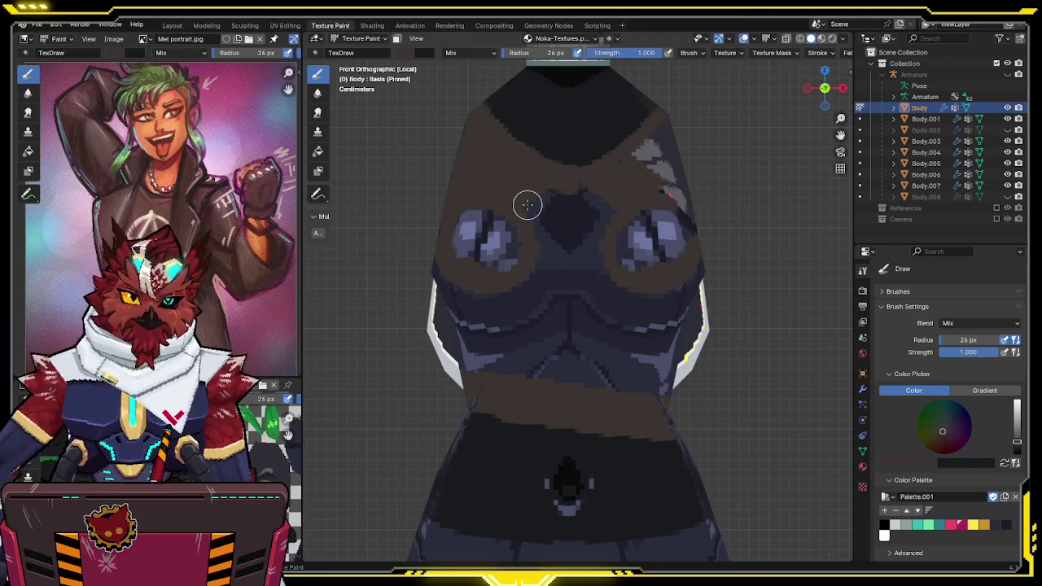
pyautogui.moveTo(528, 200)
pyautogui.mouseDown()
pyautogui.moveTo(549, 179)
pyautogui.moveTo(527, 205)
pyautogui.moveTo(577, 188)
pyautogui.mouseUp()
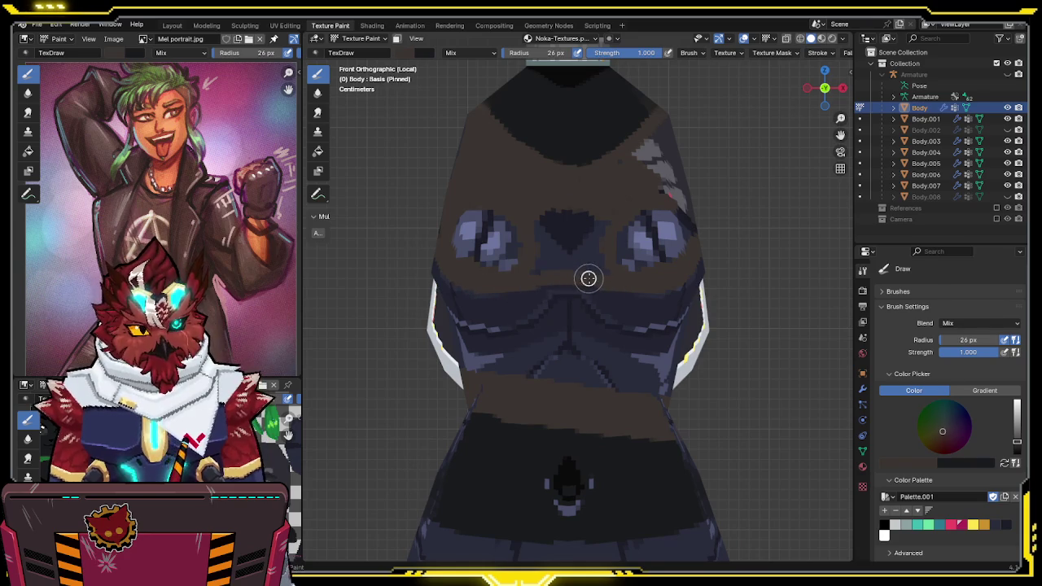
pyautogui.moveTo(558, 247)
pyautogui.mouseDown()
pyautogui.moveTo(546, 217)
pyautogui.moveTo(570, 228)
pyautogui.moveTo(588, 258)
pyautogui.mouseUp()
pyautogui.moveTo(616, 169)
pyautogui.mouseDown()
pyautogui.moveTo(656, 139)
pyautogui.moveTo(688, 146)
pyautogui.moveTo(646, 194)
pyautogui.mouseUp()
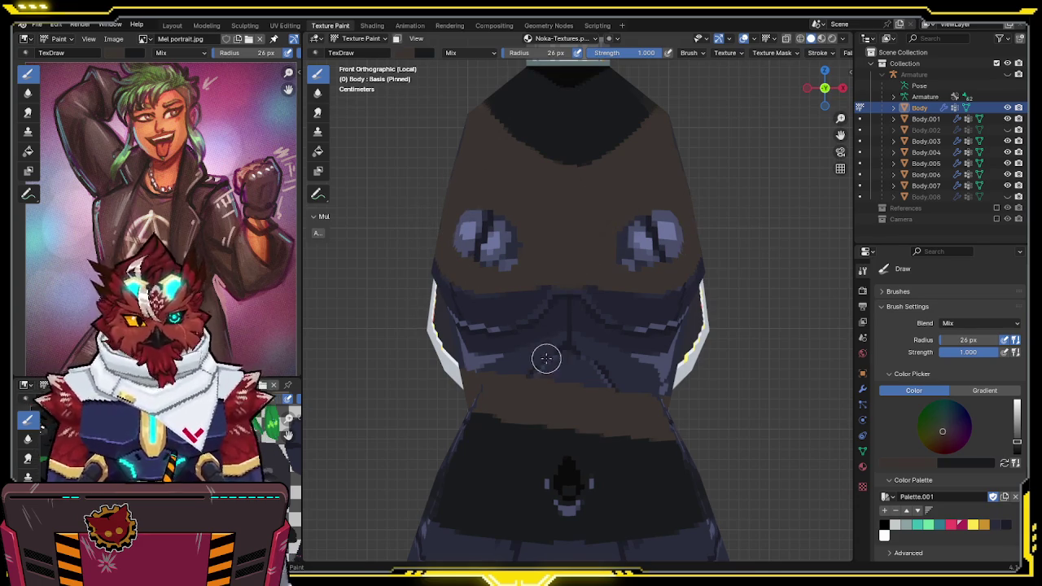
pyautogui.moveTo(453, 330)
pyautogui.mouseDown()
pyautogui.moveTo(482, 354)
pyautogui.moveTo(575, 339)
pyautogui.moveTo(528, 344)
pyautogui.moveTo(495, 364)
pyautogui.moveTo(603, 356)
pyautogui.moveTo(582, 380)
pyautogui.mouseUp()
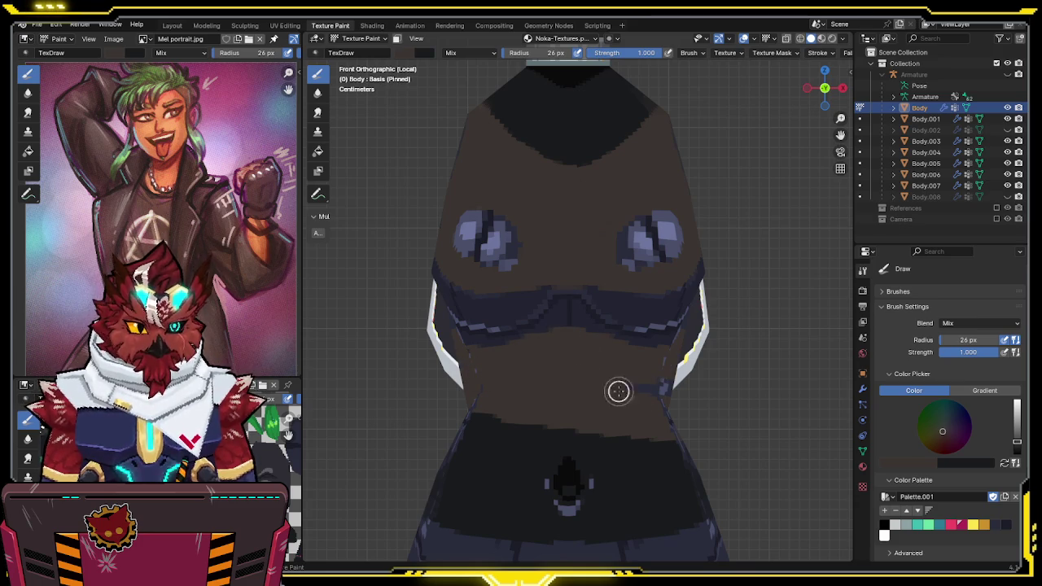
pyautogui.moveTo(616, 370)
pyautogui.mouseDown(button='middle')
pyautogui.moveTo(625, 294)
pyautogui.moveTo(537, 372)
pyautogui.moveTo(532, 331)
pyautogui.moveTo(533, 359)
pyautogui.moveTo(518, 316)
pyautogui.mouseUp(button='middle')
pyautogui.scroll(-3, 615, 297)
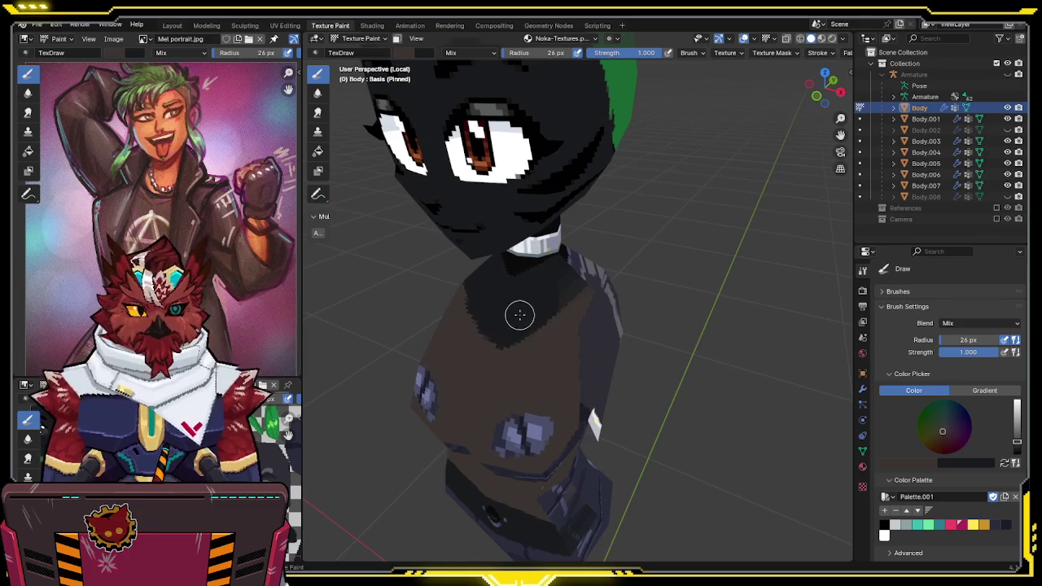
# Sample dark navy from the model and darken the seam just below the collar
pyautogui.scroll(2, 521, 314)
pyautogui.scroll(1, 527, 309)
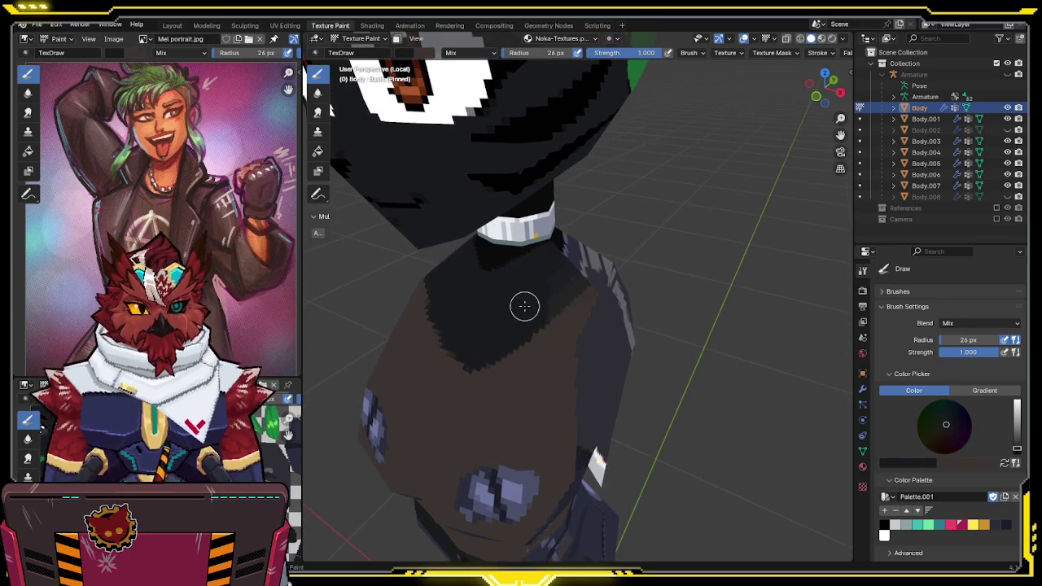
pyautogui.moveTo(522, 307); pyautogui.dragTo(495, 312, button='middle')
pyautogui.moveTo(552, 277)
pyautogui.mouseDown(button='middle')
pyautogui.moveTo(480, 349)
pyautogui.moveTo(330, 112)
pyautogui.mouseUp(button='middle')
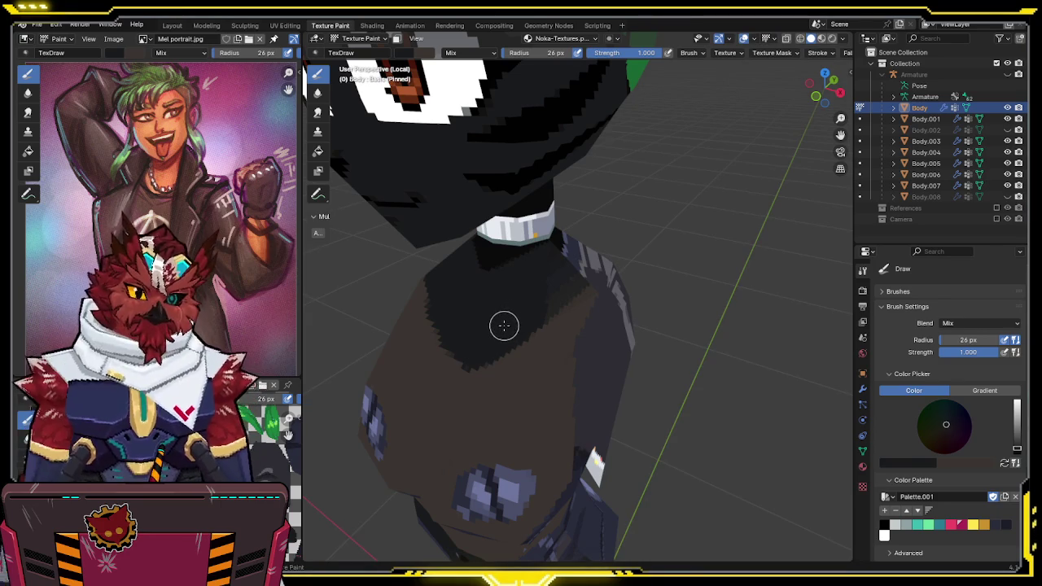
pyautogui.moveTo(523, 309)
pyautogui.mouseDown(button='middle')
pyautogui.moveTo(507, 302)
pyautogui.moveTo(545, 275)
pyautogui.moveTo(533, 300)
pyautogui.mouseUp(button='middle')
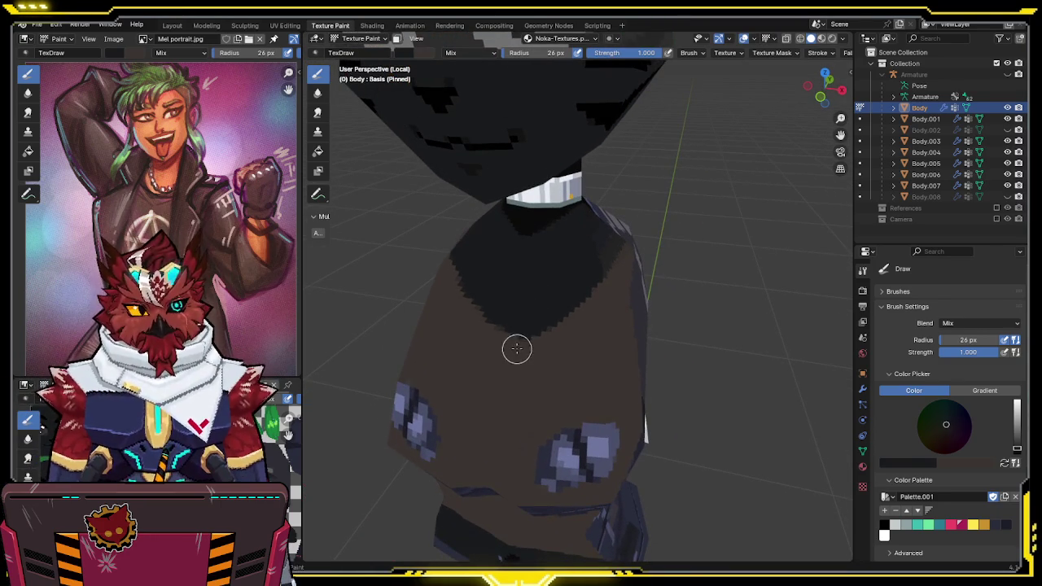
pyautogui.press('s')
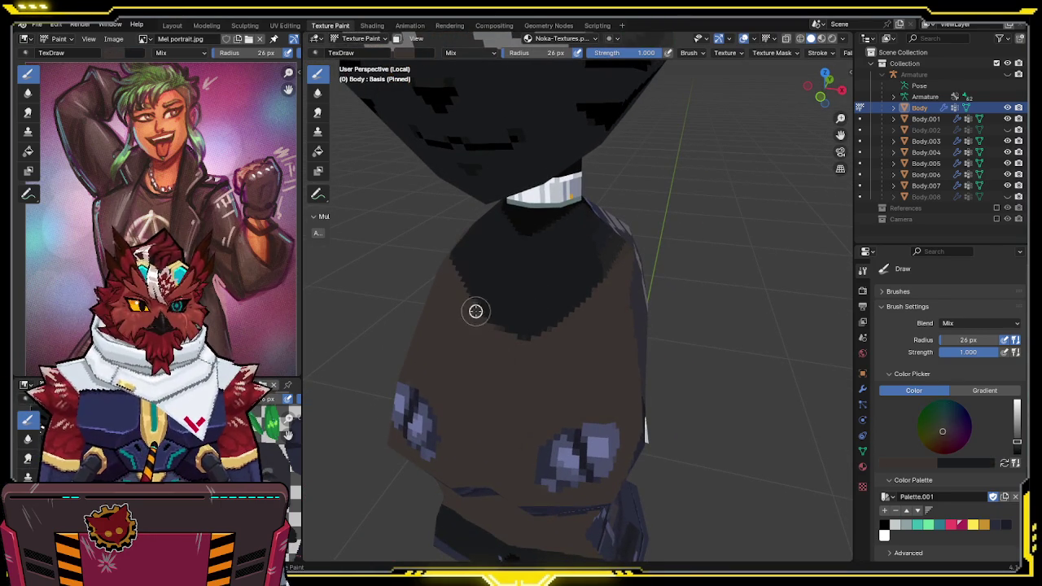
pyautogui.moveTo(538, 339); pyautogui.dragTo(521, 331, button='middle')
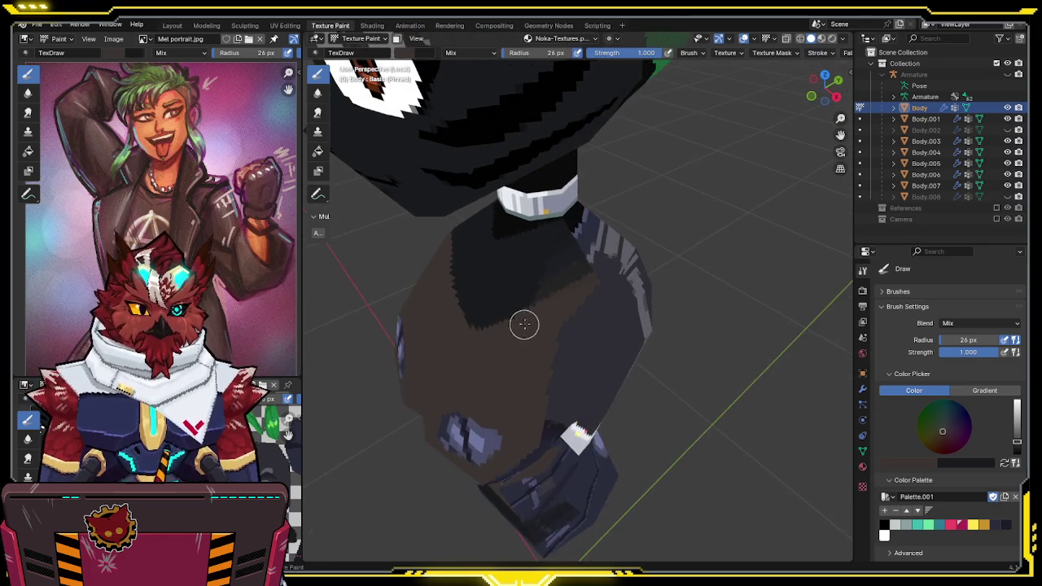
pyautogui.press('s')
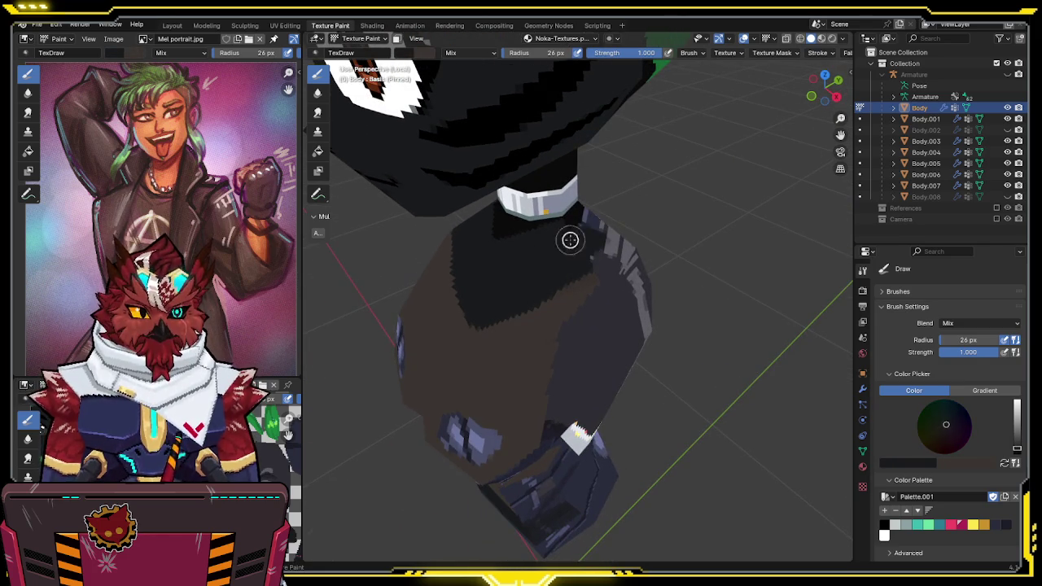
pyautogui.moveTo(581, 223); pyautogui.dragTo(575, 215, button='middle')
pyautogui.moveTo(558, 263)
pyautogui.mouseDown(button='middle')
pyautogui.moveTo(567, 272)
pyautogui.moveTo(545, 291)
pyautogui.moveTo(554, 275)
pyautogui.moveTo(521, 274)
pyautogui.moveTo(544, 261)
pyautogui.moveTo(524, 242)
pyautogui.mouseUp(button='middle')
pyautogui.press('s')
pyautogui.moveTo(579, 266)
pyautogui.mouseDown()
pyautogui.moveTo(576, 245)
pyautogui.moveTo(634, 223)
pyautogui.mouseUp()
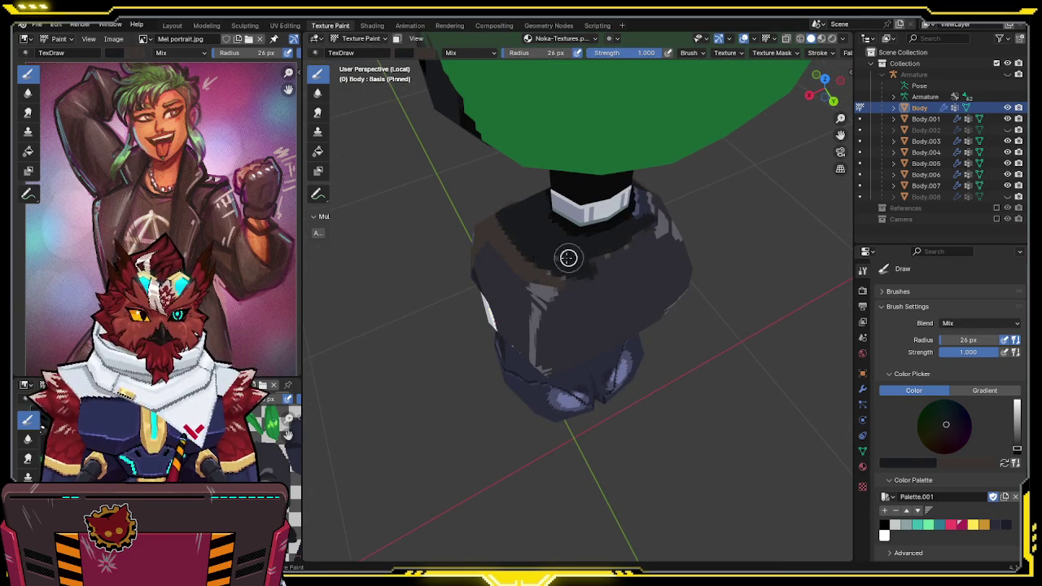
# Paint dark navy over the light streaks under the collar and check them from the side
pyautogui.moveTo(577, 262); pyautogui.dragTo(551, 256, button='middle')
pyautogui.press('s')
pyautogui.moveTo(629, 254)
pyautogui.mouseDown(button='middle')
pyautogui.moveTo(569, 264)
pyautogui.moveTo(706, 288)
pyautogui.mouseUp(button='middle')
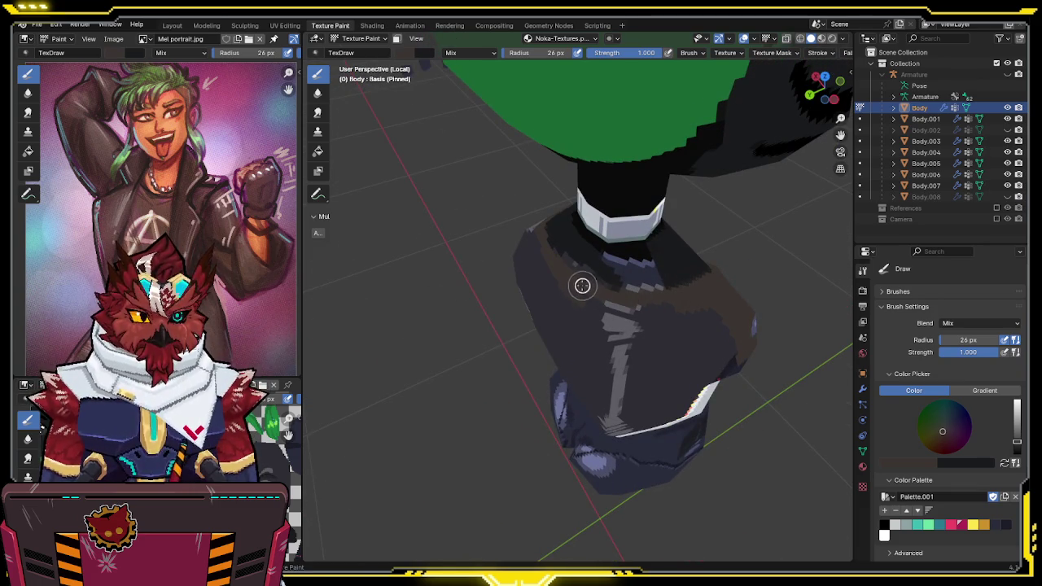
pyautogui.press('s')
pyautogui.moveTo(584, 269)
pyautogui.mouseDown()
pyautogui.moveTo(645, 286)
pyautogui.moveTo(645, 271)
pyautogui.mouseUp()
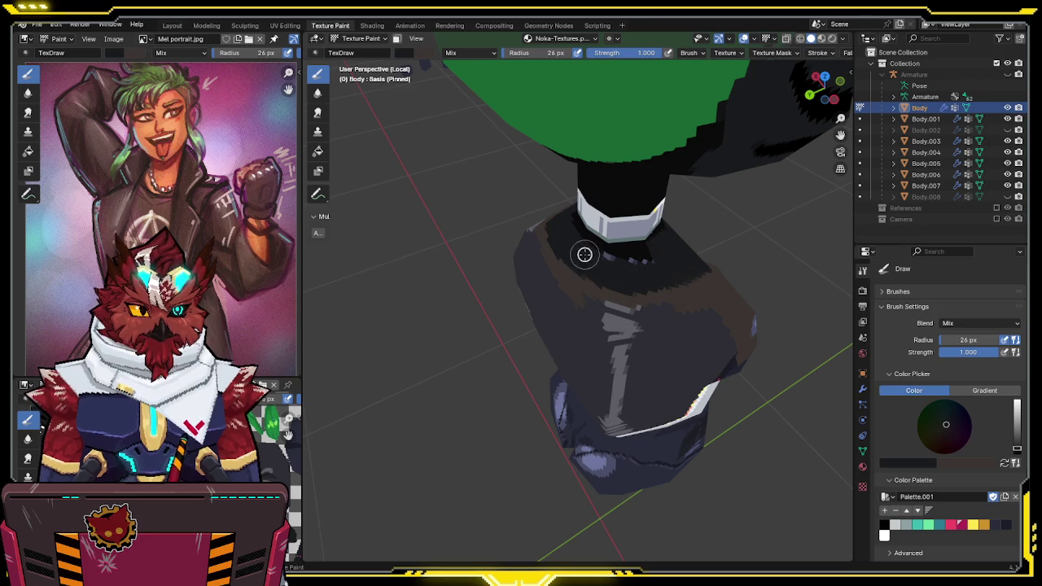
pyautogui.moveTo(608, 262)
pyautogui.mouseDown(button='middle')
pyautogui.moveTo(628, 226)
pyautogui.moveTo(601, 221)
pyautogui.mouseUp(button='middle')
pyautogui.press('s')
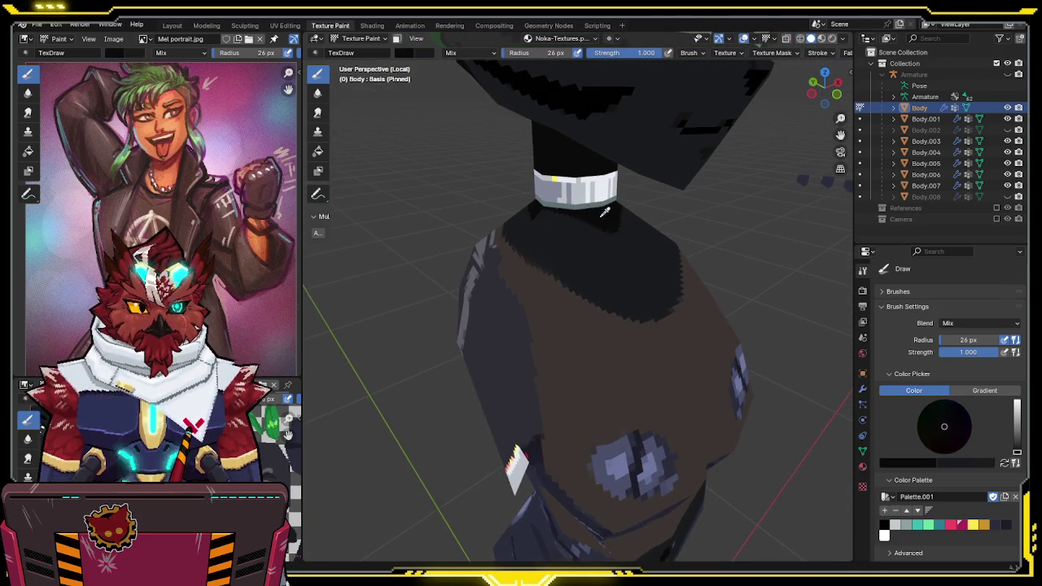
pyautogui.moveTo(558, 179)
pyautogui.mouseDown(button='middle')
pyautogui.moveTo(589, 249)
pyautogui.moveTo(552, 228)
pyautogui.mouseUp(button='middle')
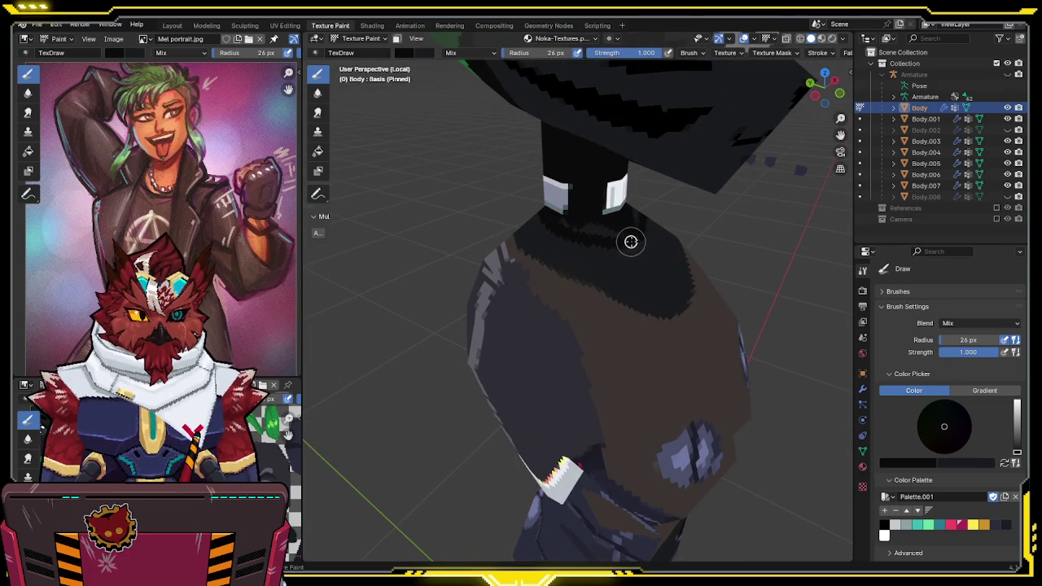
pyautogui.moveTo(565, 220); pyautogui.dragTo(688, 245, button='middle')
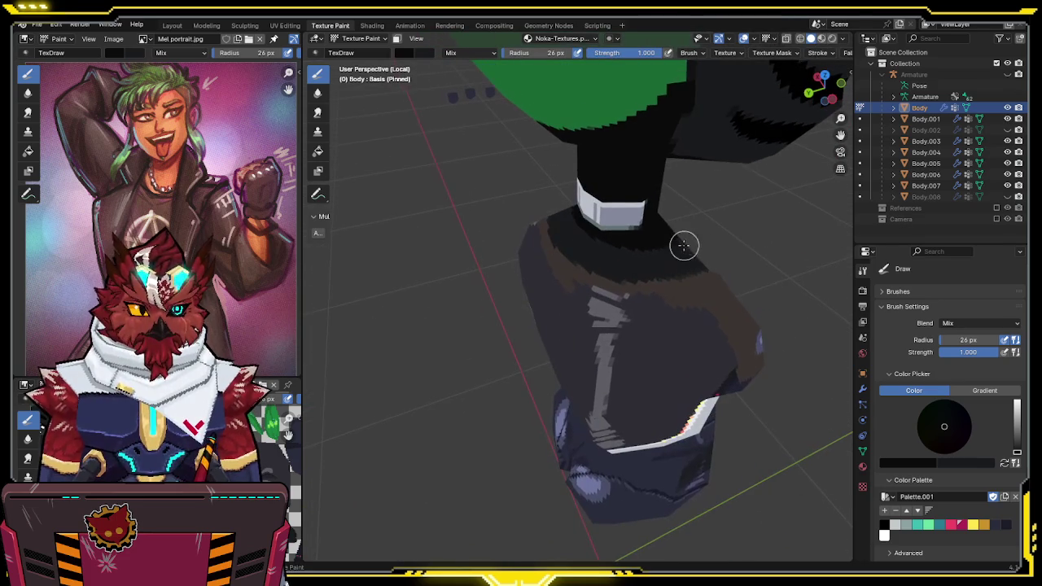
pyautogui.moveTo(588, 228); pyautogui.dragTo(606, 220, button='middle')
pyautogui.moveTo(677, 203); pyautogui.dragTo(612, 195, button='middle')
# Compare the white, grey, black and blue-grey collar tones while orbiting to a front view
pyautogui.press('s')
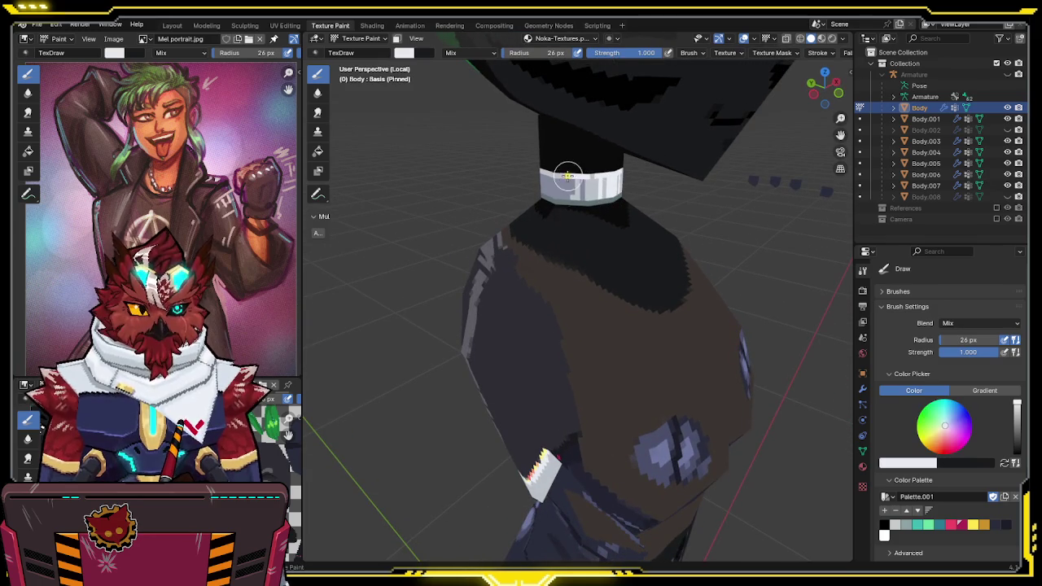
pyautogui.moveTo(607, 171)
pyautogui.mouseDown(button='middle')
pyautogui.moveTo(564, 184)
pyautogui.moveTo(624, 223)
pyautogui.mouseUp(button='middle')
pyautogui.press('s')
pyautogui.press('s')
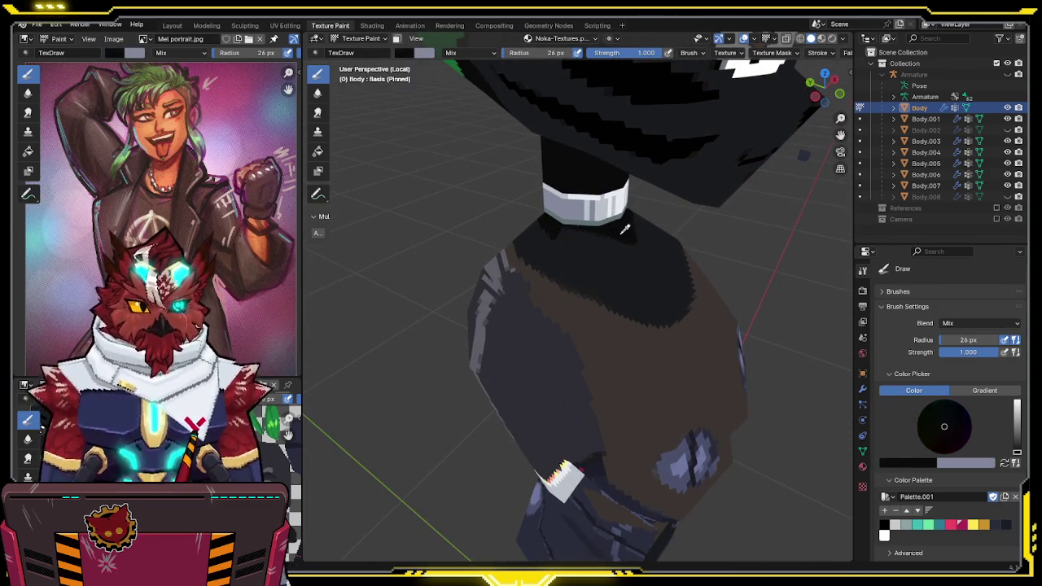
pyautogui.press('s')
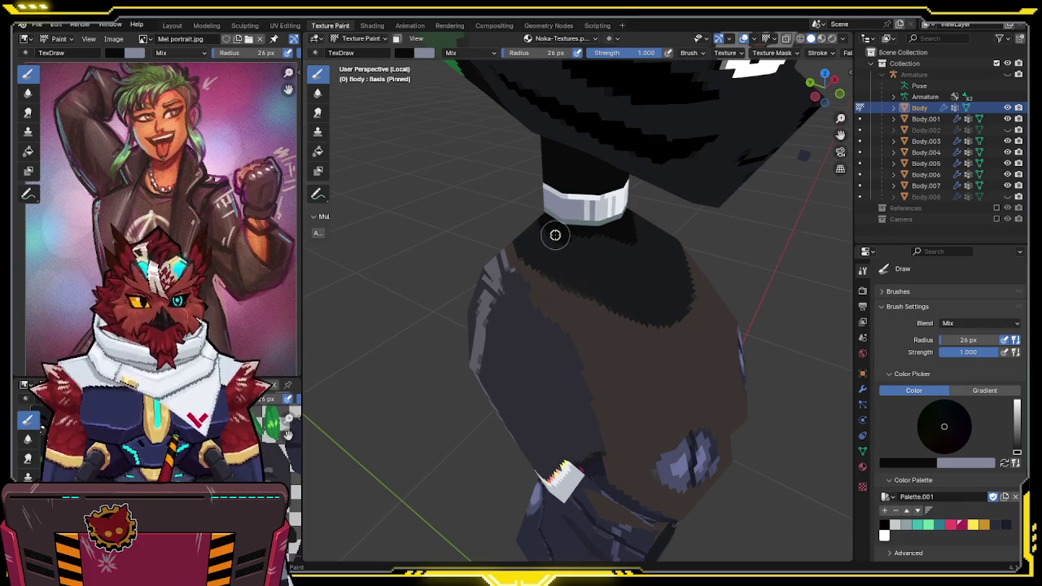
pyautogui.moveTo(587, 236); pyautogui.dragTo(628, 246, button='middle')
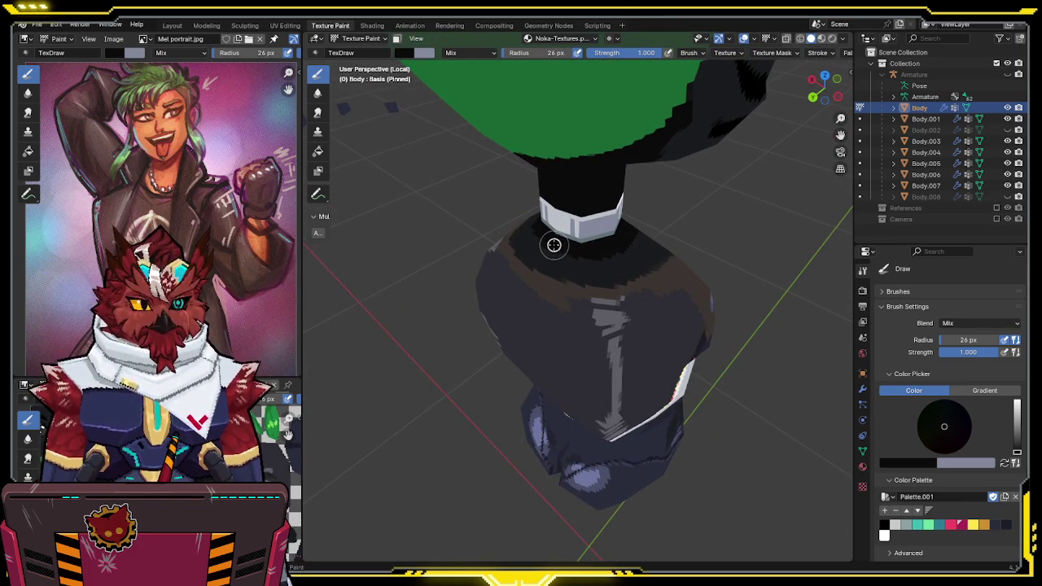
pyautogui.moveTo(611, 247)
pyautogui.mouseDown(button='middle')
pyautogui.moveTo(450, 224)
pyautogui.moveTo(497, 177)
pyautogui.moveTo(561, 243)
pyautogui.moveTo(554, 337)
pyautogui.moveTo(514, 312)
pyautogui.mouseUp(button='middle')
pyautogui.press('s')
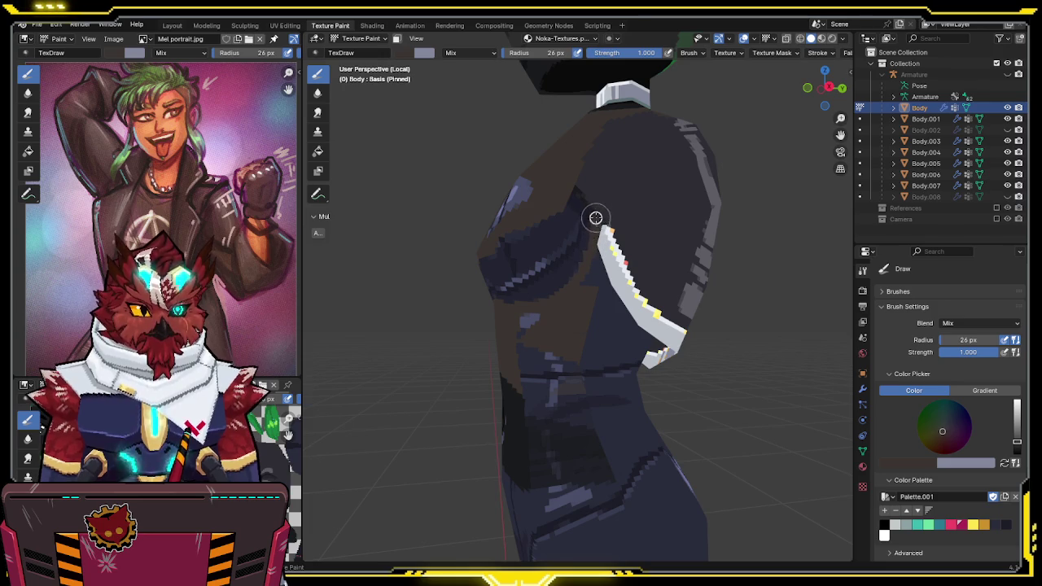
pyautogui.moveTo(581, 193); pyautogui.dragTo(583, 203, button='middle')
# Split the seam-bounded torso region off as a separate piece and reselect the Body torso
pyautogui.press('Tab')
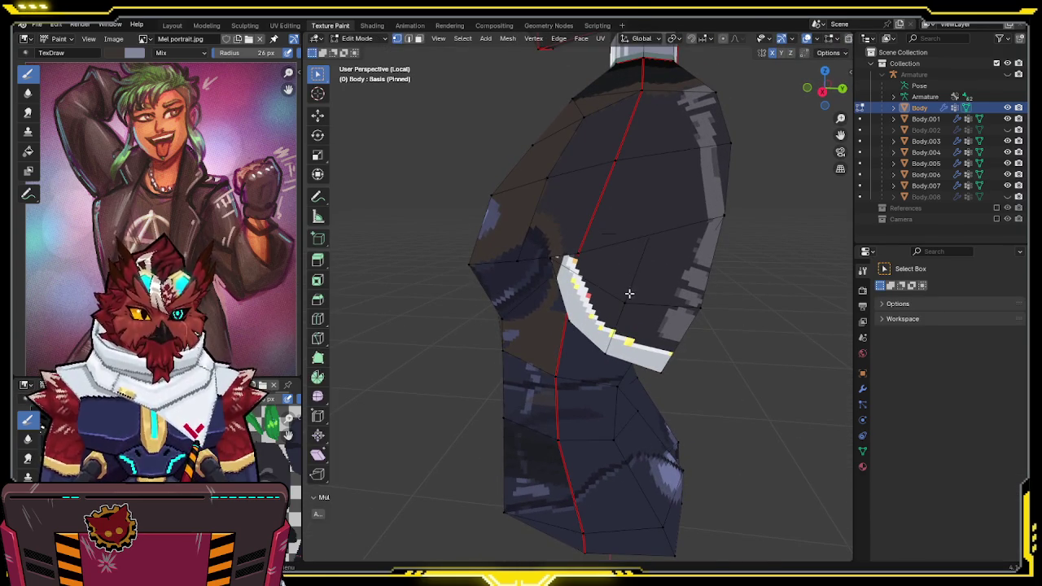
pyautogui.hotkey('ctrl', 'l')
pyautogui.press('p')
pyautogui.click(629, 298)
pyautogui.hotkey('ctrl', 'Tab')
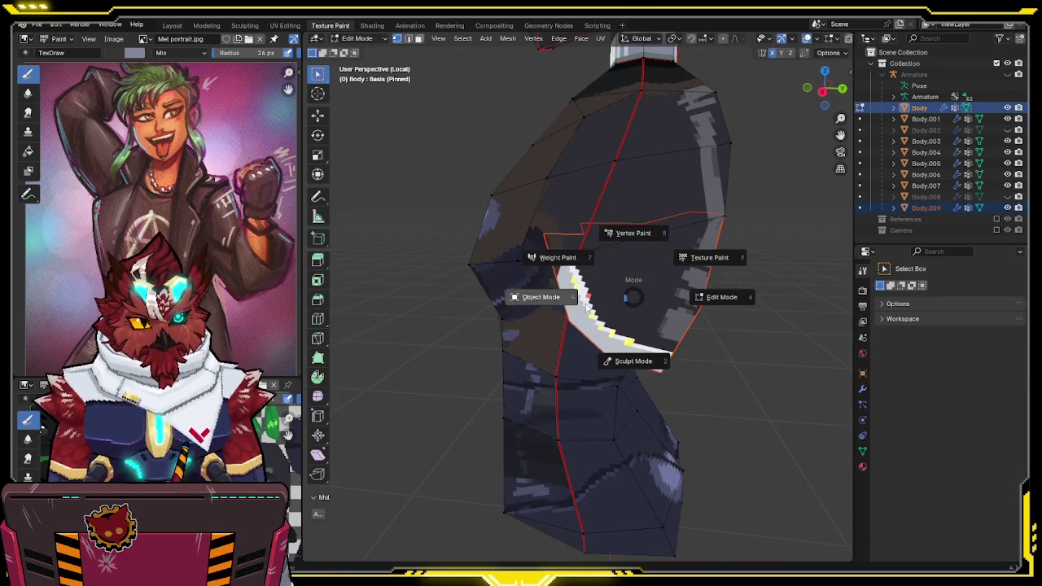
pyautogui.click(597, 305)
pyautogui.click(635, 281)
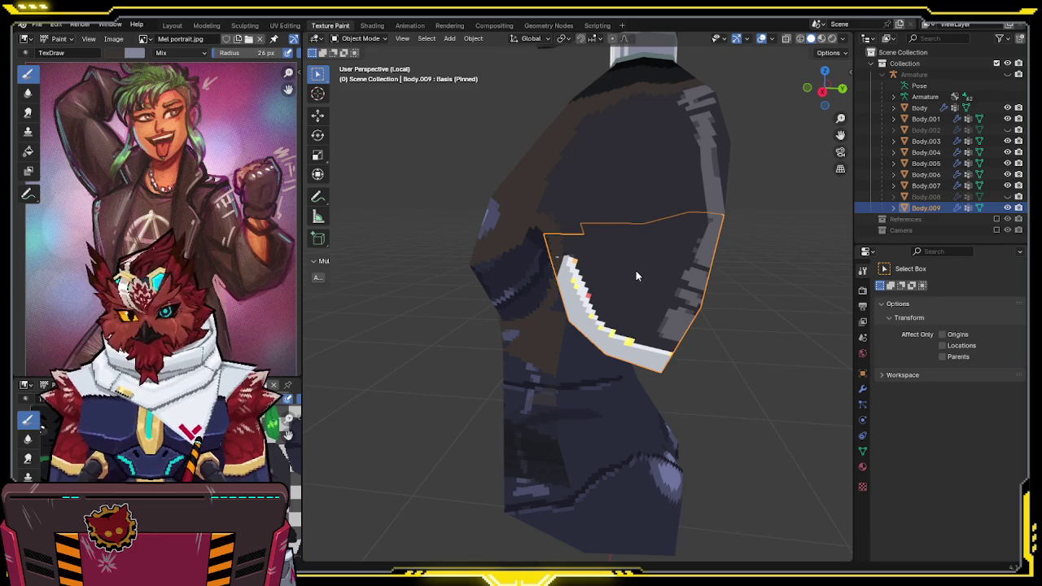
pyautogui.click(639, 208)
# Isolate the Body torso in local view and switch back to Texture Paint
pyautogui.press('KP_Divide')
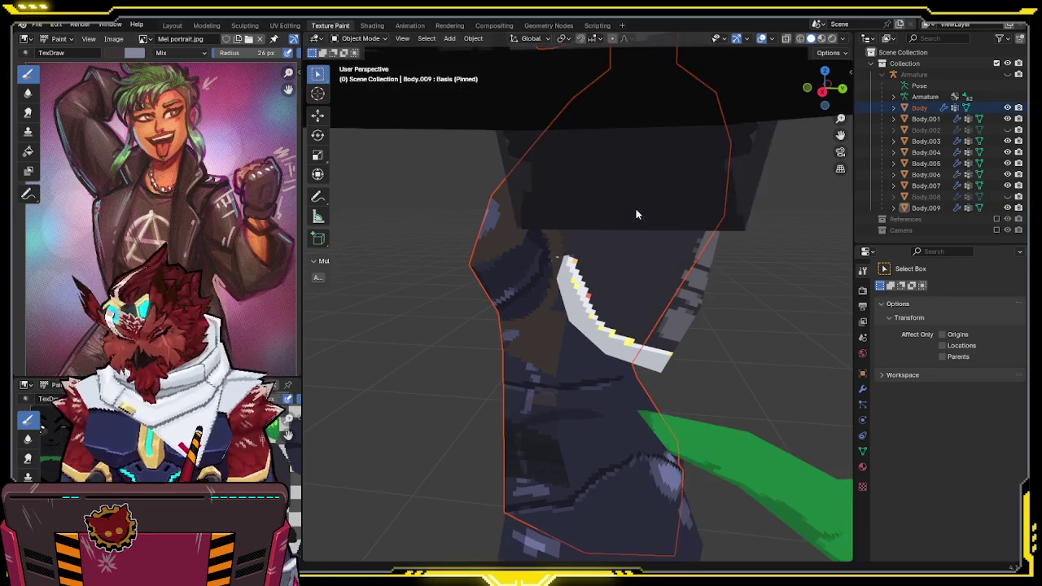
pyautogui.press('KP_Divide')
pyautogui.moveTo(636, 207)
pyautogui.mouseDown(button='middle')
pyautogui.moveTo(684, 214)
pyautogui.moveTo(622, 220)
pyautogui.mouseUp(button='middle')
pyautogui.moveTo(673, 184); pyautogui.dragTo(564, 245, button='middle')
pyautogui.hotkey('ctrl', 'Tab')
pyautogui.click(616, 211)
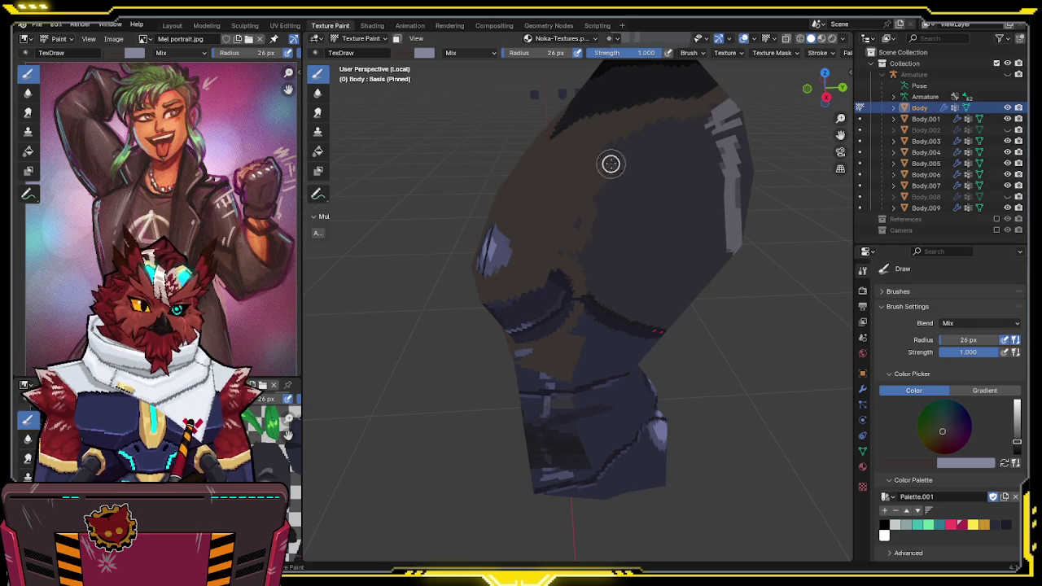
# Sample near-black from the torso and paint over the light patches on the belly
pyautogui.moveTo(628, 130)
pyautogui.mouseDown(button='middle')
pyautogui.moveTo(684, 166)
pyautogui.moveTo(679, 211)
pyautogui.moveTo(638, 187)
pyautogui.mouseUp(button='middle')
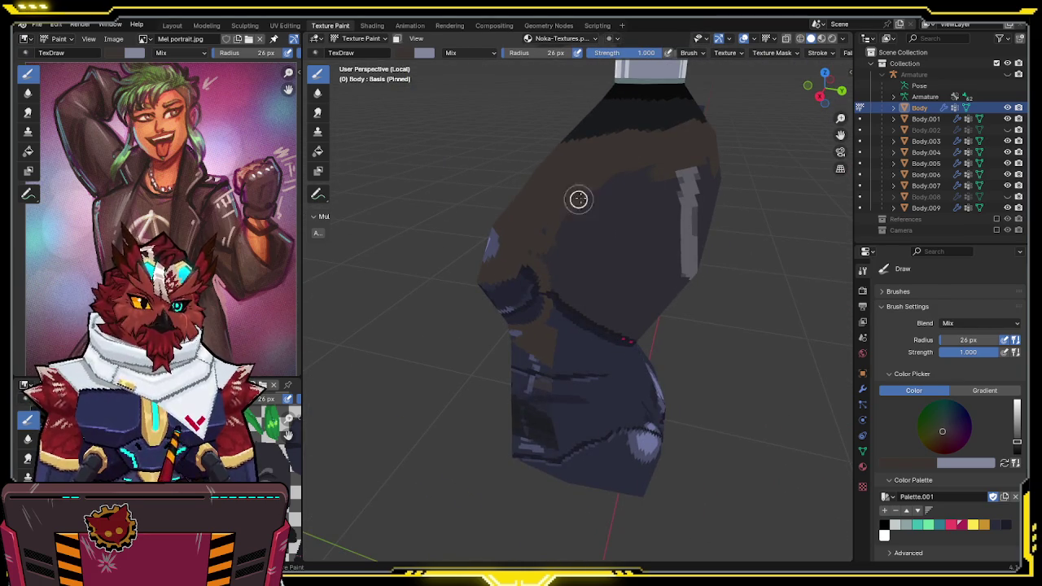
pyautogui.moveTo(563, 238); pyautogui.dragTo(569, 192, button='middle')
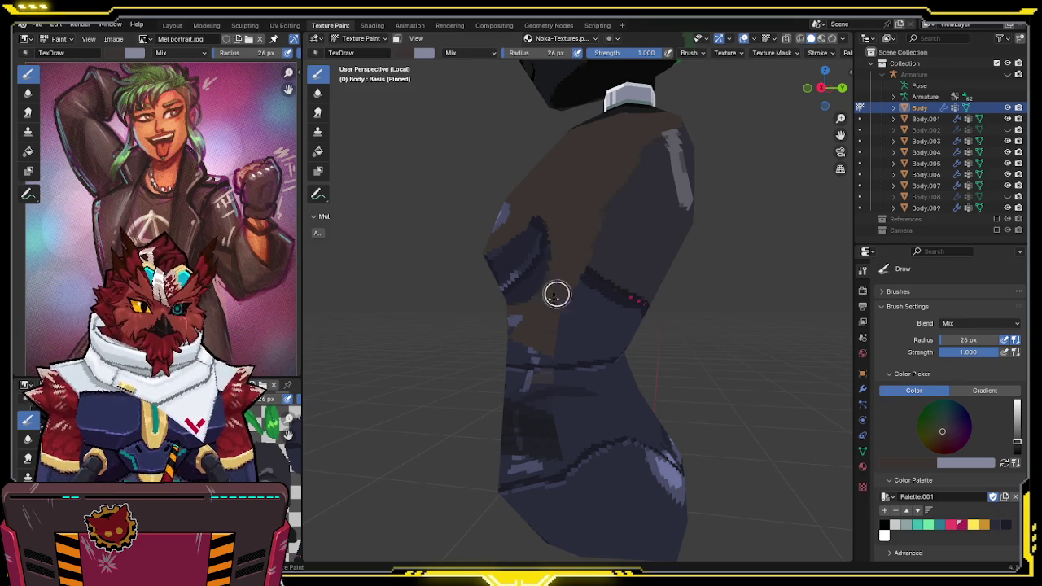
pyautogui.moveTo(554, 312)
pyautogui.mouseDown(button='middle')
pyautogui.moveTo(649, 272)
pyautogui.moveTo(529, 309)
pyautogui.mouseUp(button='middle')
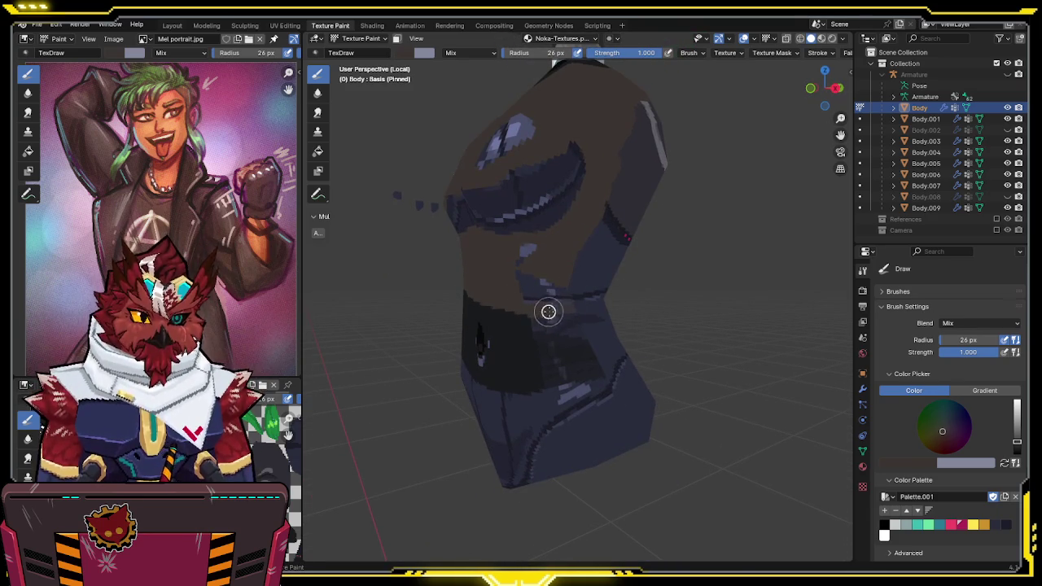
pyautogui.moveTo(620, 294); pyautogui.dragTo(542, 252, button='middle')
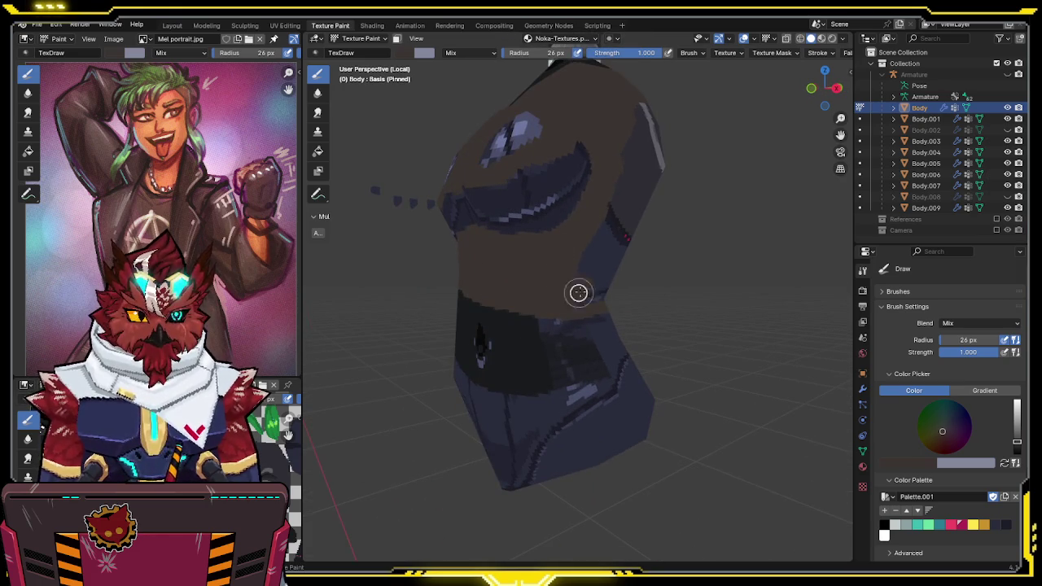
pyautogui.moveTo(565, 272); pyautogui.dragTo(568, 336, button='middle')
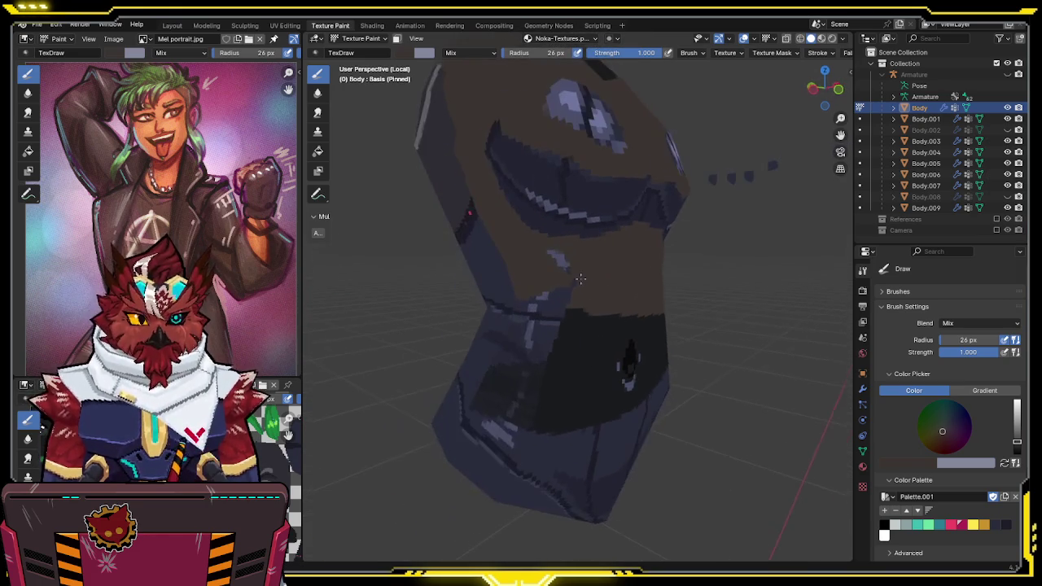
pyautogui.press('s')
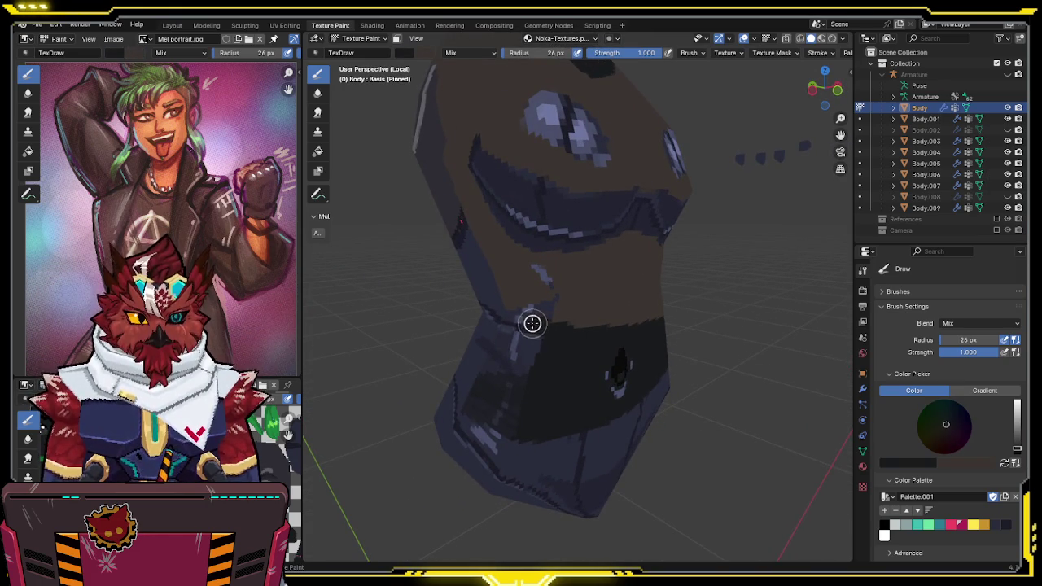
pyautogui.press('s')
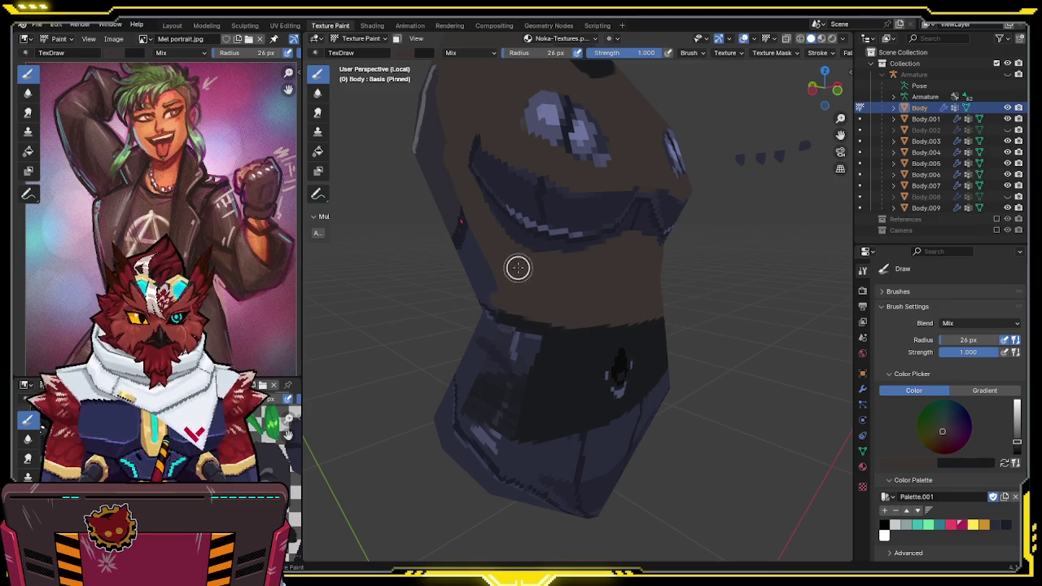
pyautogui.moveTo(528, 270); pyautogui.dragTo(602, 269, button='middle')
pyautogui.press('s')
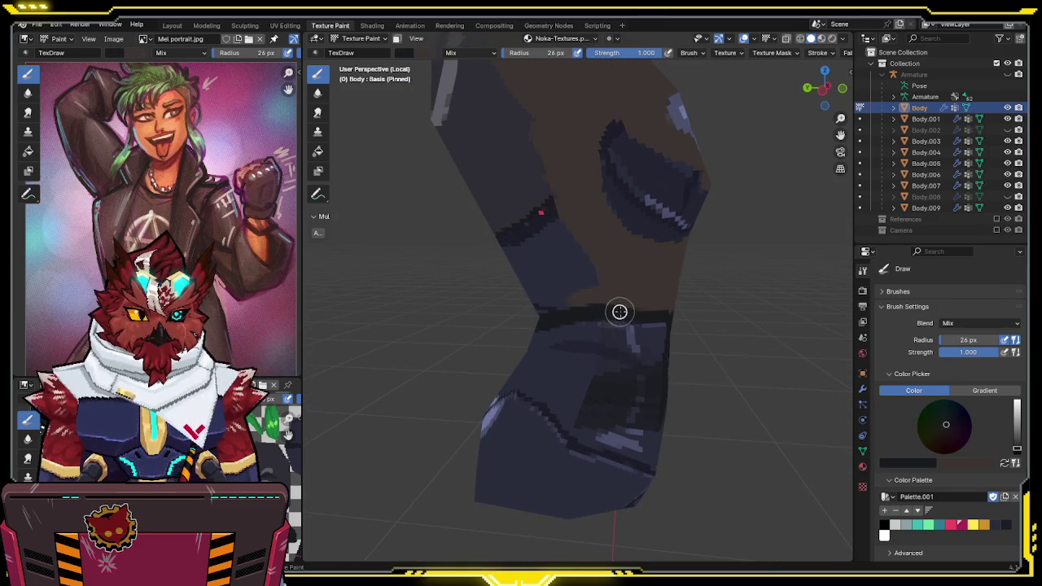
pyautogui.moveTo(671, 320); pyautogui.dragTo(522, 322, button='middle')
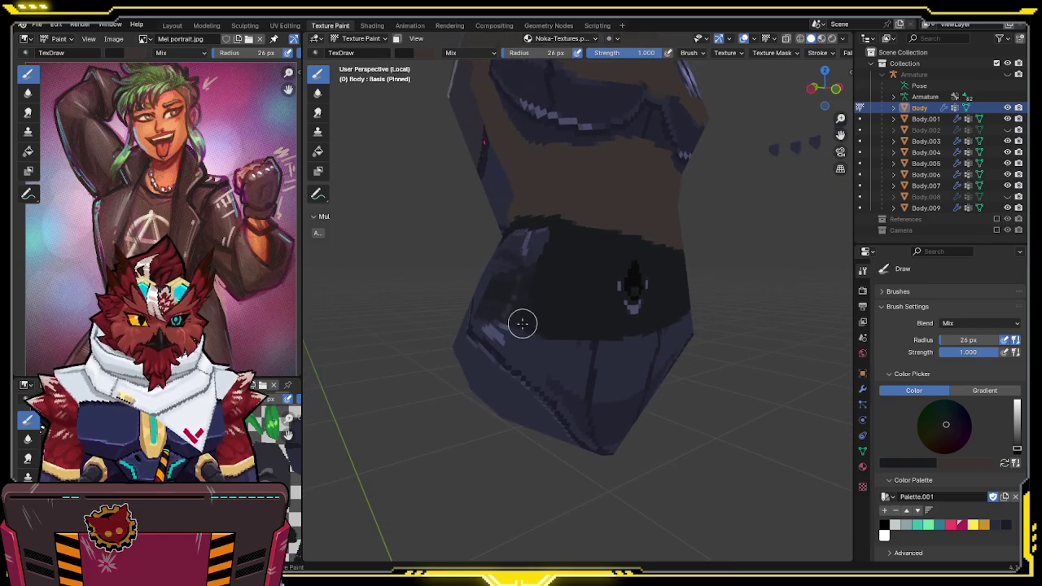
pyautogui.moveTo(514, 295); pyautogui.dragTo(548, 297, button='middle')
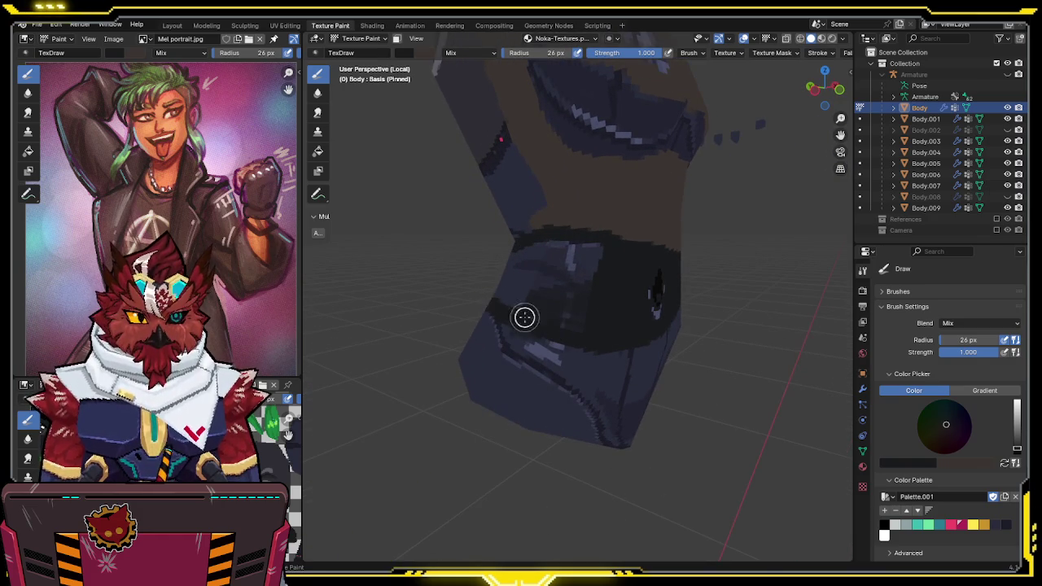
pyautogui.moveTo(594, 330)
pyautogui.mouseDown()
pyautogui.moveTo(595, 296)
pyautogui.moveTo(567, 282)
pyautogui.moveTo(598, 242)
pyautogui.moveTo(554, 246)
pyautogui.moveTo(554, 283)
pyautogui.mouseUp()
# Extend and widen the dark waistband all around the waist
pyautogui.moveTo(503, 287)
pyautogui.mouseDown(button='middle')
pyautogui.moveTo(558, 291)
pyautogui.moveTo(470, 279)
pyautogui.mouseUp(button='middle')
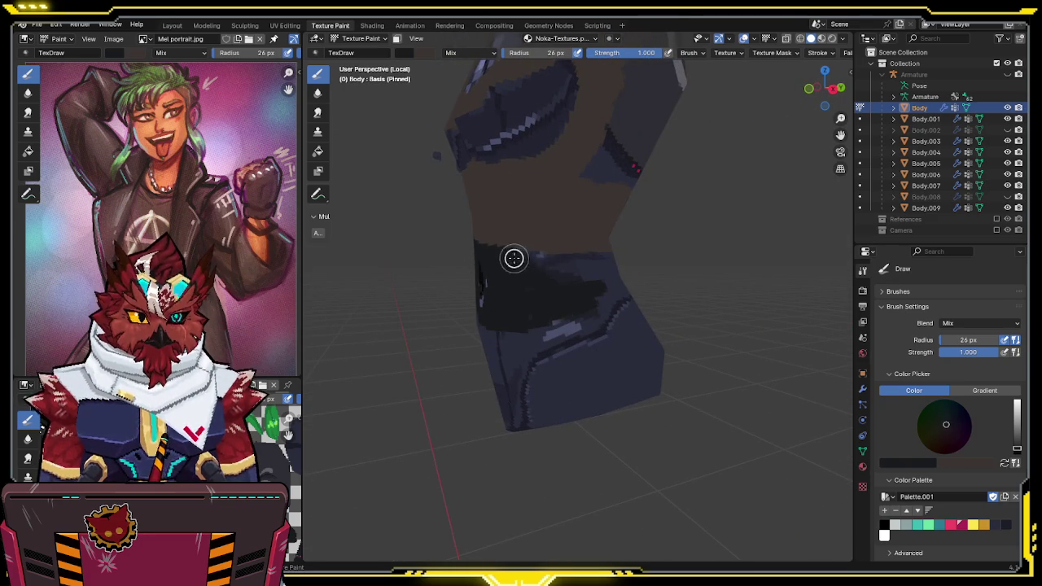
pyautogui.moveTo(605, 257)
pyautogui.mouseDown()
pyautogui.moveTo(526, 272)
pyautogui.moveTo(561, 288)
pyautogui.moveTo(615, 273)
pyautogui.mouseUp()
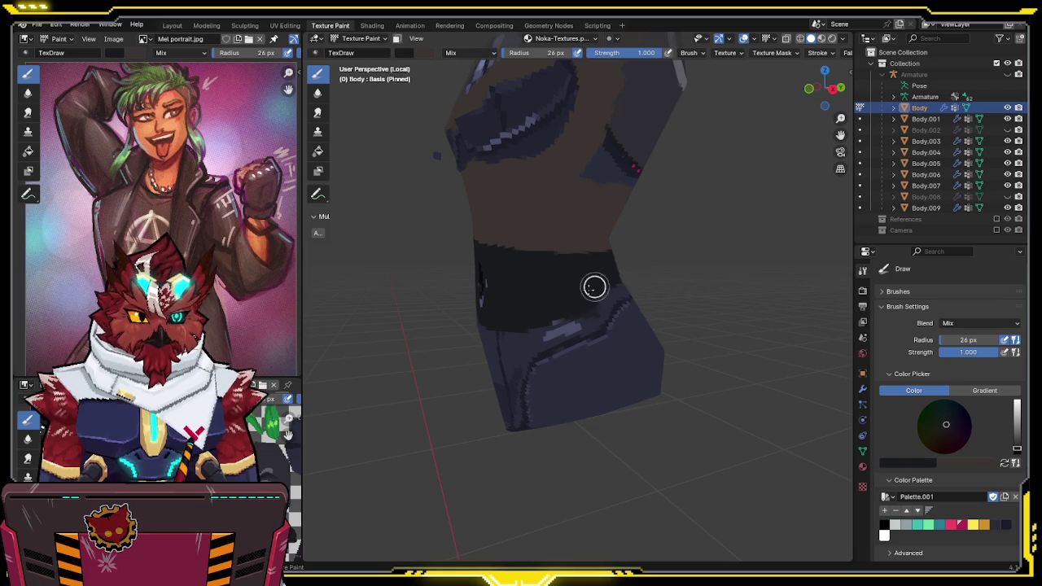
pyautogui.moveTo(635, 282); pyautogui.dragTo(403, 291, button='middle')
pyautogui.moveTo(650, 286); pyautogui.dragTo(651, 298, button='middle')
pyautogui.moveTo(652, 298)
pyautogui.mouseDown()
pyautogui.moveTo(658, 309)
pyautogui.moveTo(544, 290)
pyautogui.mouseUp()
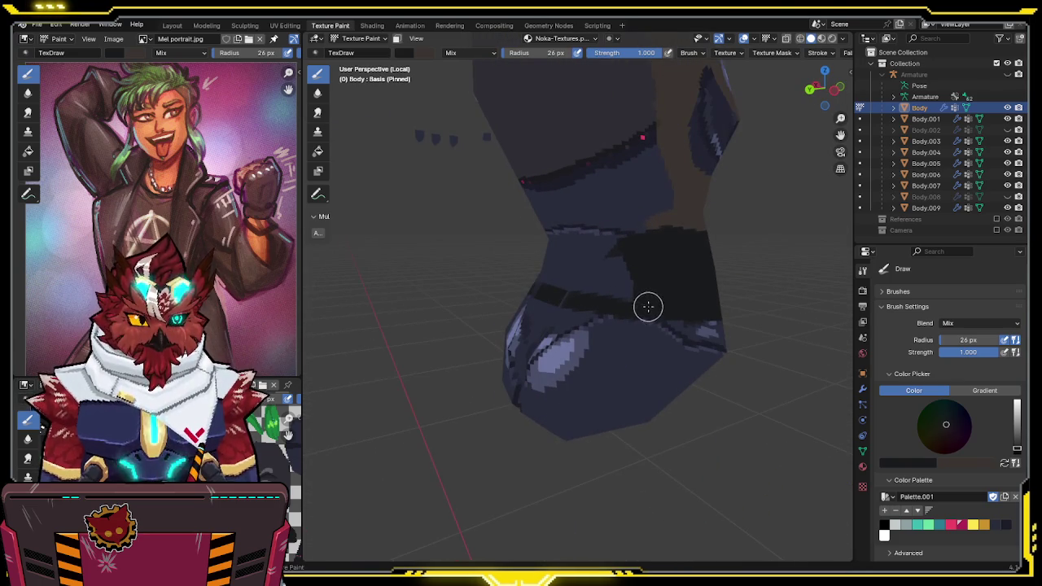
pyautogui.moveTo(646, 305); pyautogui.dragTo(668, 317, button='middle')
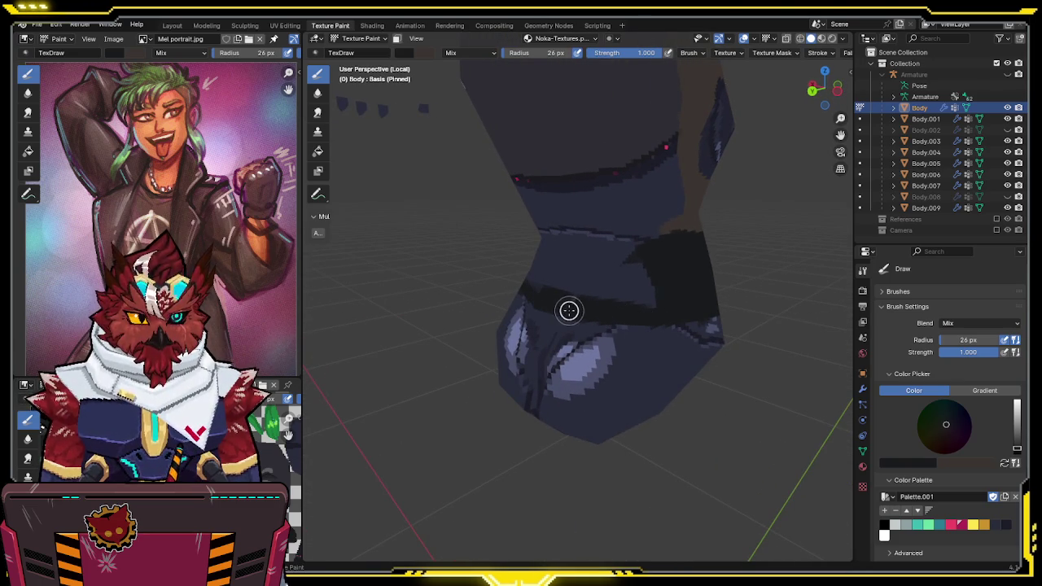
pyautogui.moveTo(570, 310)
pyautogui.mouseDown()
pyautogui.moveTo(670, 284)
pyautogui.moveTo(672, 249)
pyautogui.moveTo(553, 266)
pyautogui.mouseUp()
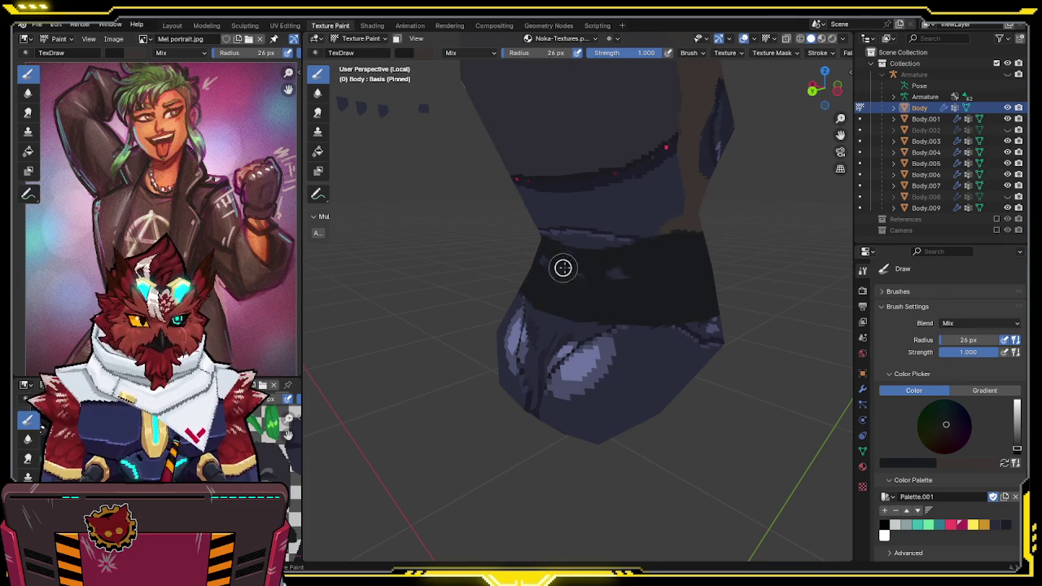
pyautogui.press('s')
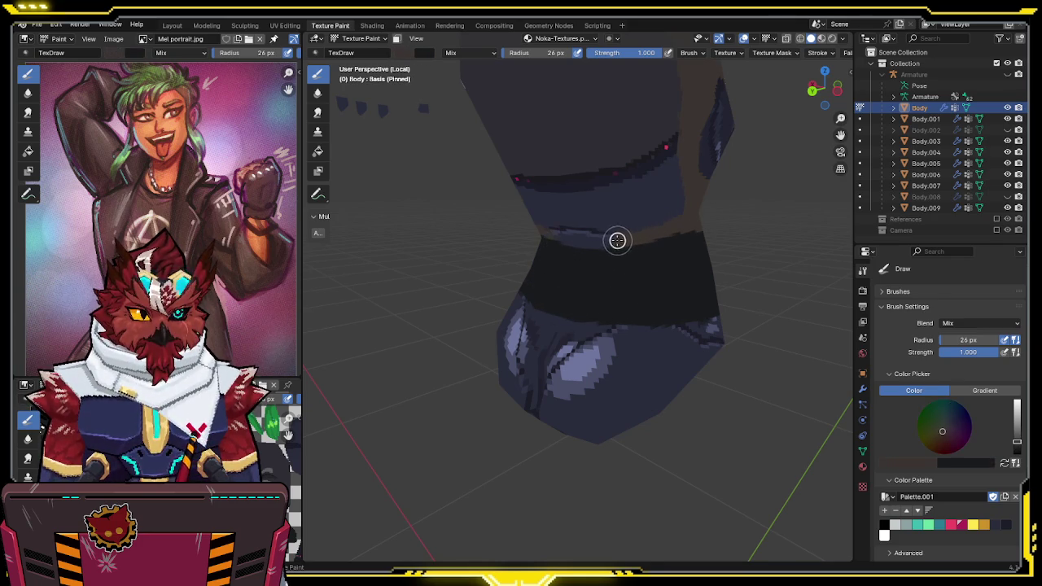
# Paint brown skin tone over the waistband's top edge, covering the dark smear
pyautogui.moveTo(577, 239)
pyautogui.mouseDown(button='middle')
pyautogui.moveTo(606, 248)
pyautogui.moveTo(606, 190)
pyautogui.mouseUp(button='middle')
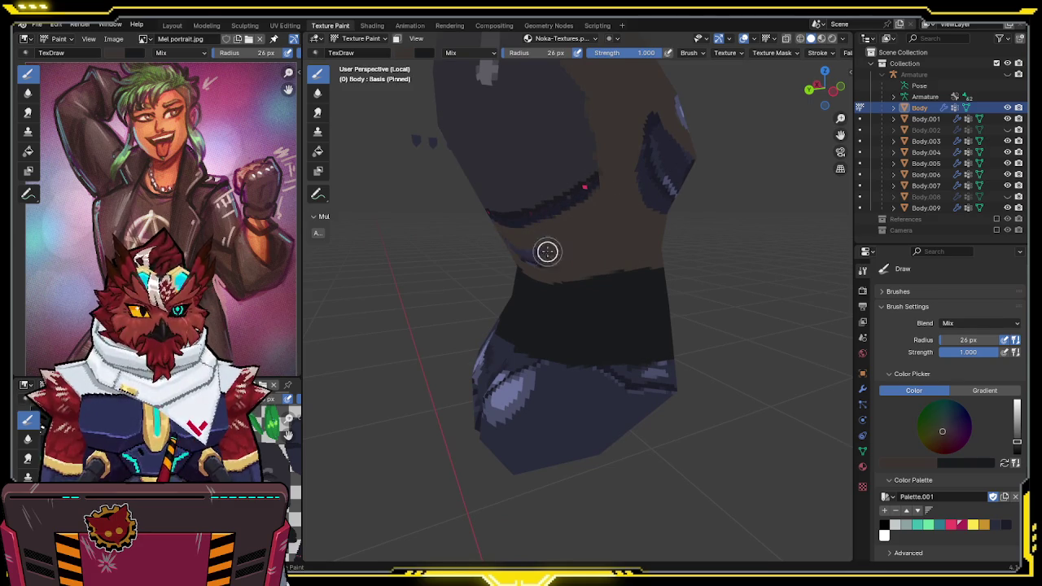
pyautogui.moveTo(549, 256)
pyautogui.mouseDown(button='middle')
pyautogui.moveTo(594, 230)
pyautogui.moveTo(473, 230)
pyautogui.moveTo(570, 258)
pyautogui.moveTo(514, 256)
pyautogui.moveTo(542, 217)
pyautogui.moveTo(535, 252)
pyautogui.moveTo(555, 223)
pyautogui.moveTo(673, 219)
pyautogui.mouseUp(button='middle')
pyautogui.moveTo(665, 219)
pyautogui.mouseDown()
pyautogui.moveTo(583, 243)
pyautogui.moveTo(546, 228)
pyautogui.moveTo(628, 225)
pyautogui.mouseUp()
pyautogui.moveTo(627, 225)
pyautogui.mouseDown(button='middle')
pyautogui.moveTo(619, 210)
pyautogui.moveTo(633, 218)
pyautogui.mouseUp(button='middle')
pyautogui.moveTo(550, 243)
pyautogui.mouseDown()
pyautogui.moveTo(651, 239)
pyautogui.moveTo(714, 217)
pyautogui.mouseUp()
pyautogui.moveTo(714, 217); pyautogui.dragTo(666, 236, button='middle')
pyautogui.moveTo(585, 265)
pyautogui.mouseDown(button='middle')
pyautogui.moveTo(633, 244)
pyautogui.moveTo(643, 261)
pyautogui.moveTo(580, 262)
pyautogui.mouseUp(button='middle')
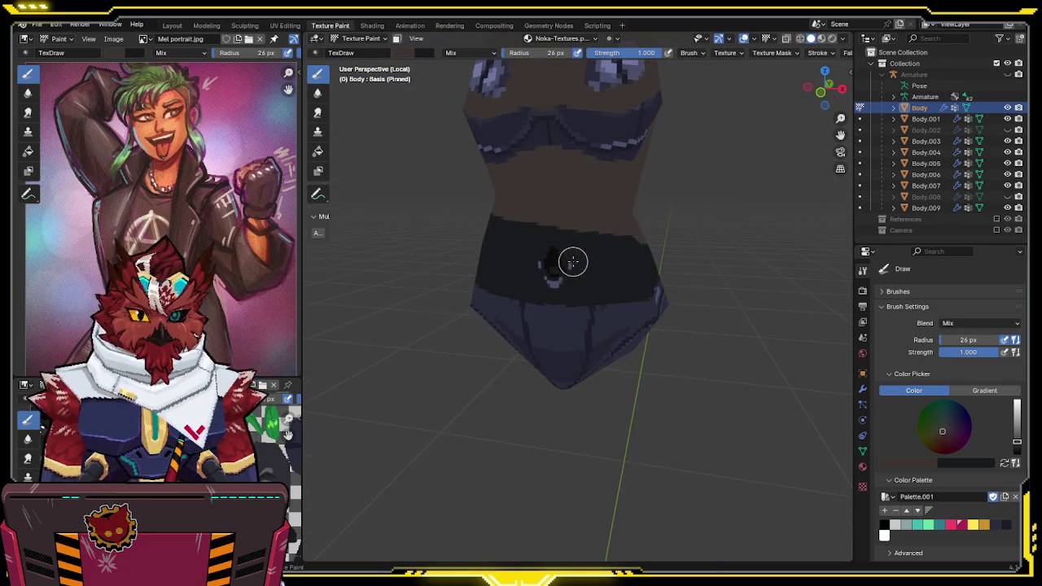
# Darken the brush value to 0.210 and paint a brownish stroke on the waistband
pyautogui.click(424, 52)
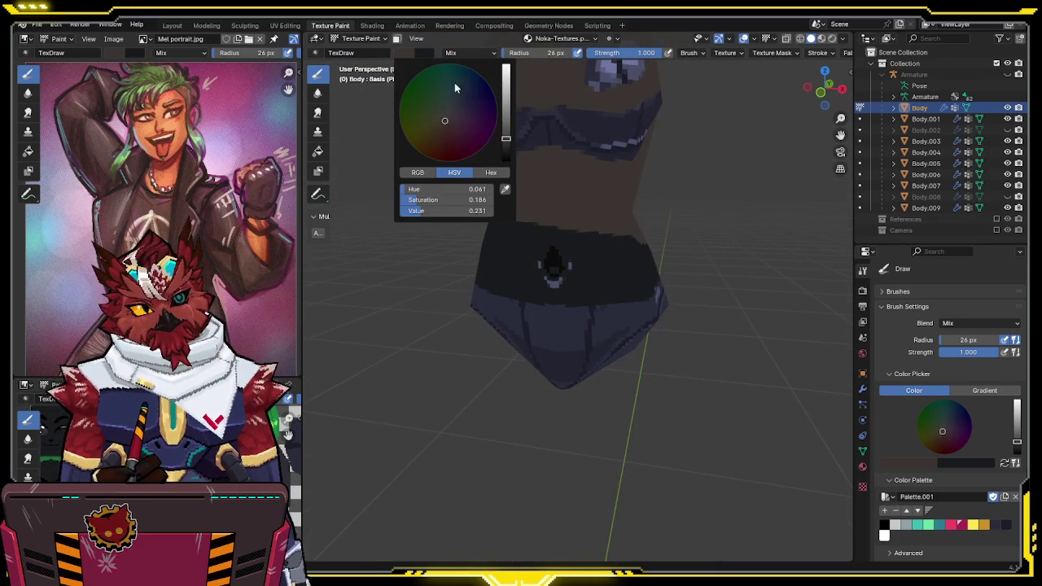
pyautogui.click(505, 144)
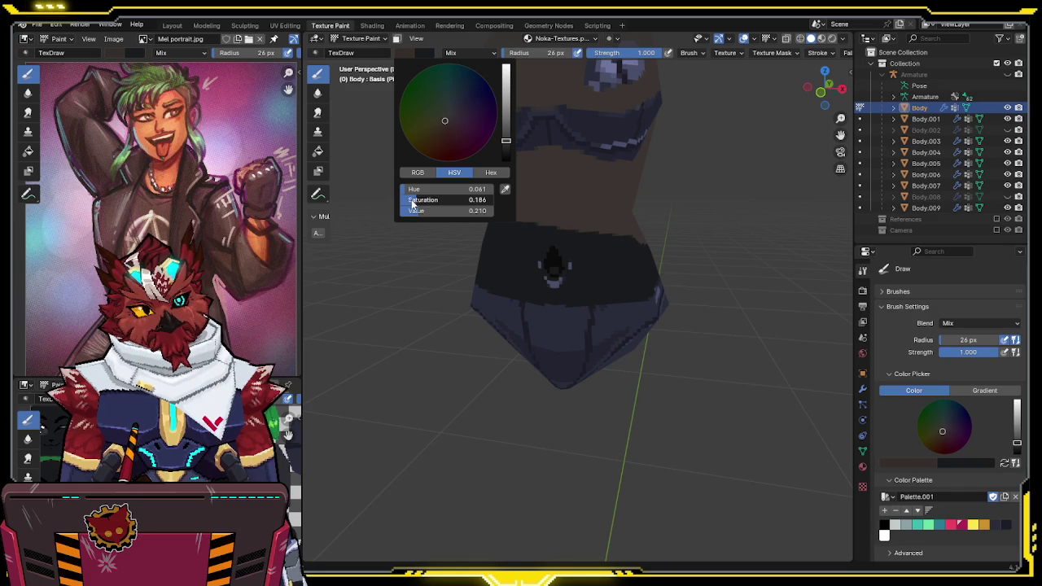
pyautogui.press('Return')
pyautogui.moveTo(554, 313); pyautogui.dragTo(603, 312)
pyautogui.scroll(2, 608, 309)
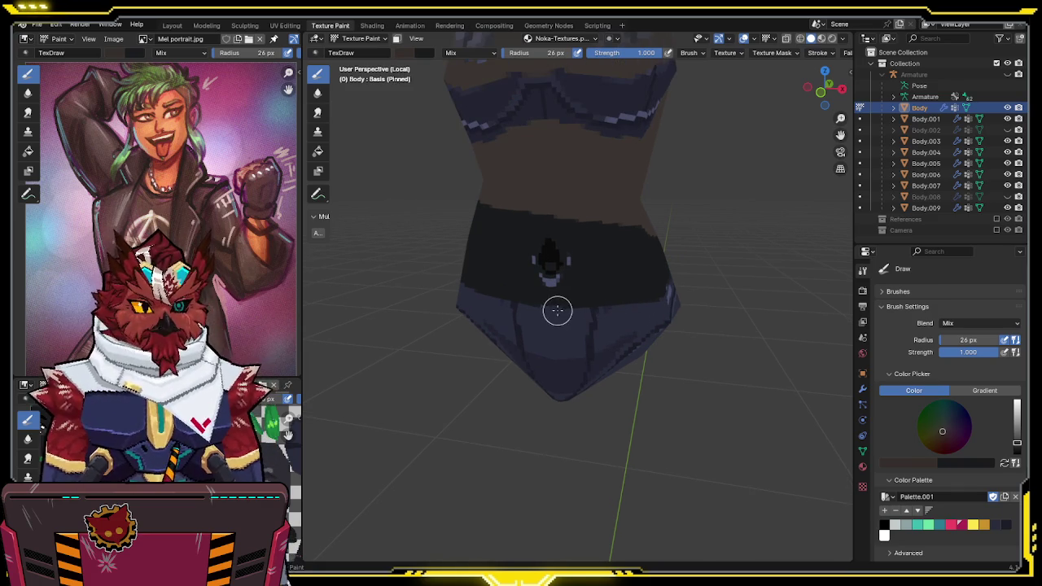
pyautogui.moveTo(559, 304); pyautogui.dragTo(575, 262, button='middle')
pyautogui.moveTo(578, 307); pyautogui.dragTo(567, 305, button='middle')
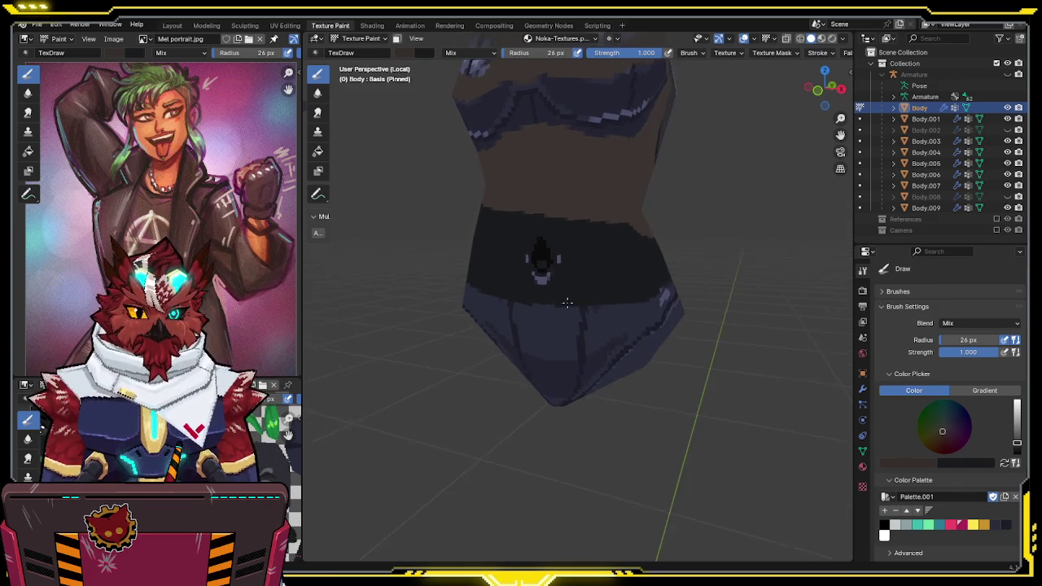
# Shift the brush hue toward blue-purple then pink and paint a faint dark-pink stroke on the waist
pyautogui.click(422, 53)
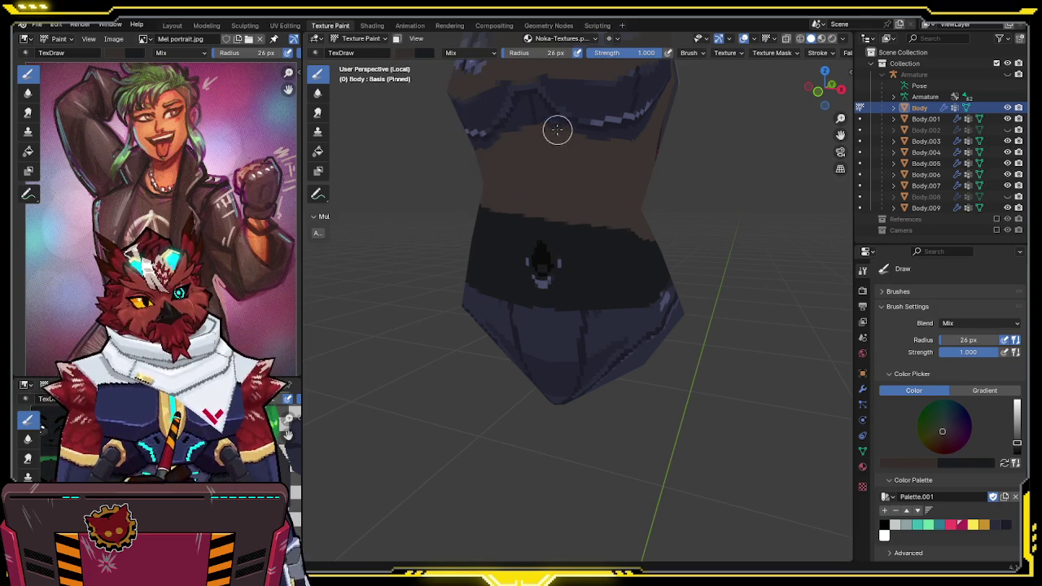
pyautogui.click(409, 55)
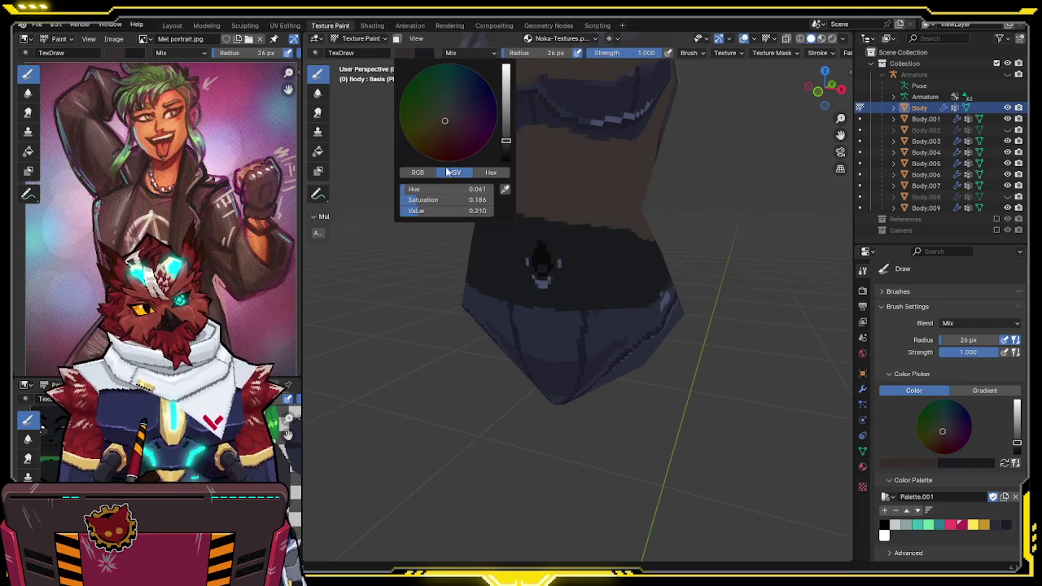
pyautogui.moveTo(447, 119); pyautogui.dragTo(458, 108)
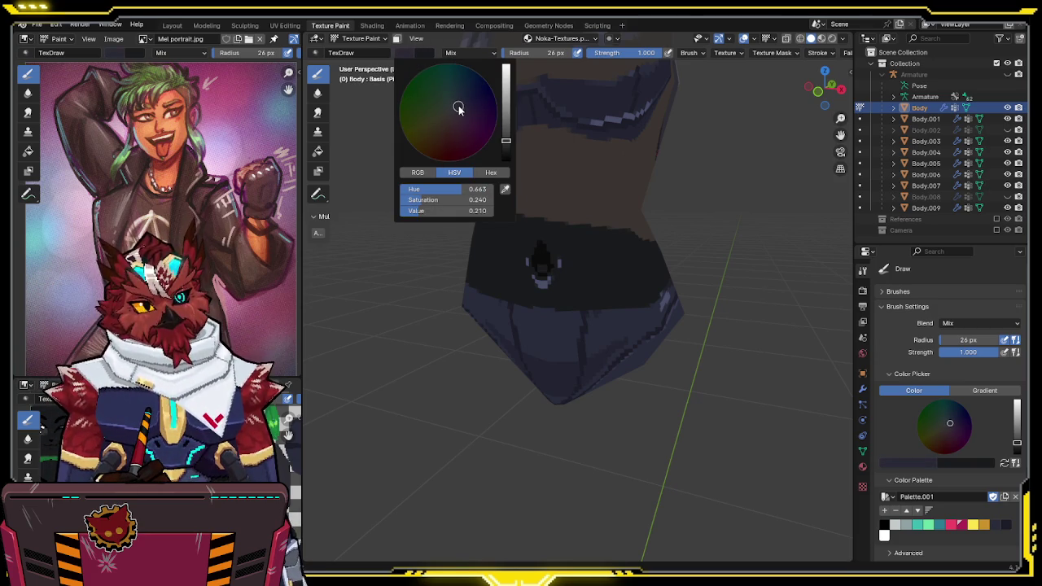
pyautogui.moveTo(505, 142); pyautogui.dragTo(505, 134)
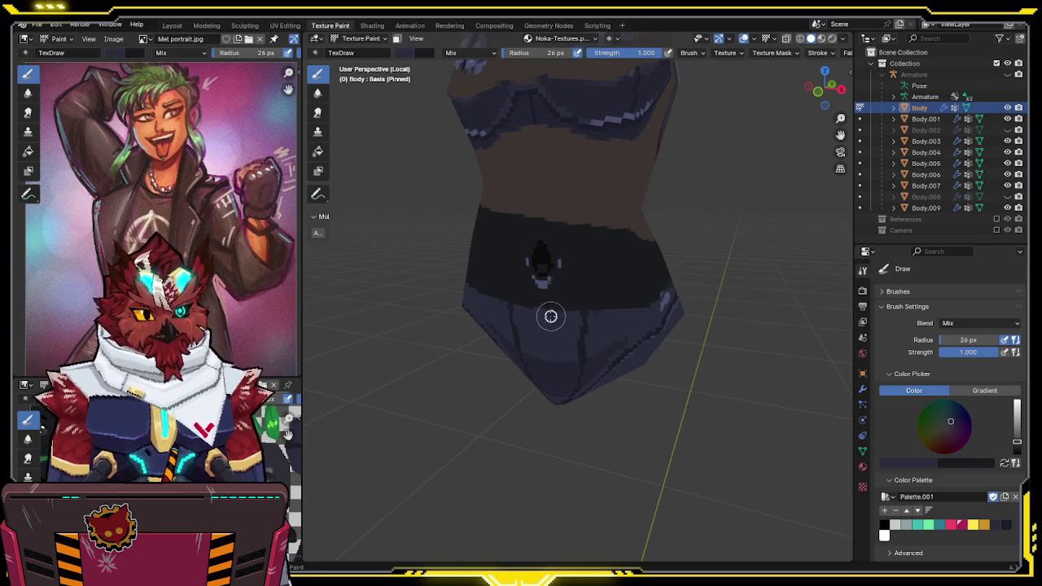
pyautogui.moveTo(638, 311); pyautogui.dragTo(530, 321, button='middle')
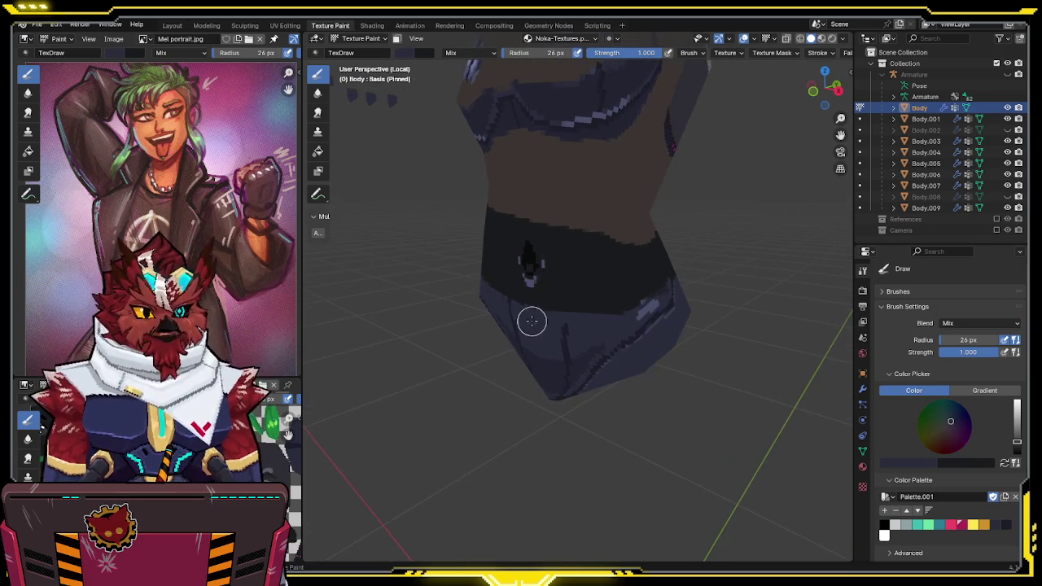
pyautogui.press('s')
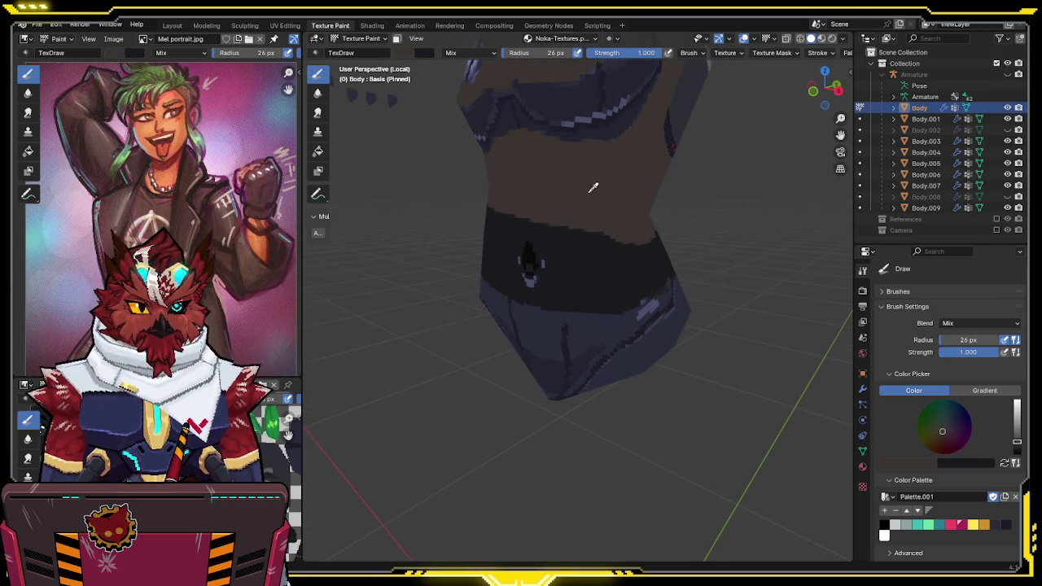
pyautogui.click(420, 53)
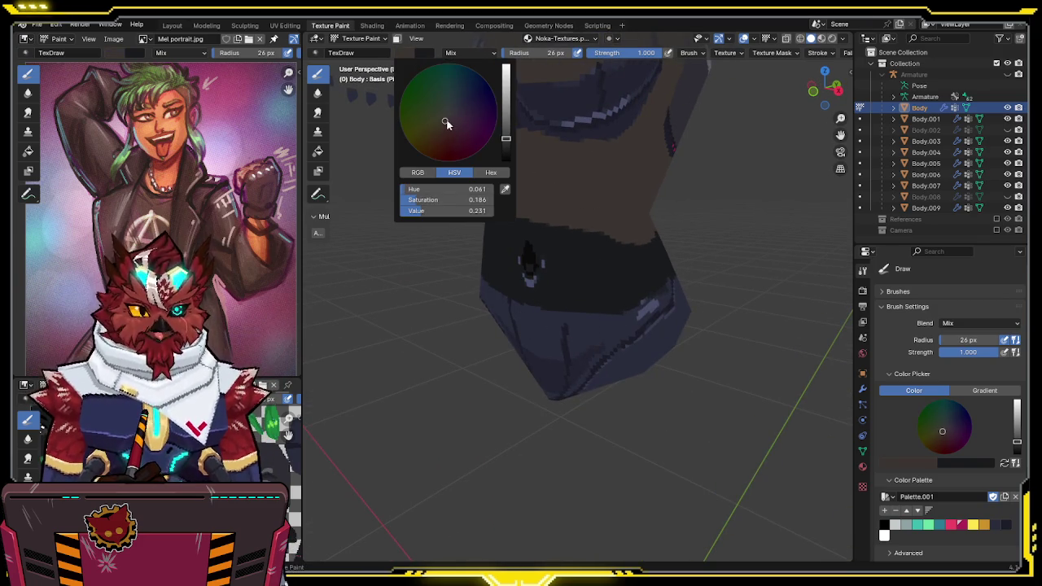
pyautogui.moveTo(446, 124); pyautogui.dragTo(455, 124)
pyautogui.moveTo(540, 307); pyautogui.dragTo(615, 311)
# Orbit around the torso to review the waist shading and the pants
pyautogui.click(409, 52)
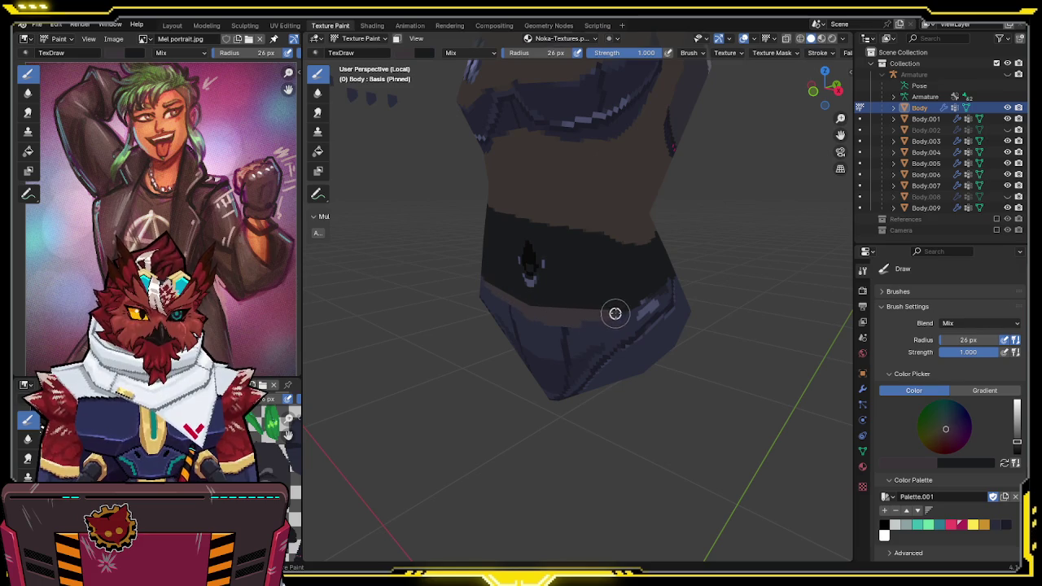
pyautogui.moveTo(633, 305); pyautogui.dragTo(602, 301, button='middle')
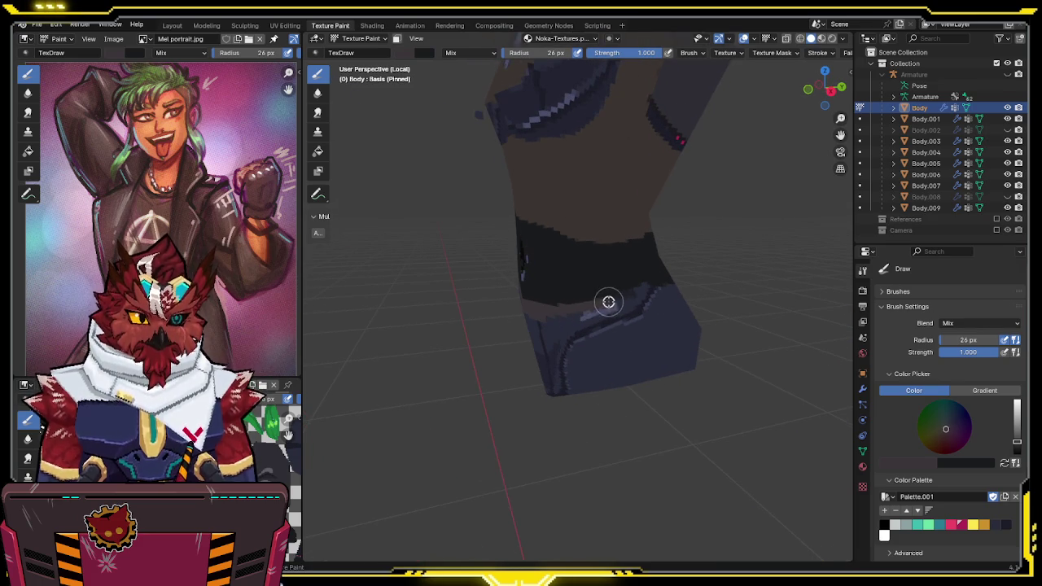
pyautogui.moveTo(602, 301); pyautogui.dragTo(530, 305, button='middle')
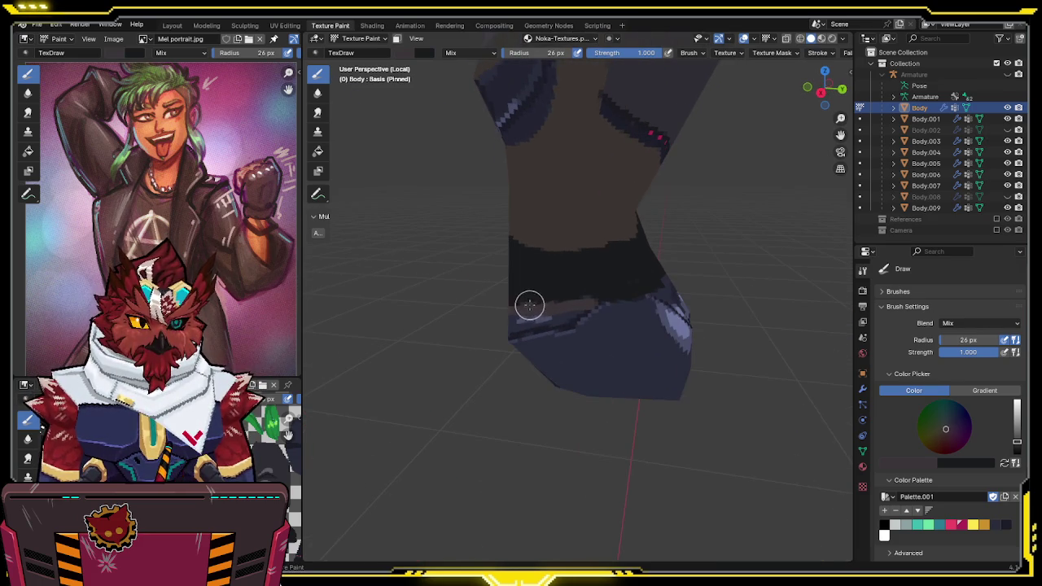
pyautogui.moveTo(614, 297); pyautogui.dragTo(508, 304, button='middle')
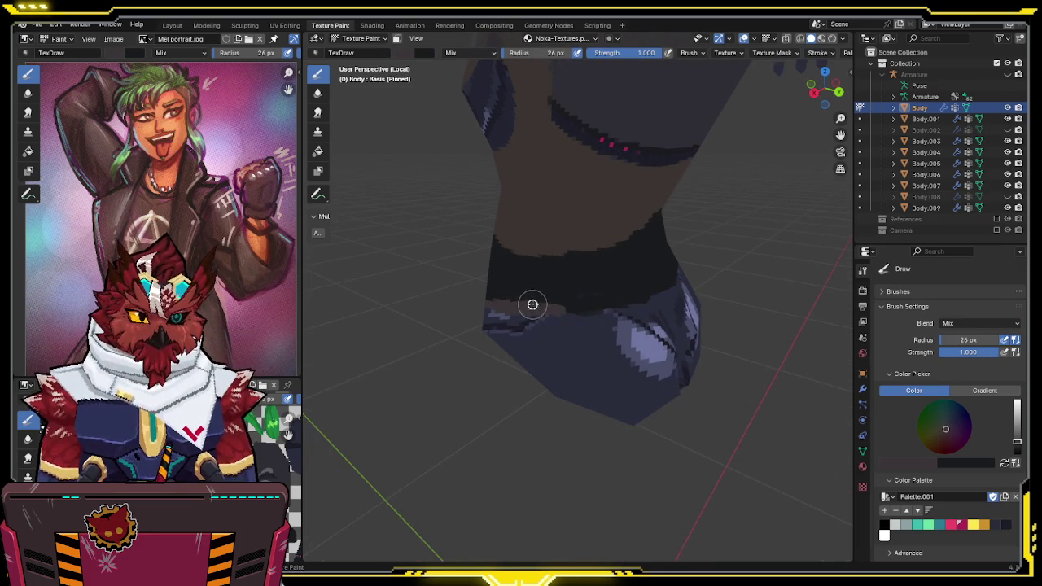
pyautogui.moveTo(630, 297); pyautogui.dragTo(588, 307, button='middle')
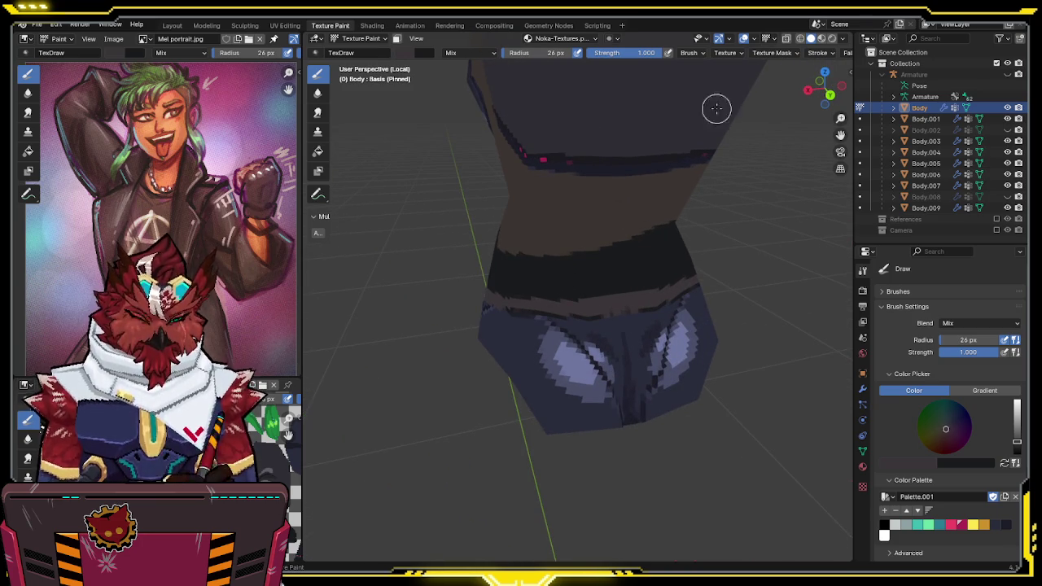
pyautogui.click(754, 38)
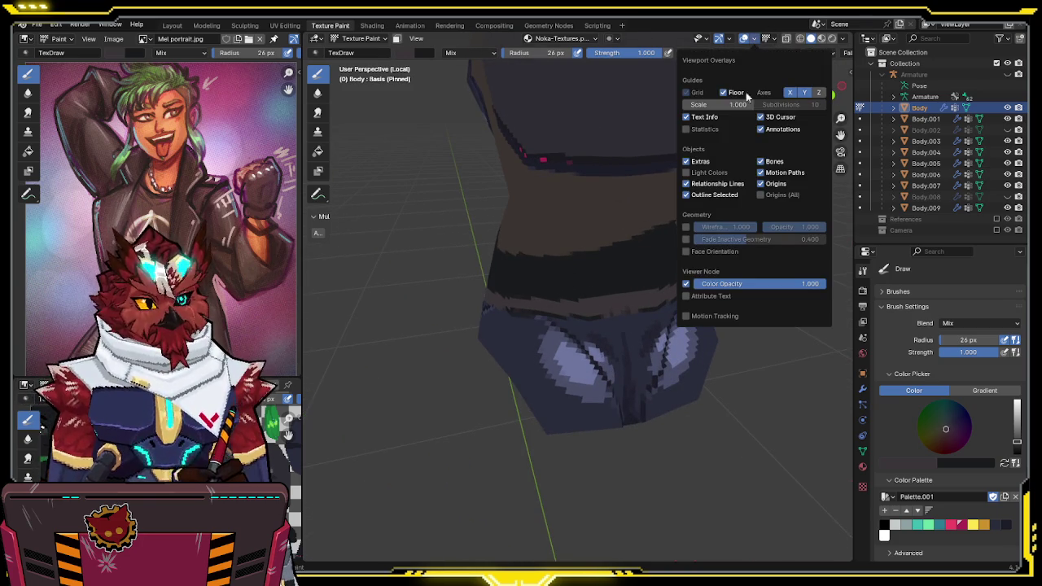
# Turn on the wireframe overlay and orbit around the torso to inspect its mesh edges
pyautogui.click(685, 227)
pyautogui.moveTo(651, 293); pyautogui.dragTo(633, 307, button='middle')
pyautogui.hotkey('shift', 'alt', 'z')
pyautogui.hotkey('shift', 'alt', 'z')
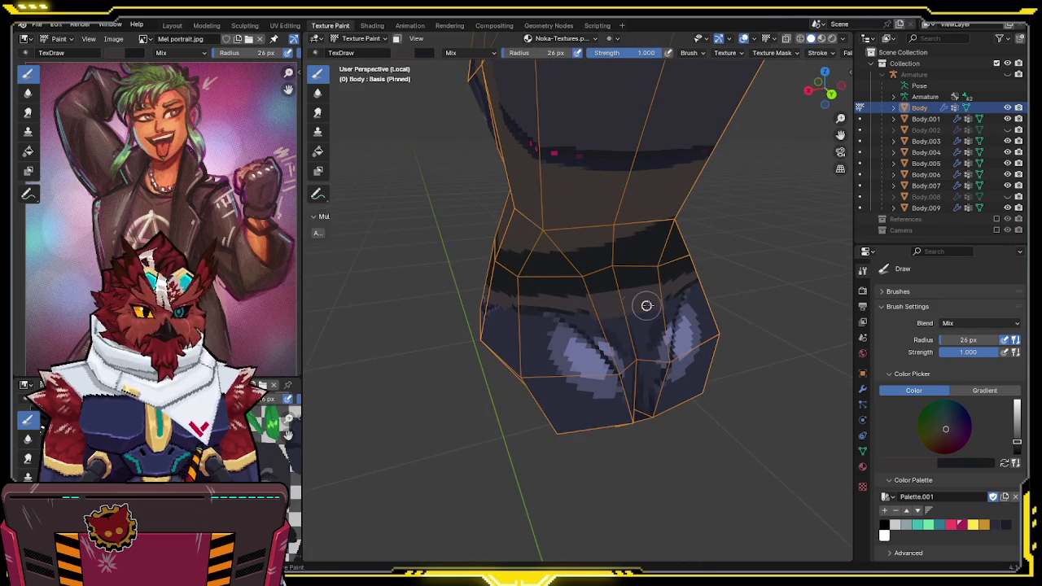
pyautogui.moveTo(623, 304)
pyautogui.mouseDown(button='middle')
pyautogui.moveTo(607, 306)
pyautogui.moveTo(655, 306)
pyautogui.mouseUp(button='middle')
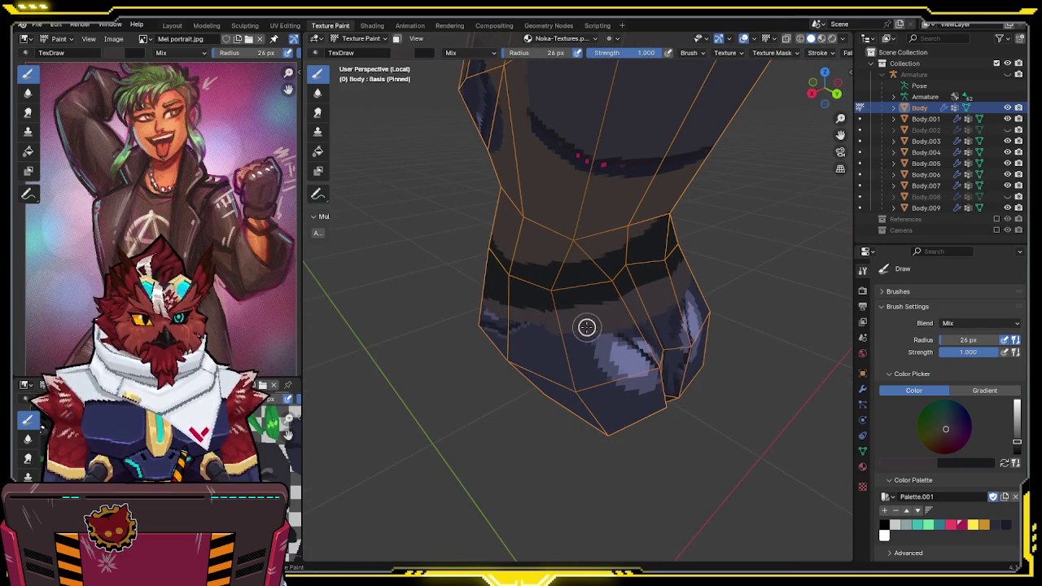
pyautogui.moveTo(530, 326); pyautogui.dragTo(656, 295, button='middle')
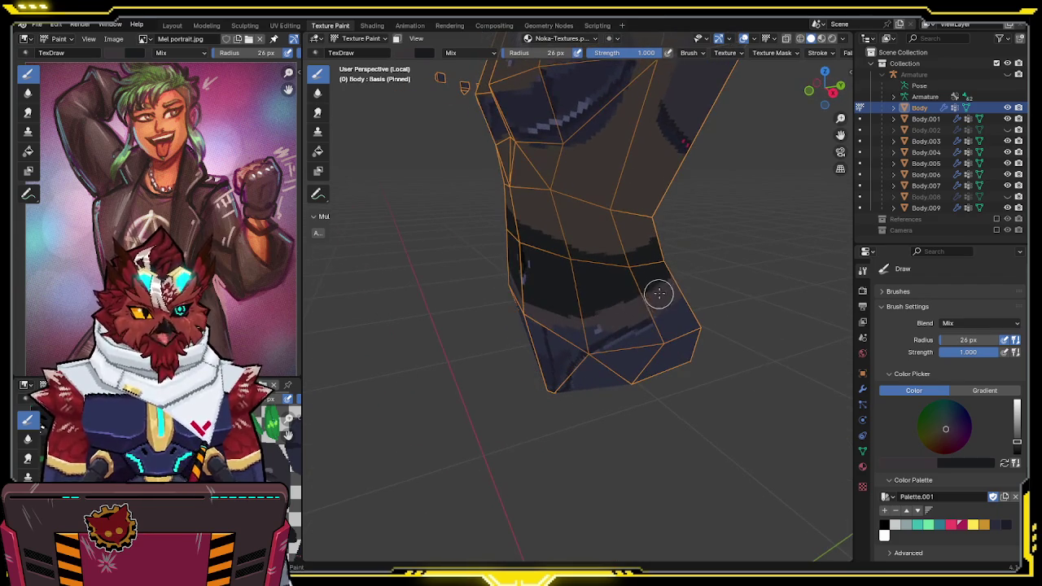
# Orbit to a front view, then hide all viewport overlays with Shift+Alt+Z
pyautogui.moveTo(566, 315); pyautogui.dragTo(638, 303, button='middle')
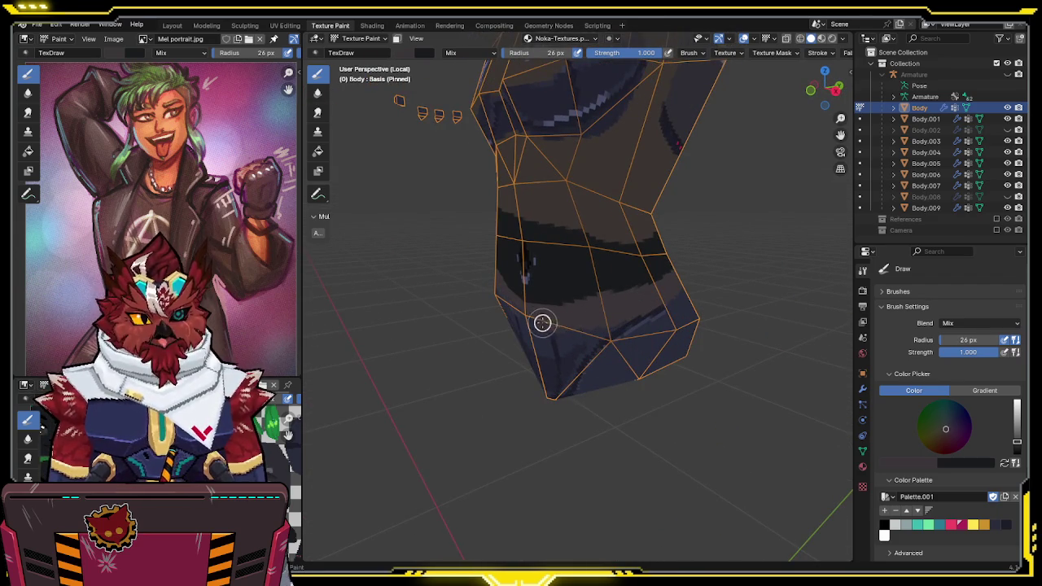
pyautogui.moveTo(545, 322); pyautogui.dragTo(641, 313, button='middle')
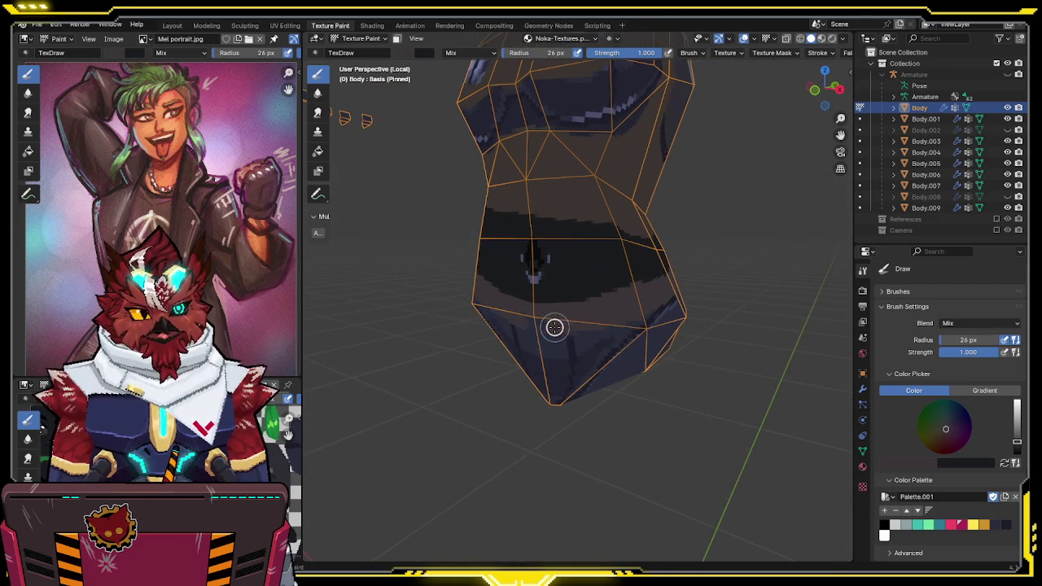
pyautogui.moveTo(611, 309); pyautogui.dragTo(614, 295, button='middle')
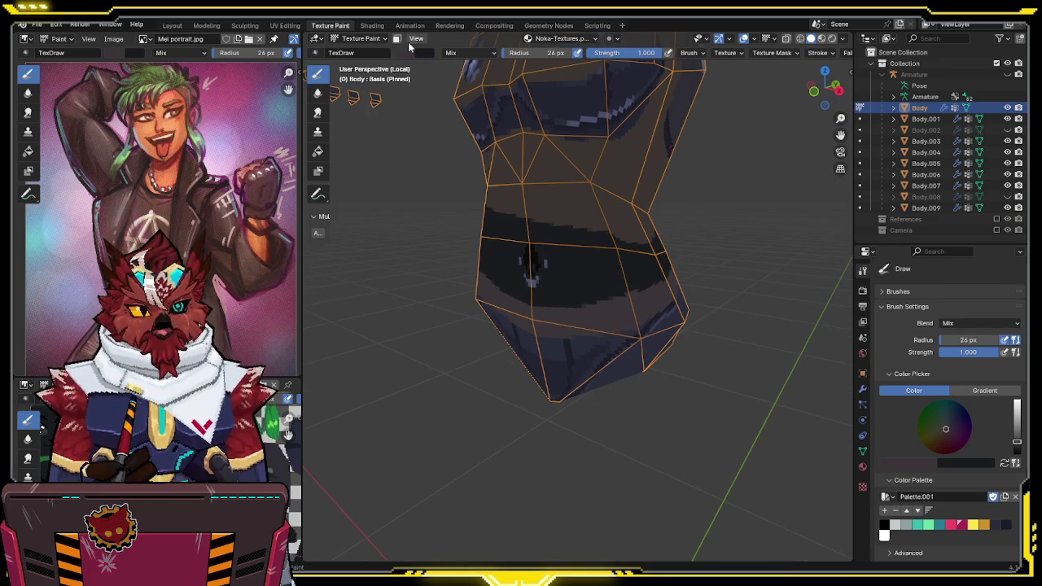
pyautogui.click(423, 53)
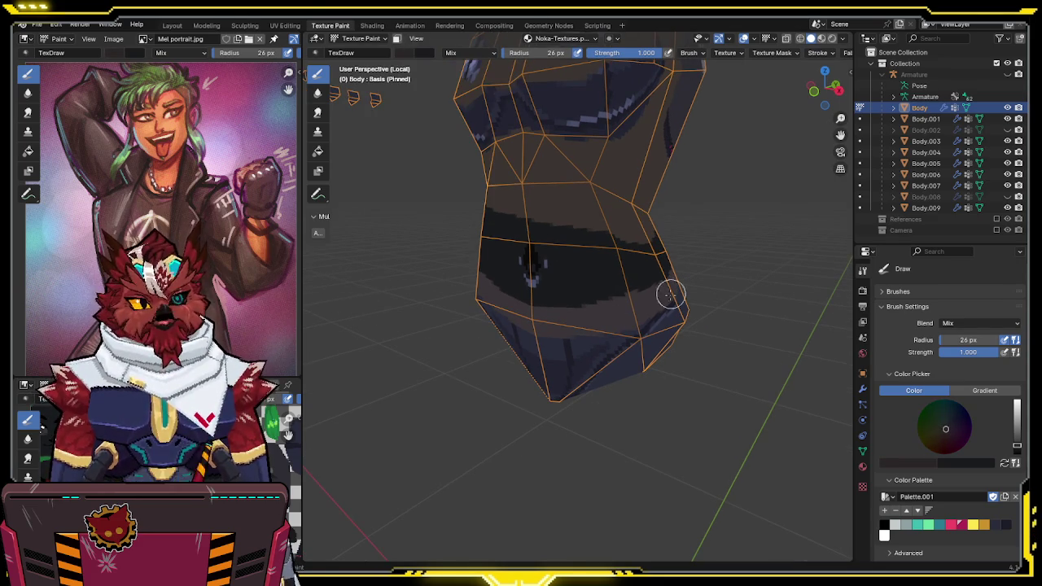
pyautogui.hotkey('shift', 'alt', 'z')
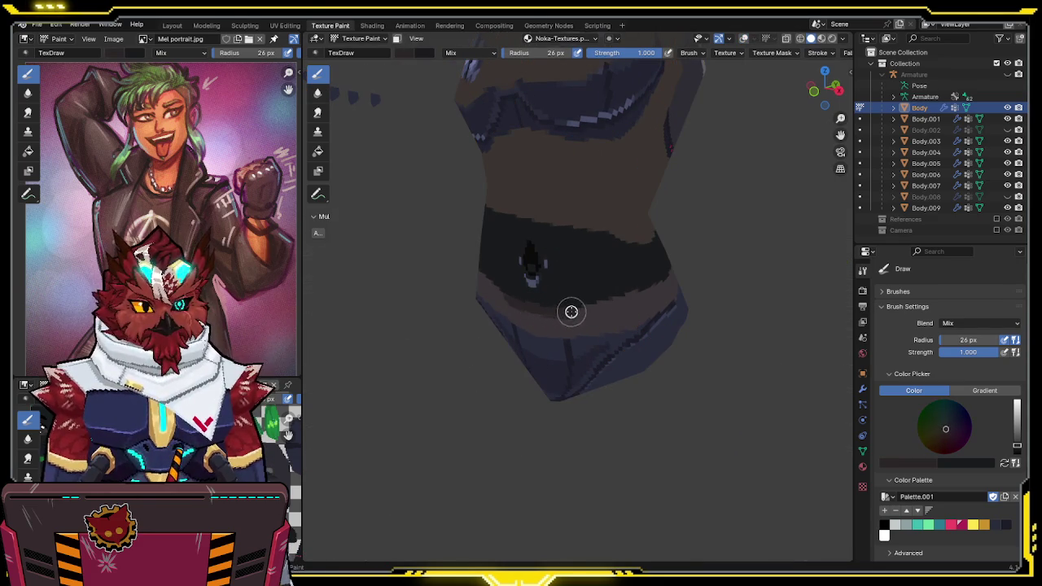
# Paint dark purple strokes along the brown belt's lower edge where it meets the pants
pyautogui.moveTo(627, 303); pyautogui.dragTo(526, 309)
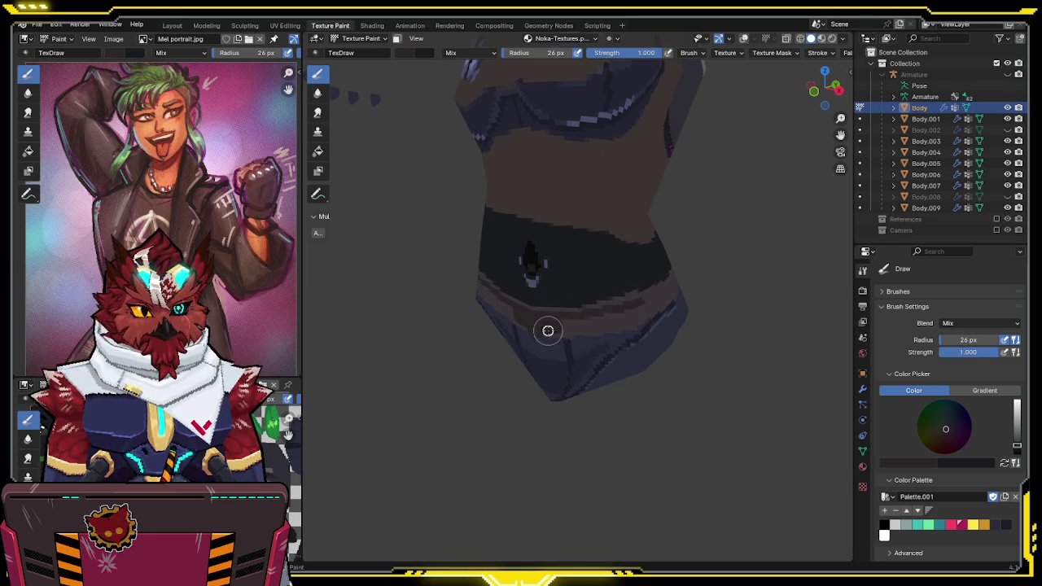
pyautogui.moveTo(540, 330); pyautogui.dragTo(595, 330)
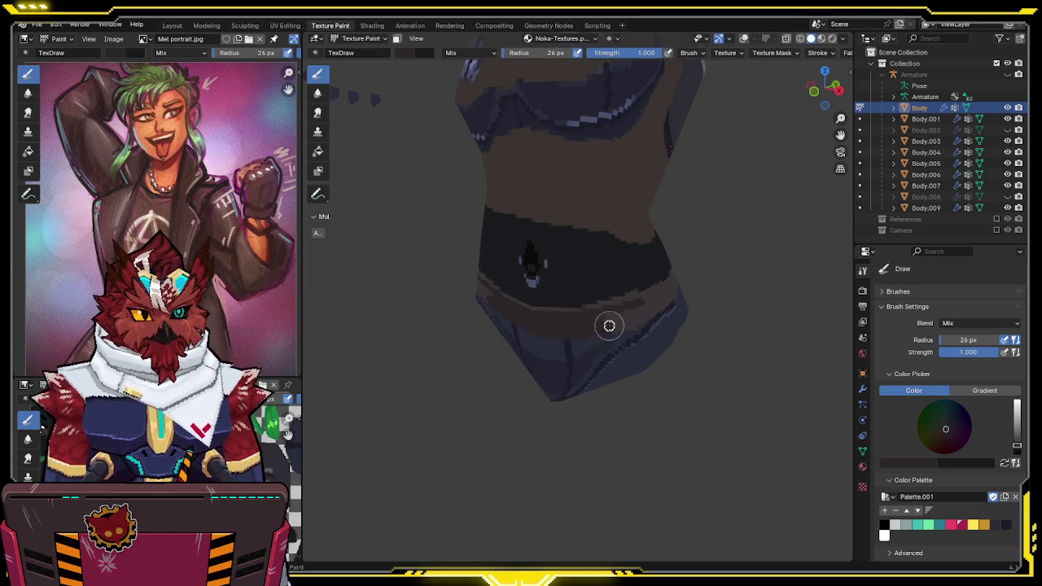
pyautogui.moveTo(596, 321)
pyautogui.mouseDown(button='middle')
pyautogui.moveTo(552, 309)
pyautogui.moveTo(569, 314)
pyautogui.mouseUp(button='middle')
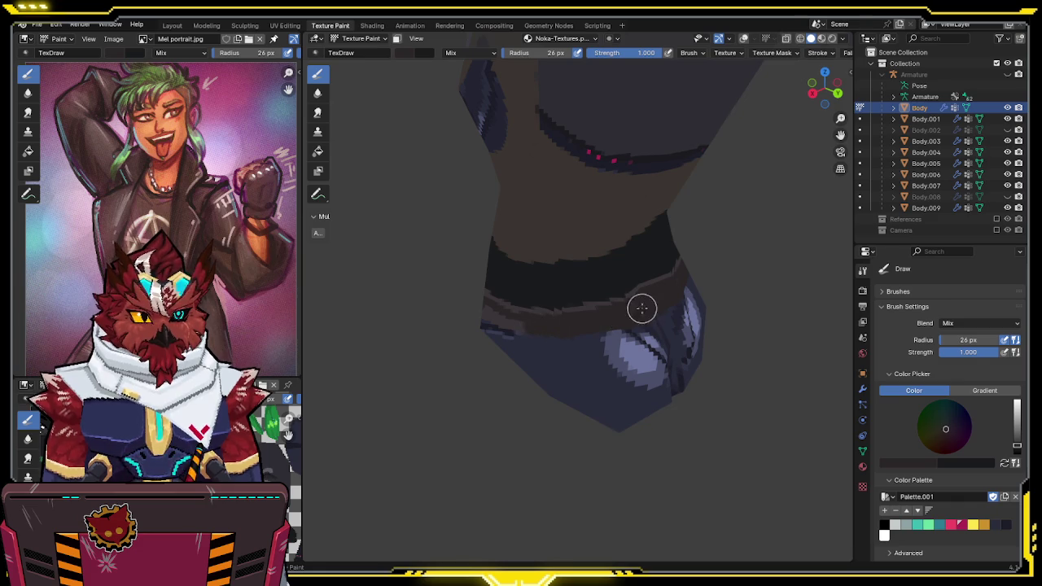
pyautogui.moveTo(642, 304); pyautogui.dragTo(688, 292, button='middle')
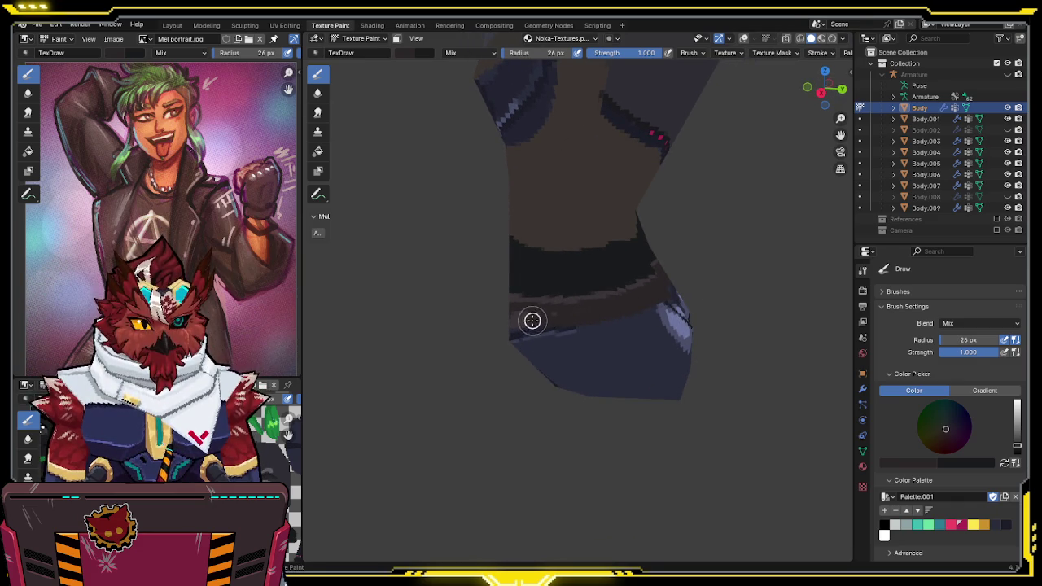
pyautogui.moveTo(573, 309); pyautogui.dragTo(655, 304, button='middle')
pyautogui.moveTo(656, 304); pyautogui.dragTo(561, 328)
# Sample a slightly different brush colour and nudge its brightness in the header swatch
pyautogui.moveTo(640, 304); pyautogui.dragTo(606, 300, button='middle')
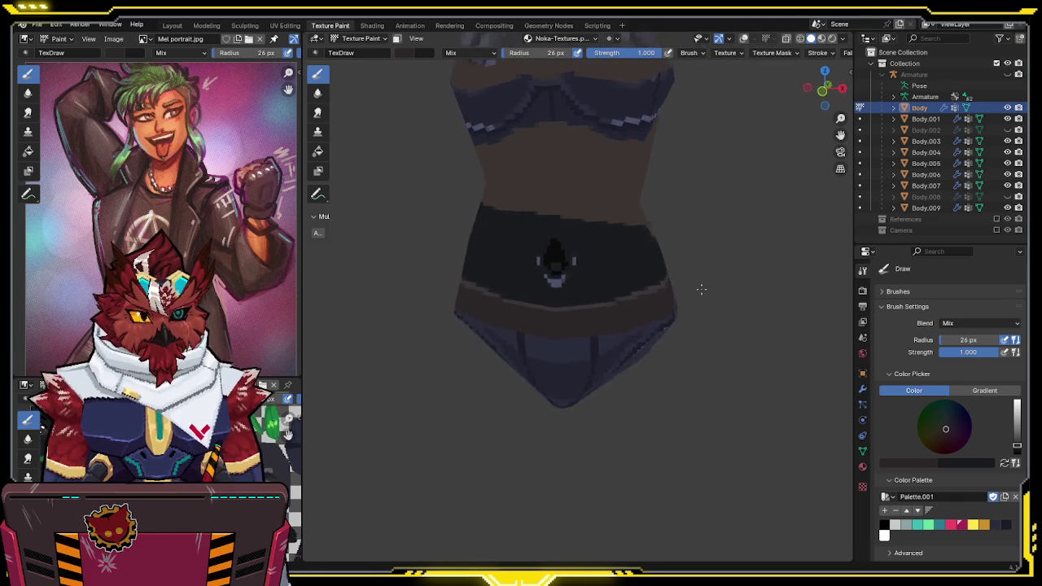
pyautogui.press('s')
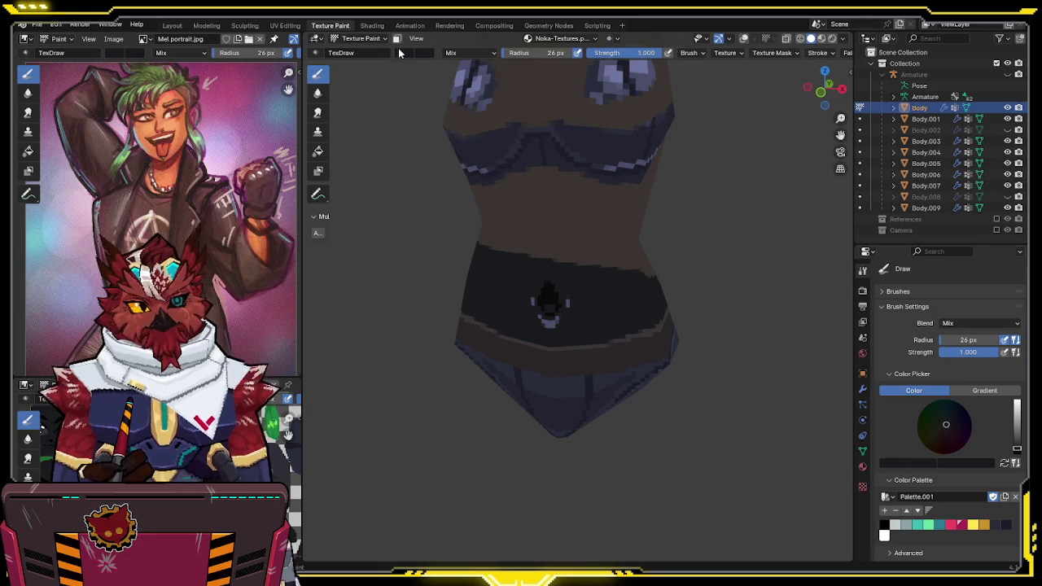
pyautogui.click(399, 52)
pyautogui.moveTo(508, 155); pyautogui.dragTo(508, 145)
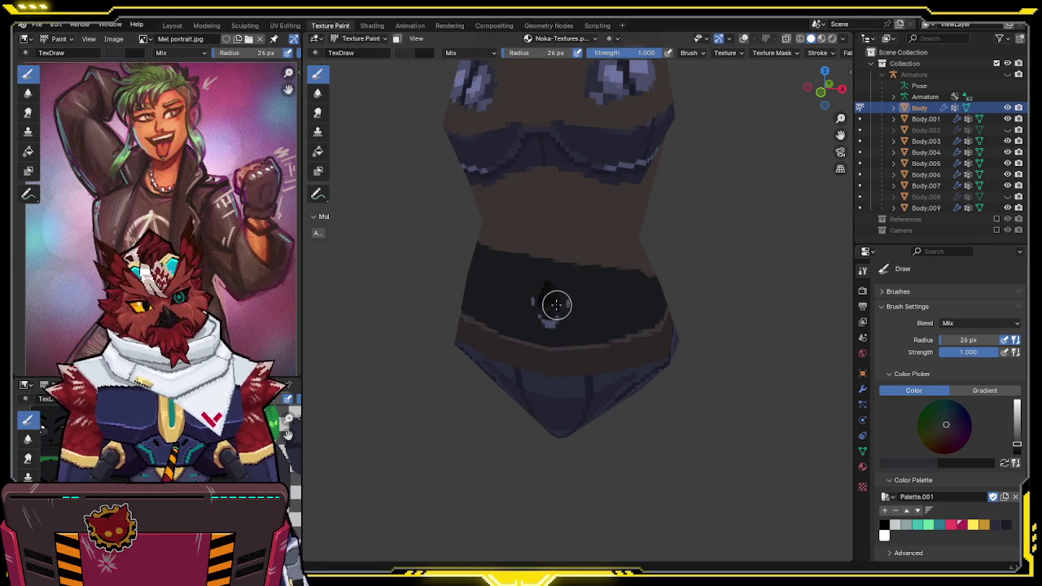
pyautogui.scroll(2, 580, 312)
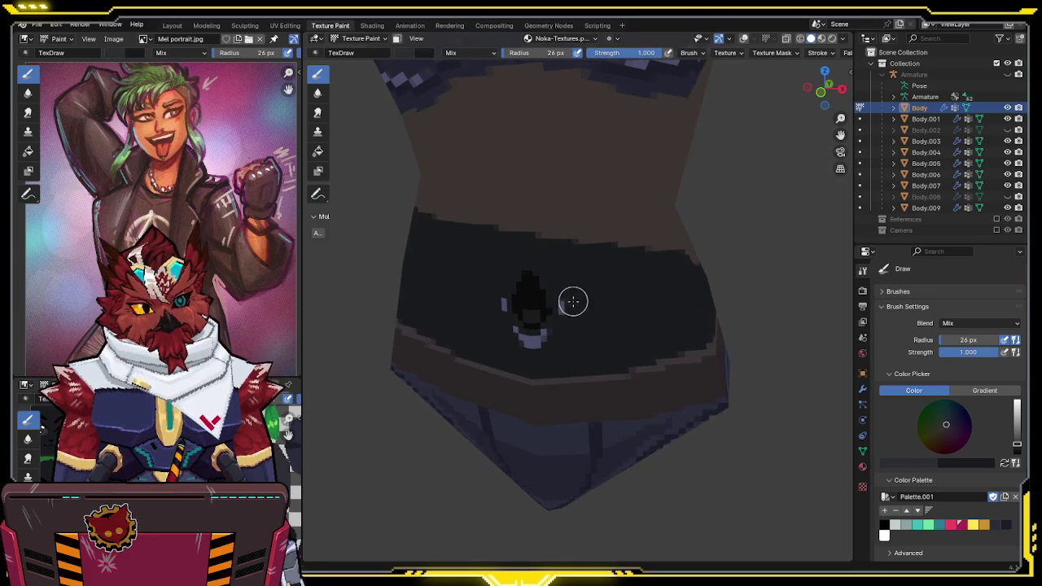
# Enlarge the dark shading around the navel and sample a darker tone from the top
pyautogui.moveTo(500, 298)
pyautogui.mouseDown()
pyautogui.moveTo(531, 327)
pyautogui.moveTo(528, 340)
pyautogui.mouseUp()
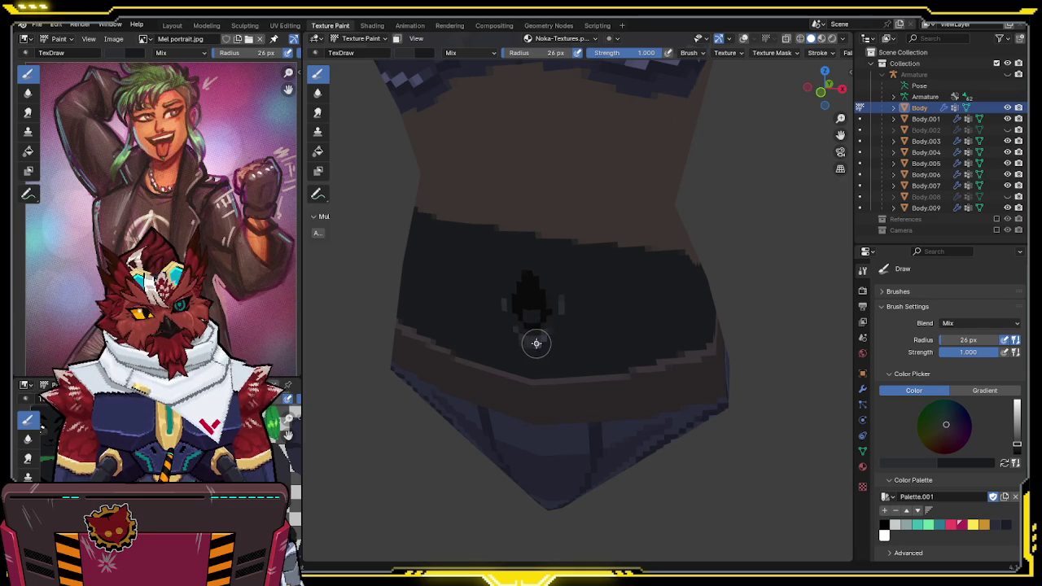
pyautogui.moveTo(558, 333); pyautogui.dragTo(593, 333, button='middle')
pyautogui.press('s')
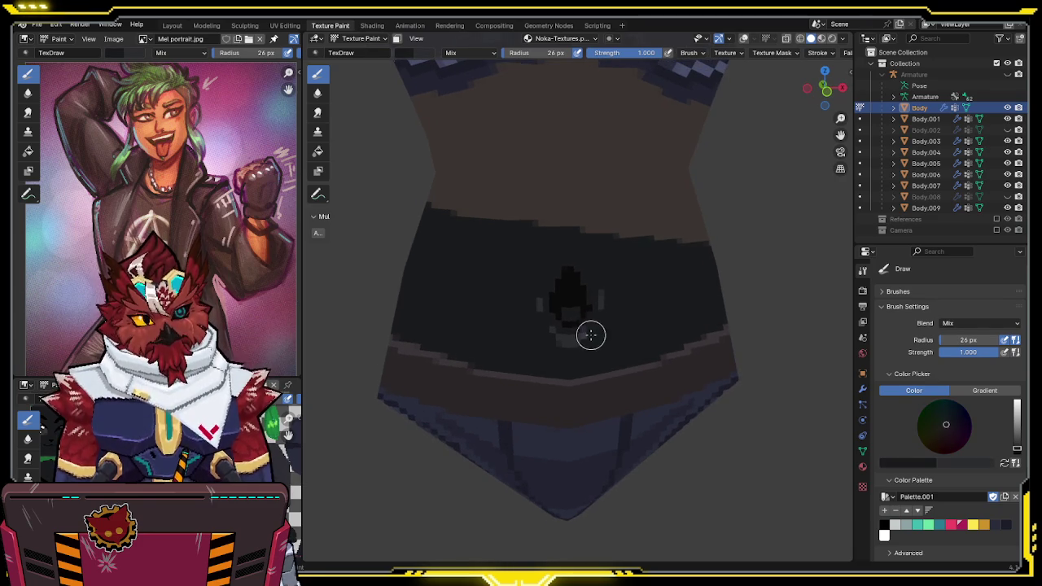
pyautogui.scroll(-1, 565, 338)
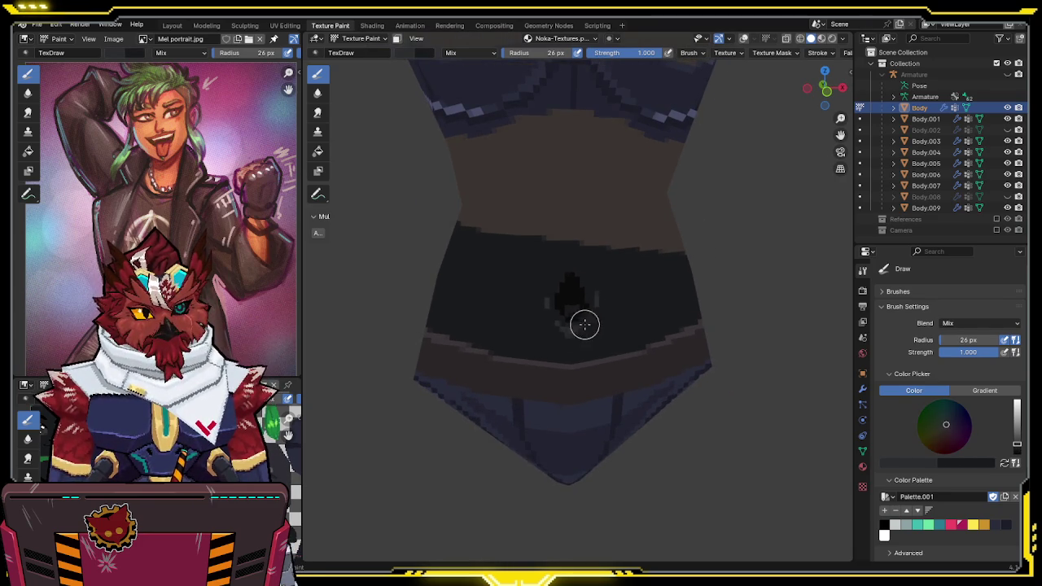
pyautogui.moveTo(601, 301)
pyautogui.mouseDown(button='middle')
pyautogui.moveTo(573, 310)
pyautogui.moveTo(584, 269)
pyautogui.moveTo(612, 241)
pyautogui.mouseUp(button='middle')
pyautogui.scroll(1, 611, 244)
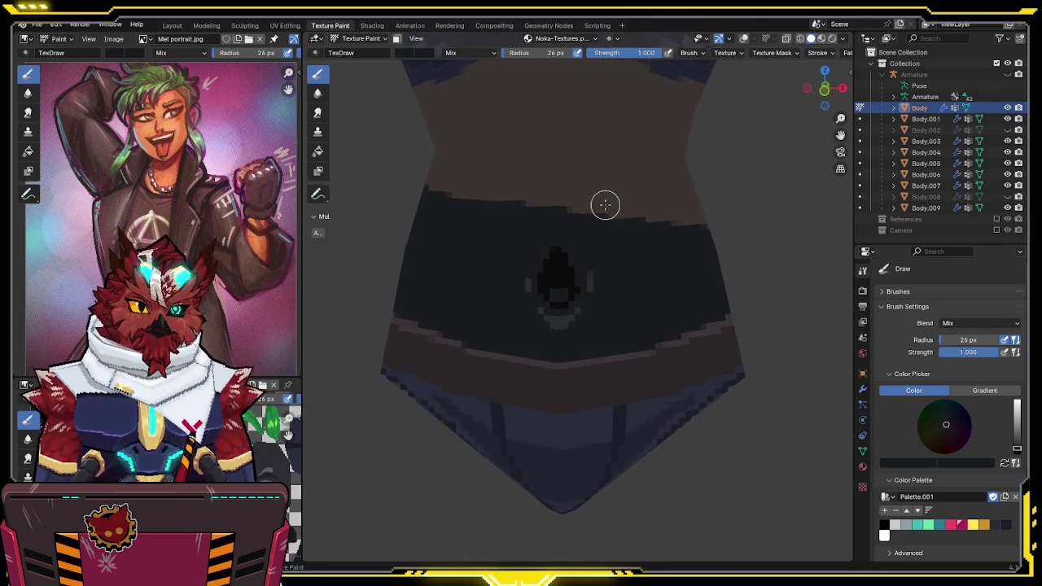
# At brush strength 0.486, soften the navel with sampled near-black shades, then save the file
pyautogui.moveTo(609, 57); pyautogui.dragTo(601, 58)
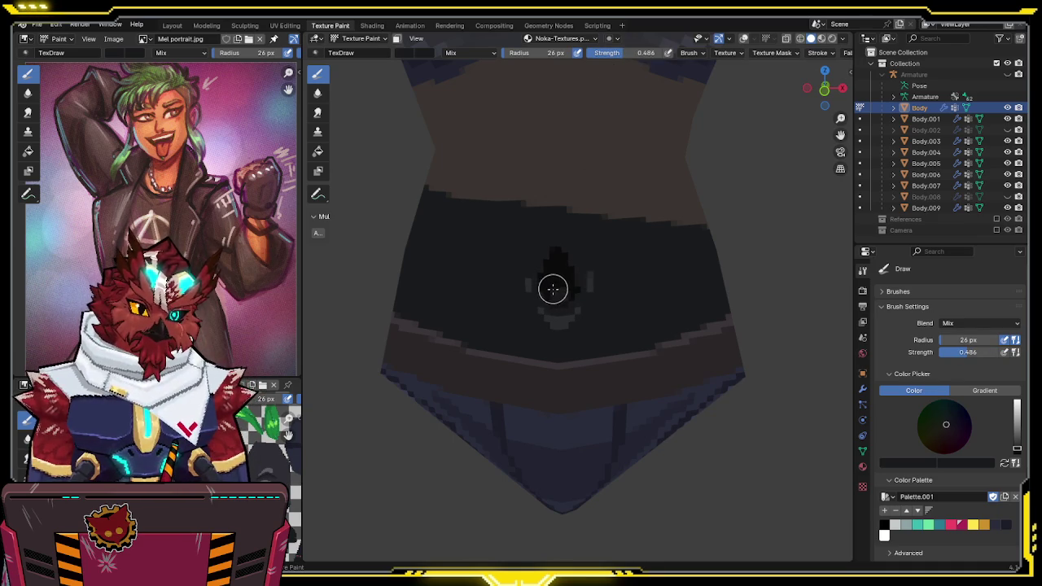
pyautogui.moveTo(595, 252)
pyautogui.mouseDown(button='middle')
pyautogui.moveTo(605, 249)
pyautogui.moveTo(559, 286)
pyautogui.mouseUp(button='middle')
pyautogui.press('s')
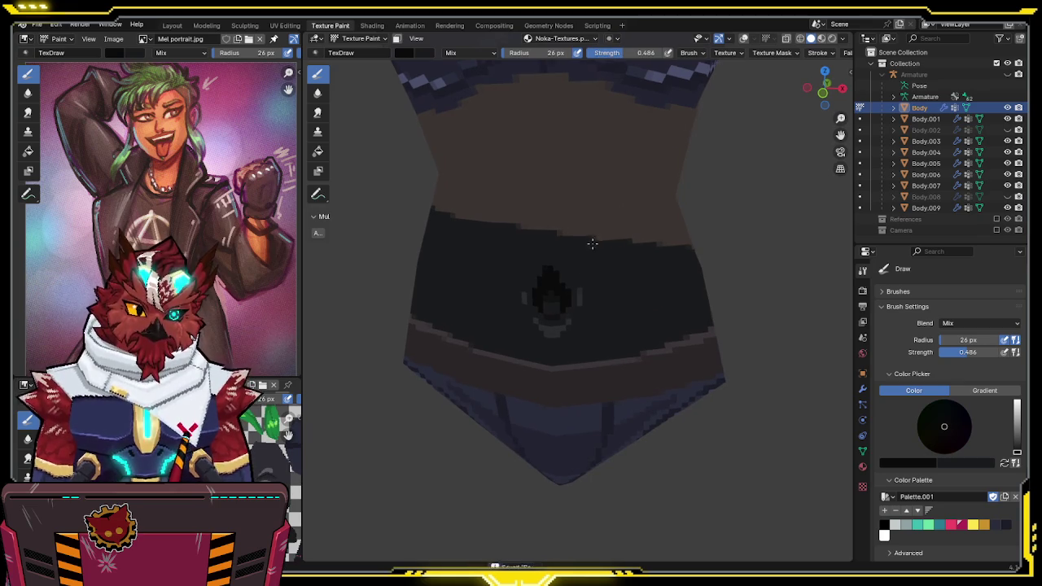
pyautogui.moveTo(591, 242); pyautogui.dragTo(600, 236, button='middle')
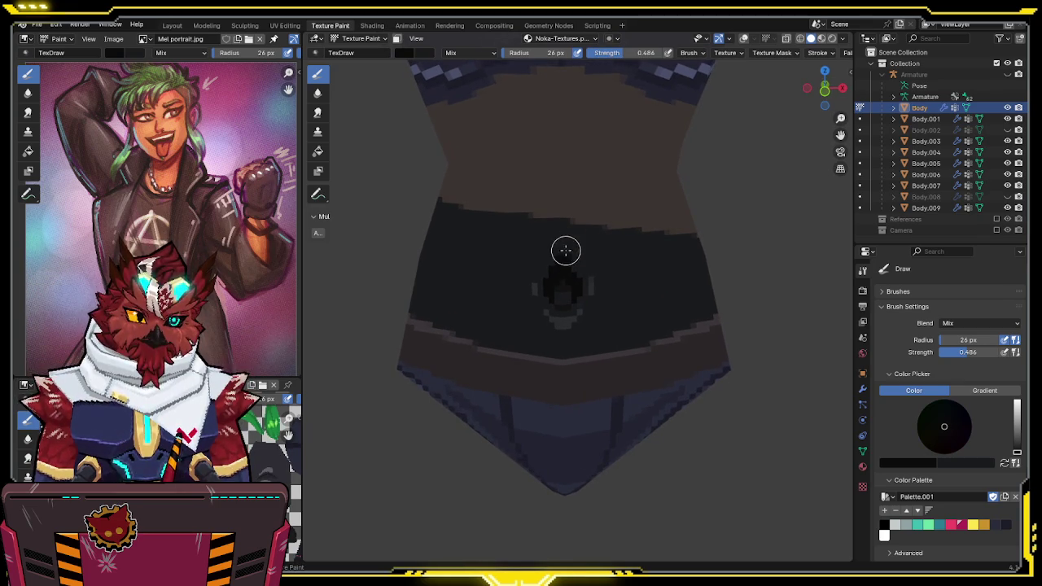
pyautogui.press('s')
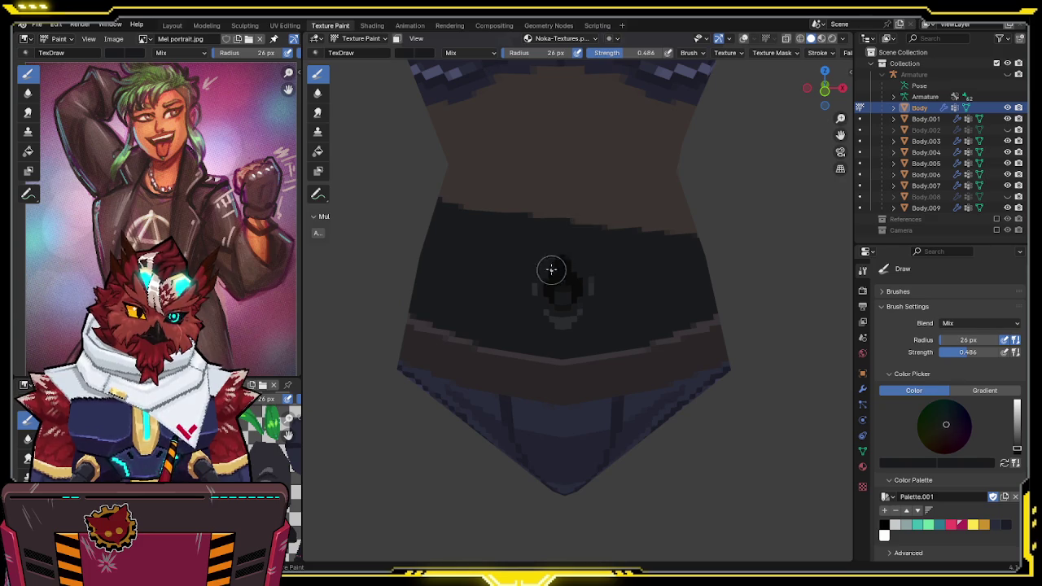
pyautogui.moveTo(551, 270); pyautogui.dragTo(567, 249, button='middle')
pyautogui.scroll(2, 567, 249)
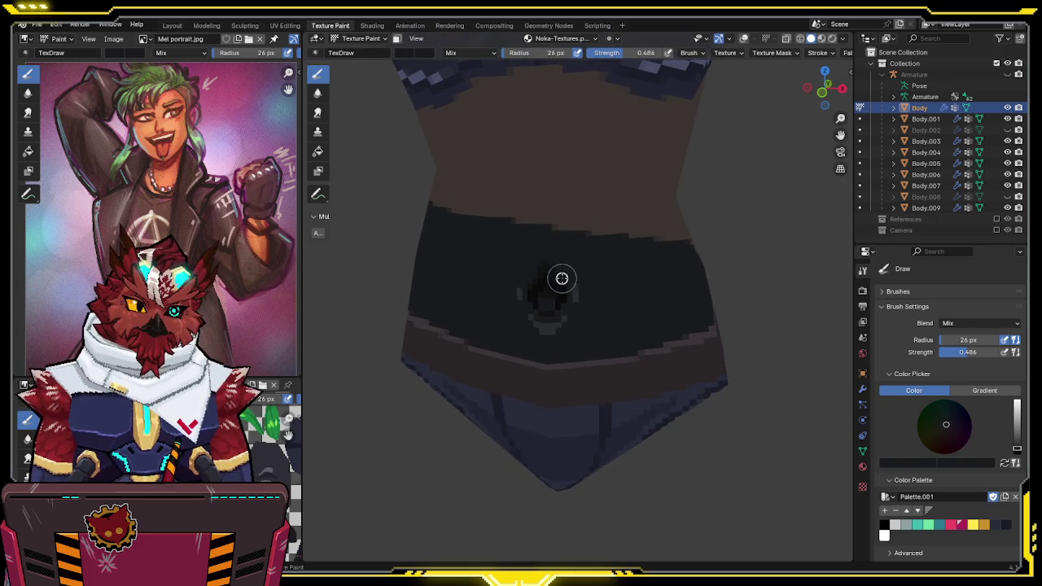
pyautogui.hotkey('ctrl', 's')
pyautogui.moveTo(585, 231)
pyautogui.mouseDown(button='middle')
pyautogui.moveTo(538, 271)
pyautogui.moveTo(593, 237)
pyautogui.moveTo(570, 237)
pyautogui.moveTo(551, 261)
pyautogui.moveTo(575, 242)
pyautogui.mouseUp(button='middle')
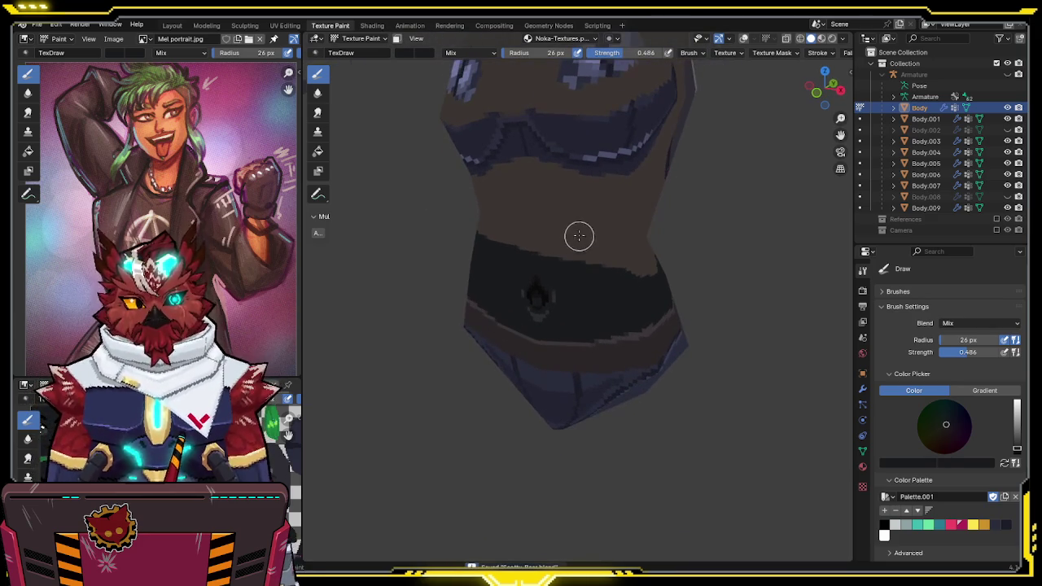
# Sample a colour from the model and restore brush strength to 1.000
pyautogui.press('s')
pyautogui.click(423, 52)
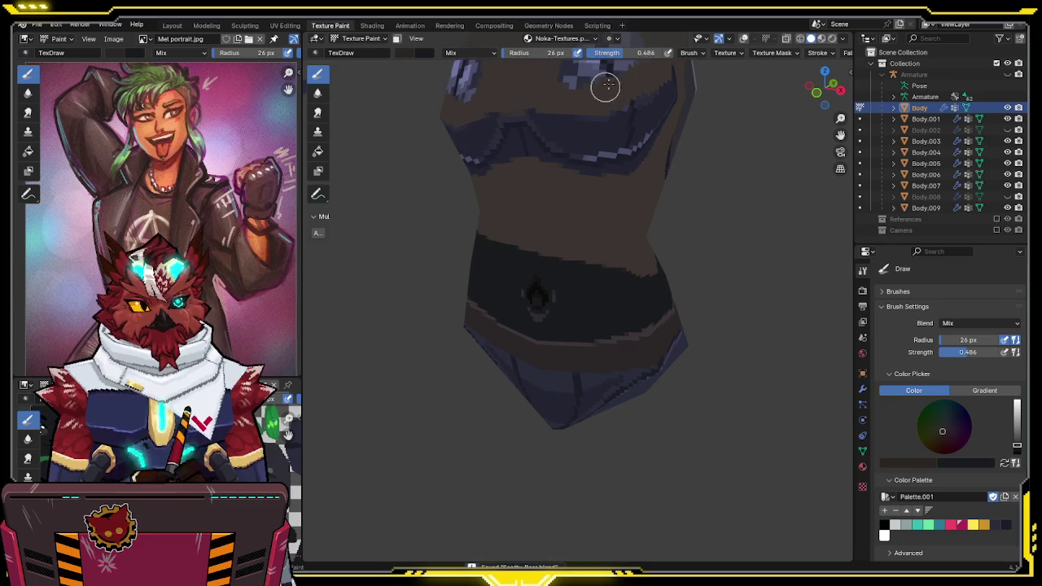
pyautogui.moveTo(625, 57); pyautogui.dragTo(656, 57)
pyautogui.moveTo(657, 131); pyautogui.dragTo(623, 226, button='middle')
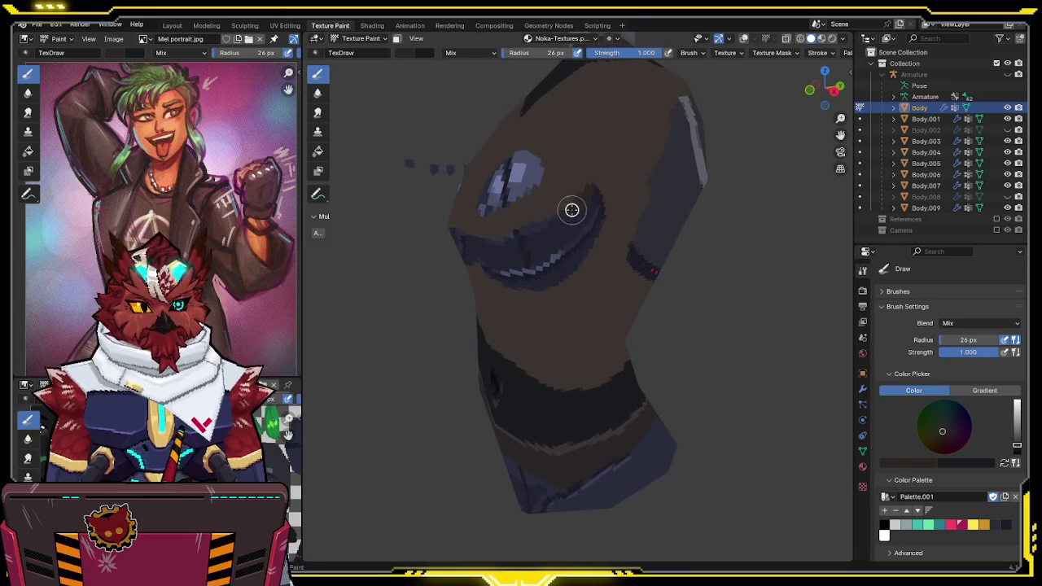
pyautogui.moveTo(504, 239)
pyautogui.mouseDown(button='middle')
pyautogui.moveTo(575, 213)
pyautogui.moveTo(600, 233)
pyautogui.mouseUp(button='middle')
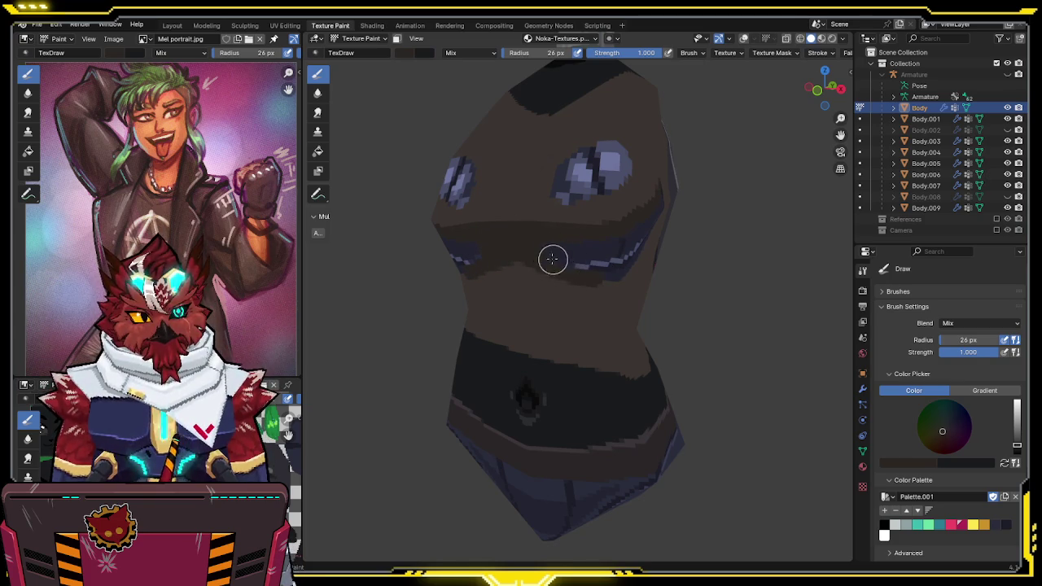
# Sample a lighter brown and paint over the blue chest patch's edges, then show overlays again
pyautogui.moveTo(619, 258)
pyautogui.mouseDown(button='middle')
pyautogui.moveTo(565, 249)
pyautogui.moveTo(582, 197)
pyautogui.mouseUp(button='middle')
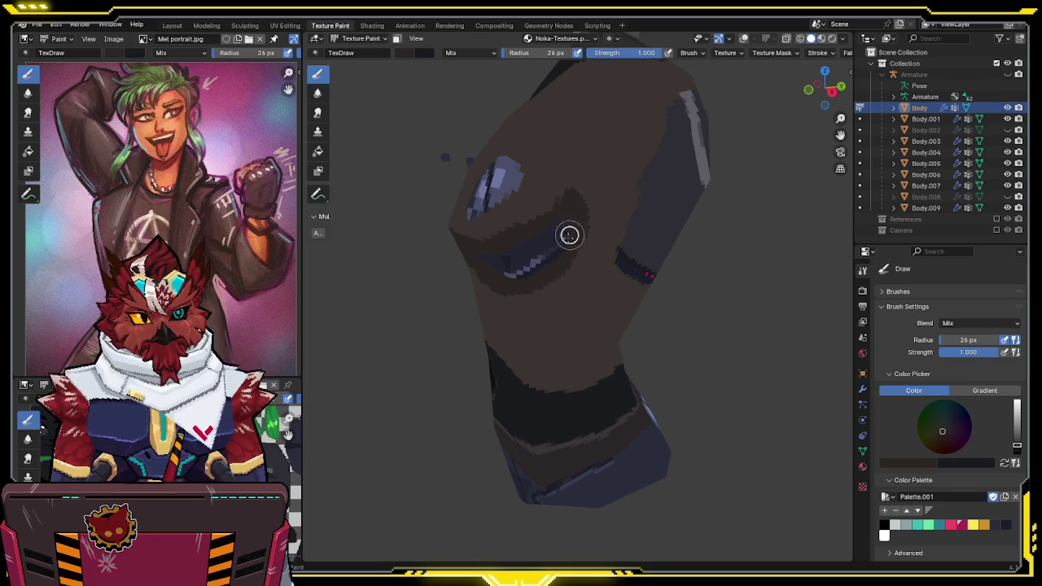
pyautogui.moveTo(539, 237)
pyautogui.mouseDown(button='middle')
pyautogui.moveTo(521, 233)
pyautogui.moveTo(617, 231)
pyautogui.moveTo(551, 302)
pyautogui.moveTo(621, 248)
pyautogui.mouseUp(button='middle')
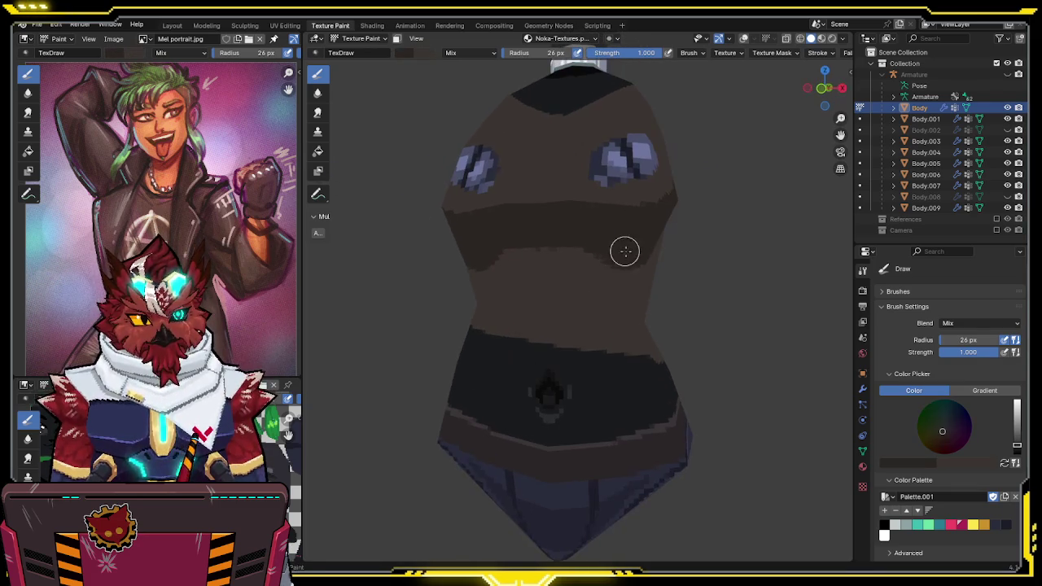
pyautogui.moveTo(553, 246)
pyautogui.mouseDown(button='middle')
pyautogui.moveTo(567, 226)
pyautogui.moveTo(532, 232)
pyautogui.mouseUp(button='middle')
pyautogui.press('s')
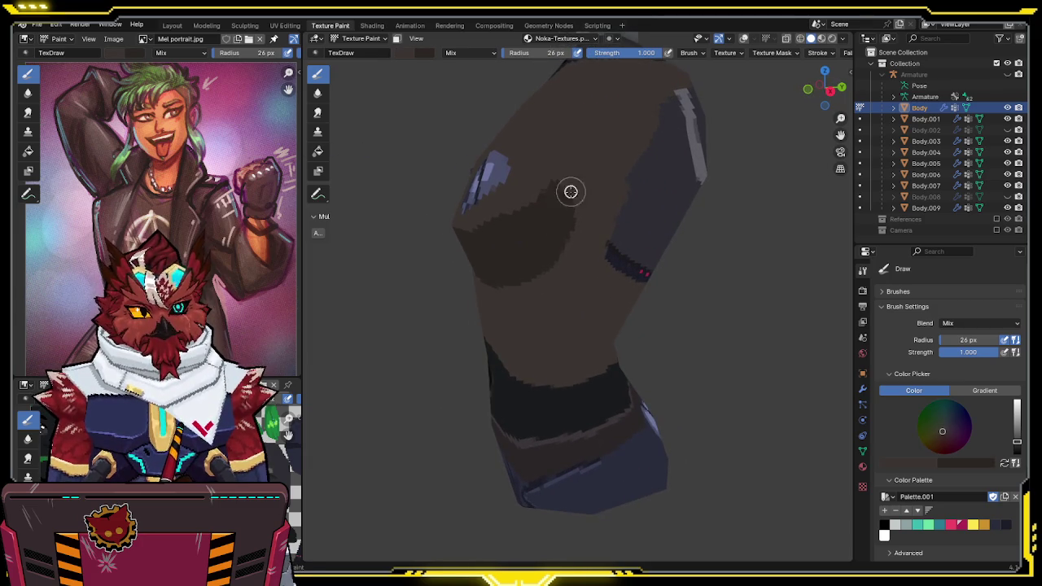
pyautogui.moveTo(556, 270); pyautogui.dragTo(596, 189, button='middle')
pyautogui.click(417, 53)
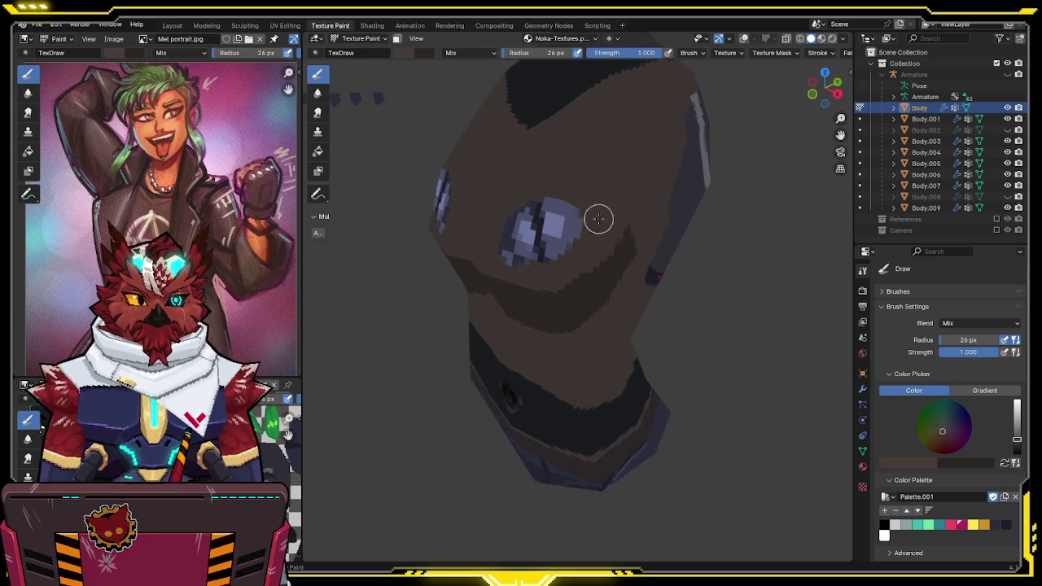
pyautogui.moveTo(605, 215); pyautogui.dragTo(596, 219, button='middle')
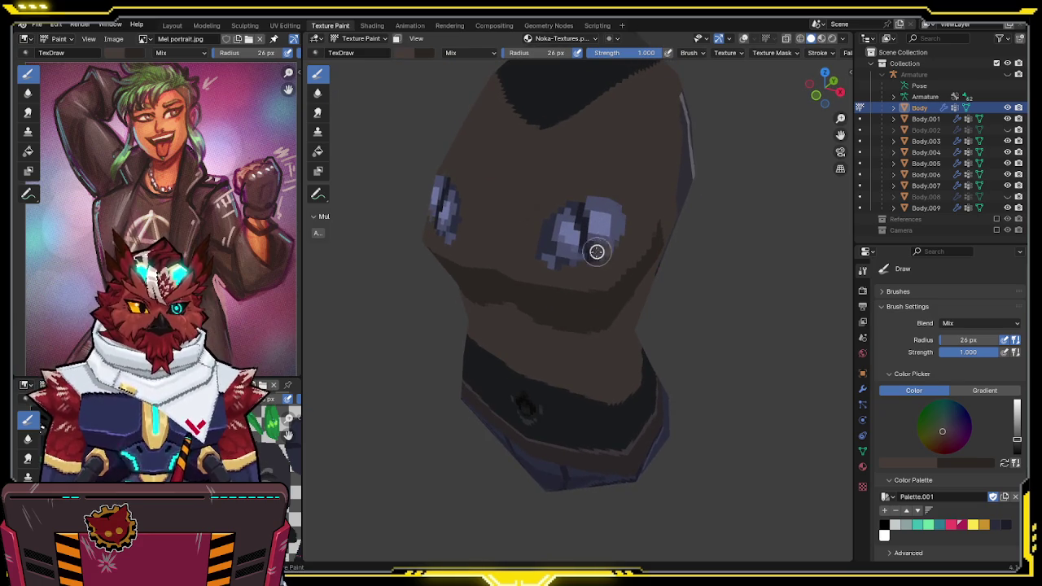
pyautogui.moveTo(562, 258)
pyautogui.mouseDown()
pyautogui.moveTo(511, 242)
pyautogui.moveTo(559, 265)
pyautogui.moveTo(619, 221)
pyautogui.moveTo(585, 208)
pyautogui.mouseUp()
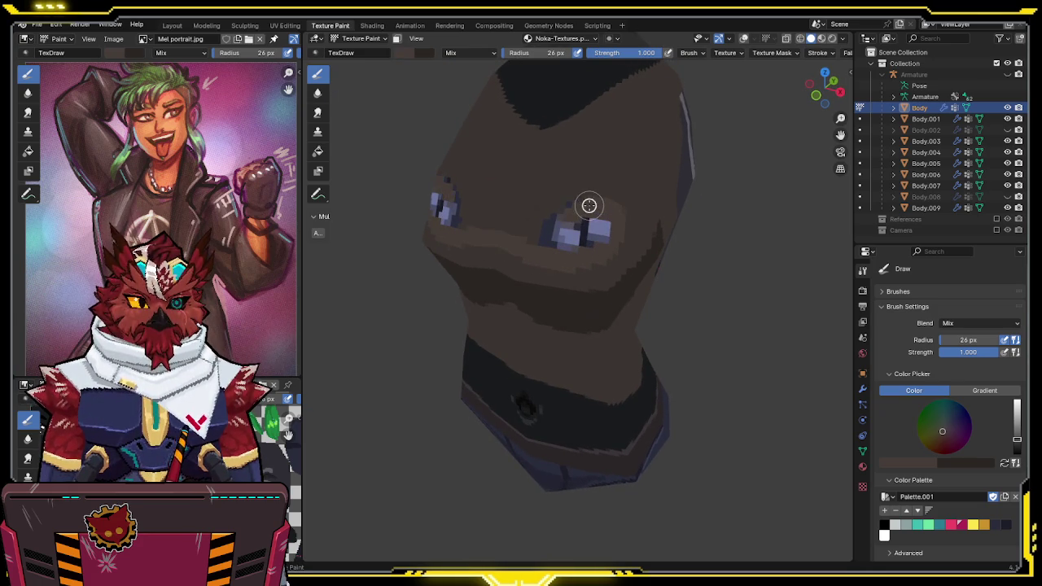
pyautogui.hotkey('shift', 'alt', 'z')
pyautogui.moveTo(588, 207); pyautogui.dragTo(584, 217, button='middle')
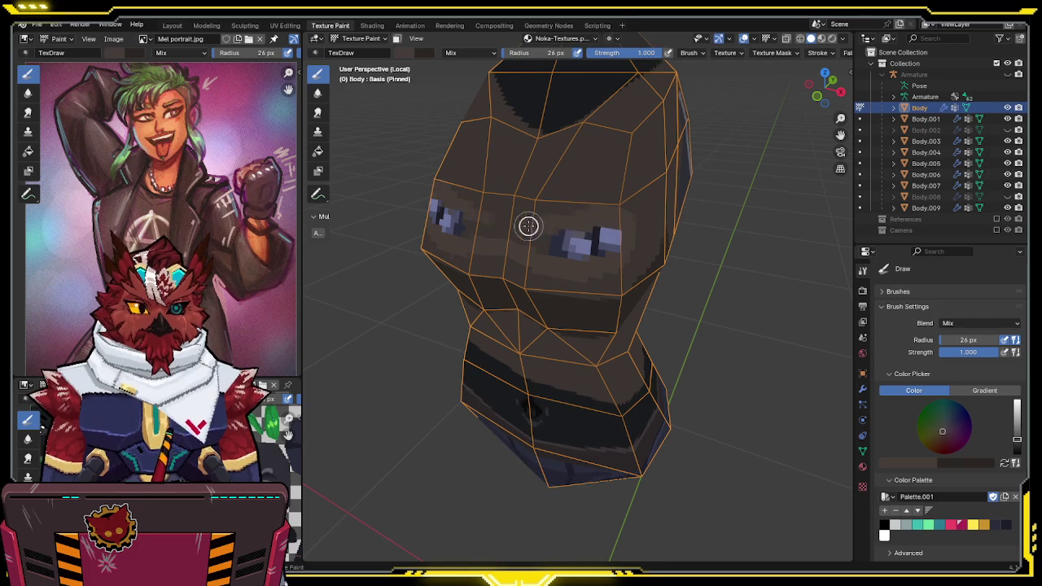
# Paint brown over the last blue chest patches and hide the wireframe overlay again
pyautogui.moveTo(524, 233)
pyautogui.mouseDown()
pyautogui.moveTo(577, 240)
pyautogui.moveTo(622, 226)
pyautogui.moveTo(603, 247)
pyautogui.moveTo(588, 245)
pyautogui.mouseUp()
pyautogui.moveTo(588, 245)
pyautogui.mouseDown(button='middle')
pyautogui.moveTo(532, 214)
pyautogui.moveTo(547, 218)
pyautogui.mouseUp(button='middle')
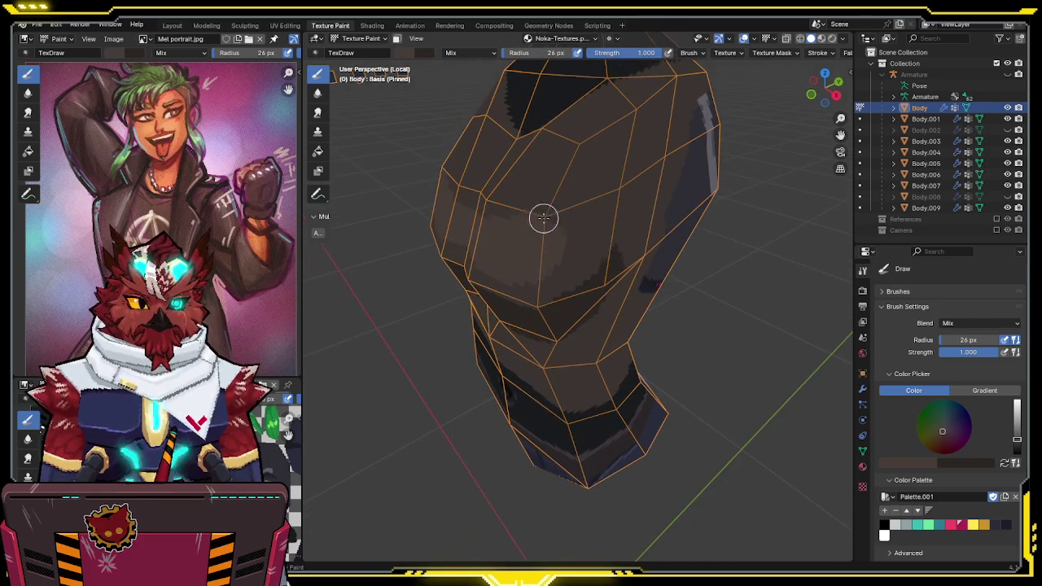
pyautogui.moveTo(526, 258)
pyautogui.mouseDown(button='middle')
pyautogui.moveTo(676, 217)
pyautogui.moveTo(541, 195)
pyautogui.mouseUp(button='middle')
pyautogui.press('s')
pyautogui.moveTo(614, 241)
pyautogui.mouseDown(button='middle')
pyautogui.moveTo(524, 218)
pyautogui.moveTo(574, 225)
pyautogui.moveTo(541, 204)
pyautogui.mouseUp(button='middle')
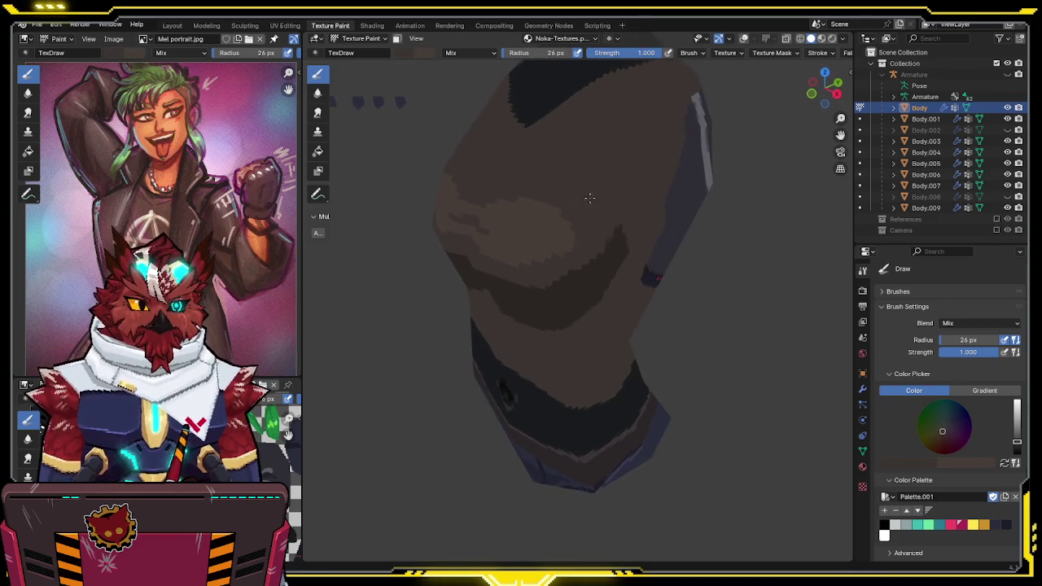
# Paint soft brown shading bands across the chest at strength 0.486, then restore strength to 1.000
pyautogui.moveTo(643, 55); pyautogui.dragTo(610, 65)
pyautogui.moveTo(555, 202); pyautogui.dragTo(540, 223, button='middle')
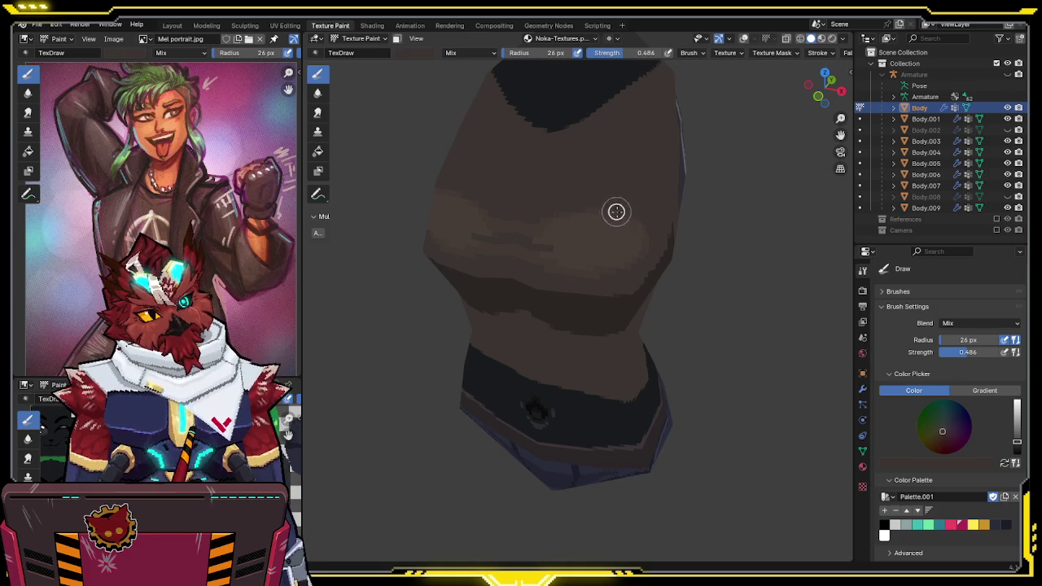
pyautogui.moveTo(631, 258)
pyautogui.mouseDown(button='middle')
pyautogui.moveTo(581, 246)
pyautogui.moveTo(555, 198)
pyautogui.mouseUp(button='middle')
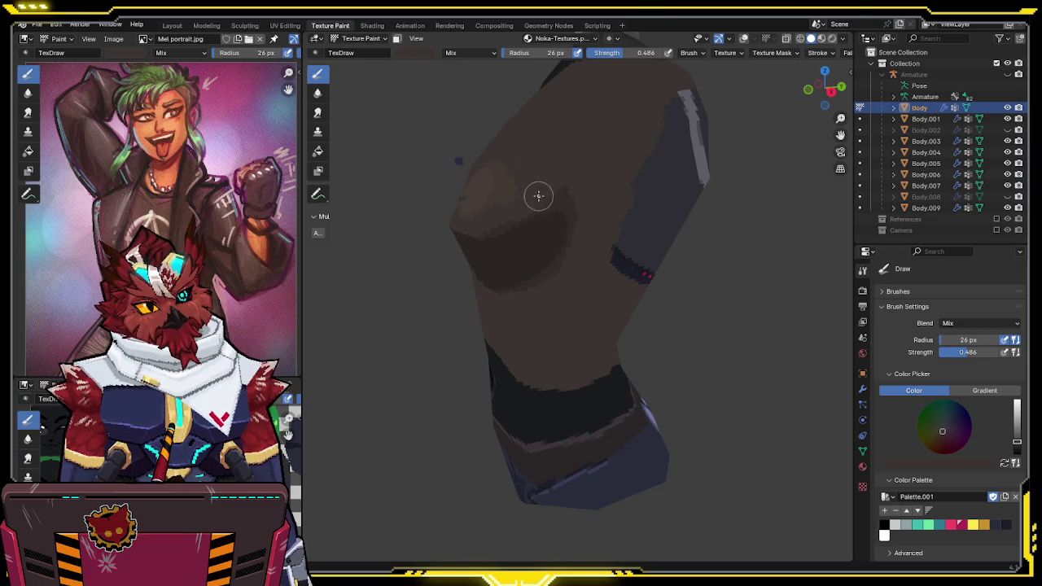
pyautogui.moveTo(582, 234); pyautogui.dragTo(587, 227, button='middle')
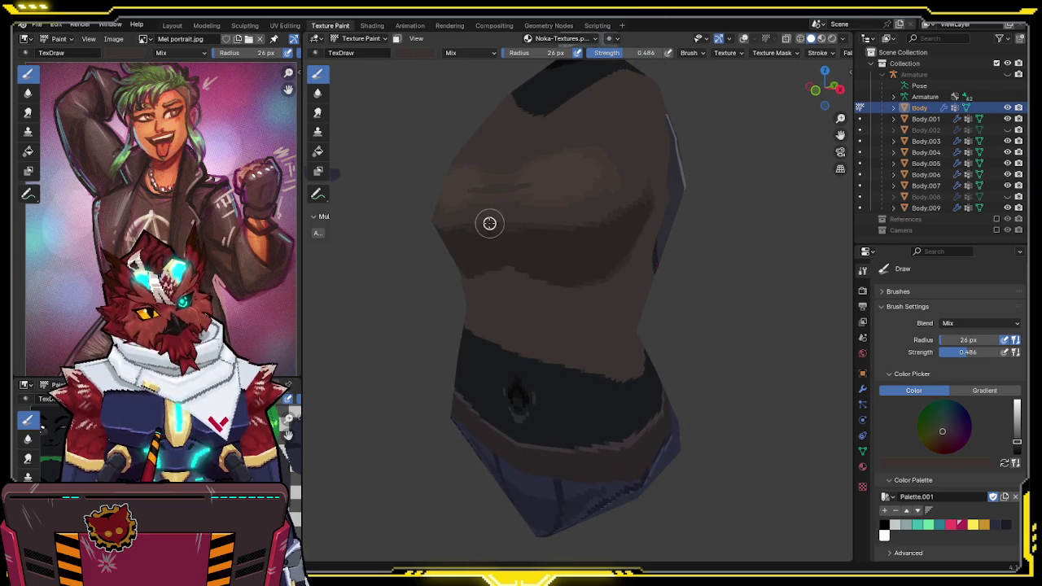
pyautogui.moveTo(569, 223)
pyautogui.mouseDown(button='middle')
pyautogui.moveTo(603, 204)
pyautogui.moveTo(545, 250)
pyautogui.mouseUp(button='middle')
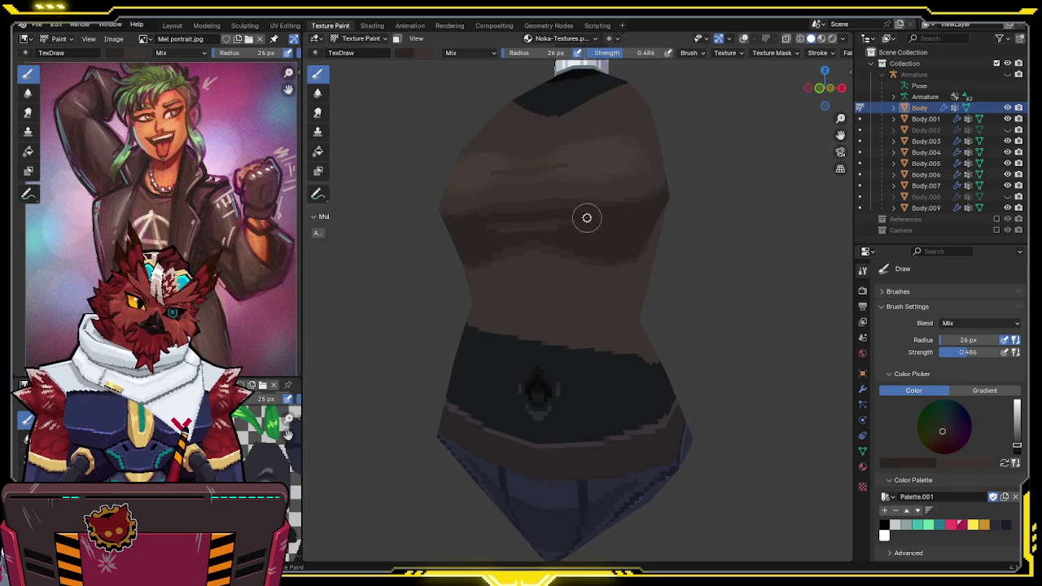
pyautogui.moveTo(617, 196)
pyautogui.mouseDown(button='middle')
pyautogui.moveTo(581, 239)
pyautogui.moveTo(578, 285)
pyautogui.moveTo(591, 256)
pyautogui.moveTo(583, 299)
pyautogui.moveTo(602, 163)
pyautogui.mouseUp(button='middle')
pyautogui.moveTo(627, 52); pyautogui.dragTo(676, 52)
# Orbit around the upper torso and switch the brush colour to black
pyautogui.moveTo(732, 77)
pyautogui.mouseDown(button='middle')
pyautogui.moveTo(600, 209)
pyautogui.moveTo(583, 279)
pyautogui.mouseUp(button='middle')
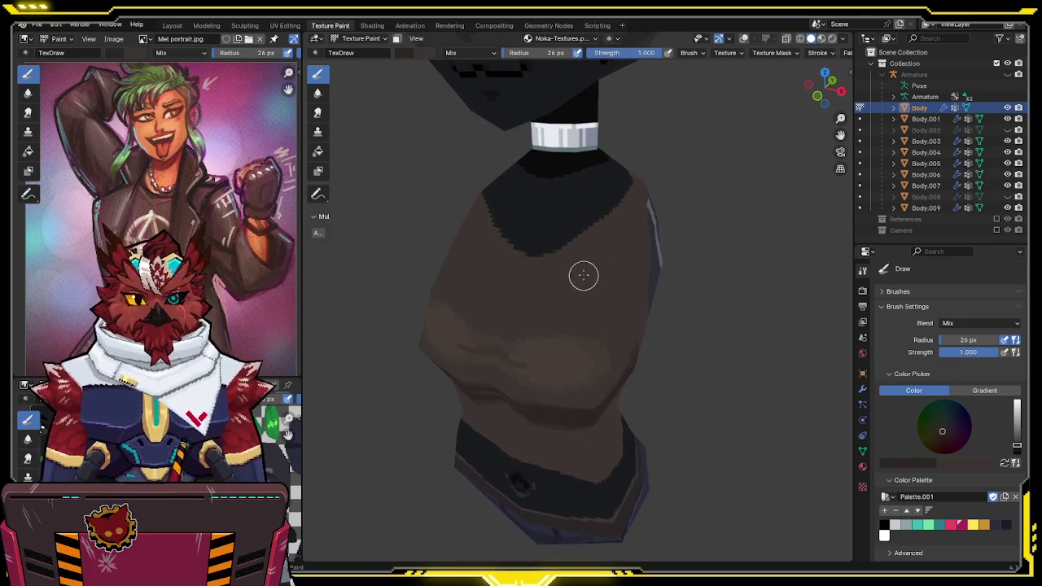
pyautogui.moveTo(498, 235); pyautogui.dragTo(562, 236, button='middle')
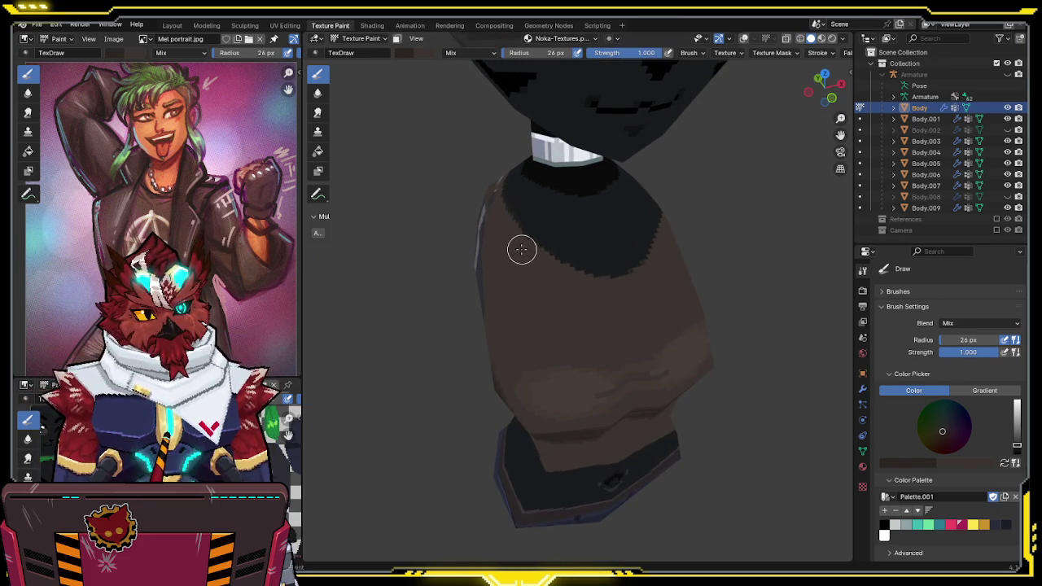
pyautogui.moveTo(605, 294); pyautogui.dragTo(623, 283, button='middle')
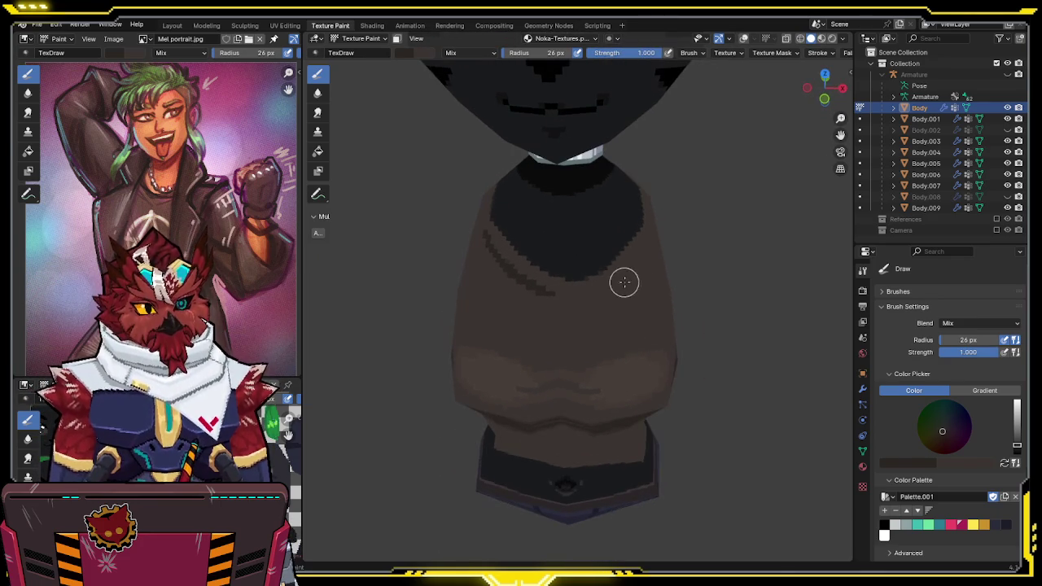
pyautogui.moveTo(520, 277)
pyautogui.mouseDown(button='middle')
pyautogui.moveTo(526, 252)
pyautogui.moveTo(543, 259)
pyautogui.mouseUp(button='middle')
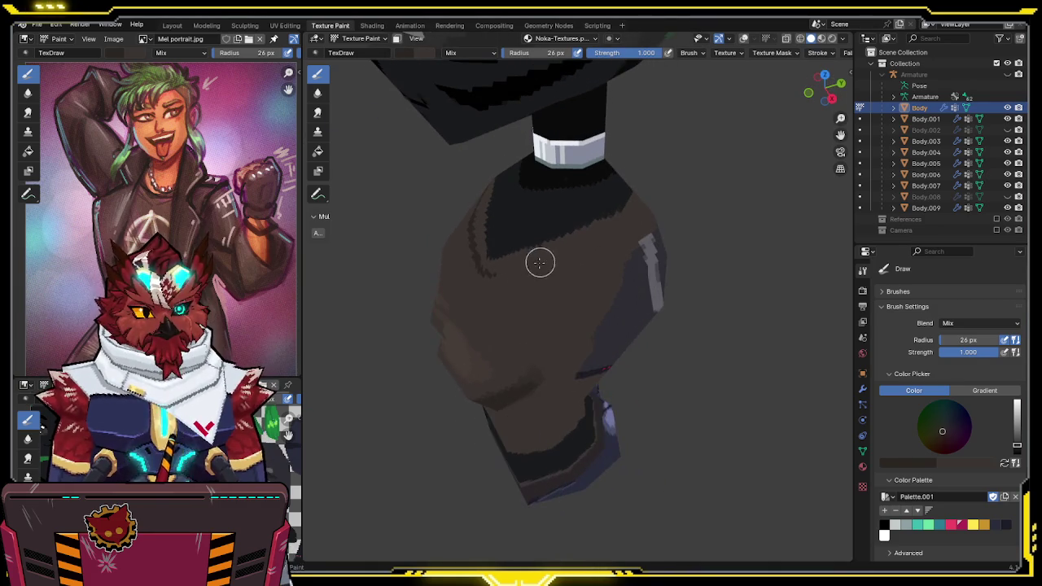
pyautogui.moveTo(609, 217)
pyautogui.mouseDown(button='middle')
pyautogui.moveTo(562, 263)
pyautogui.moveTo(514, 240)
pyautogui.moveTo(598, 240)
pyautogui.moveTo(578, 205)
pyautogui.moveTo(563, 285)
pyautogui.moveTo(549, 236)
pyautogui.moveTo(566, 229)
pyautogui.mouseUp(button='middle')
pyautogui.press('s')
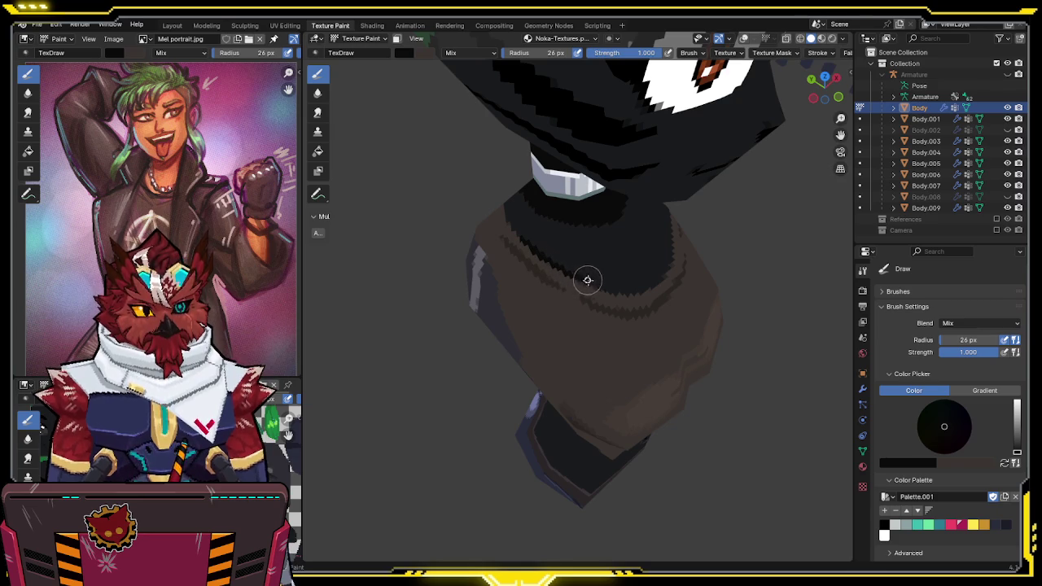
# Paint the jagged black neckline around the collar, swapping colours with X between strokes
pyautogui.moveTo(628, 284); pyautogui.dragTo(510, 235, button='middle')
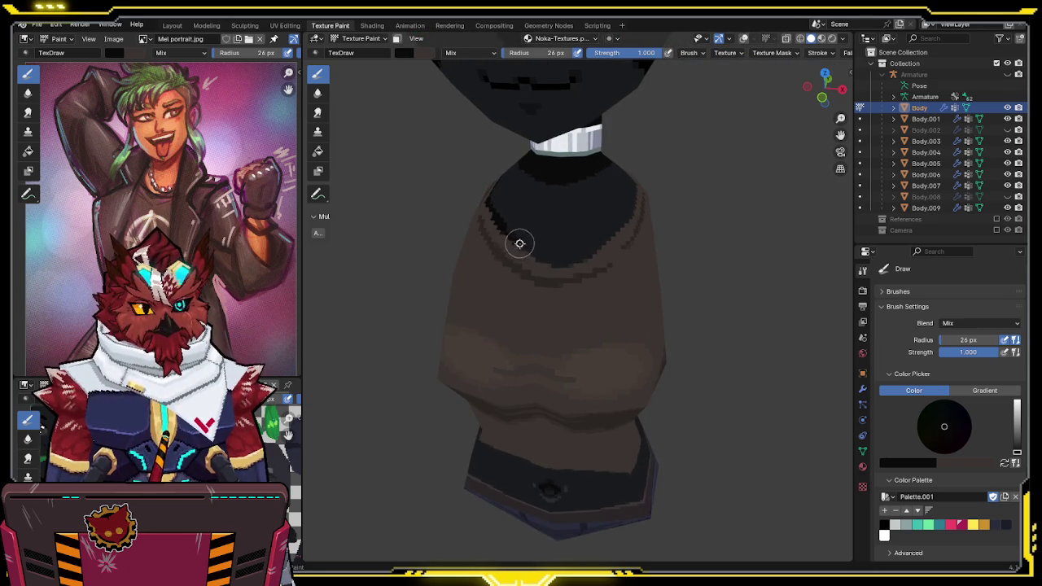
pyautogui.moveTo(563, 265)
pyautogui.mouseDown(button='middle')
pyautogui.moveTo(602, 225)
pyautogui.moveTo(624, 238)
pyautogui.mouseUp(button='middle')
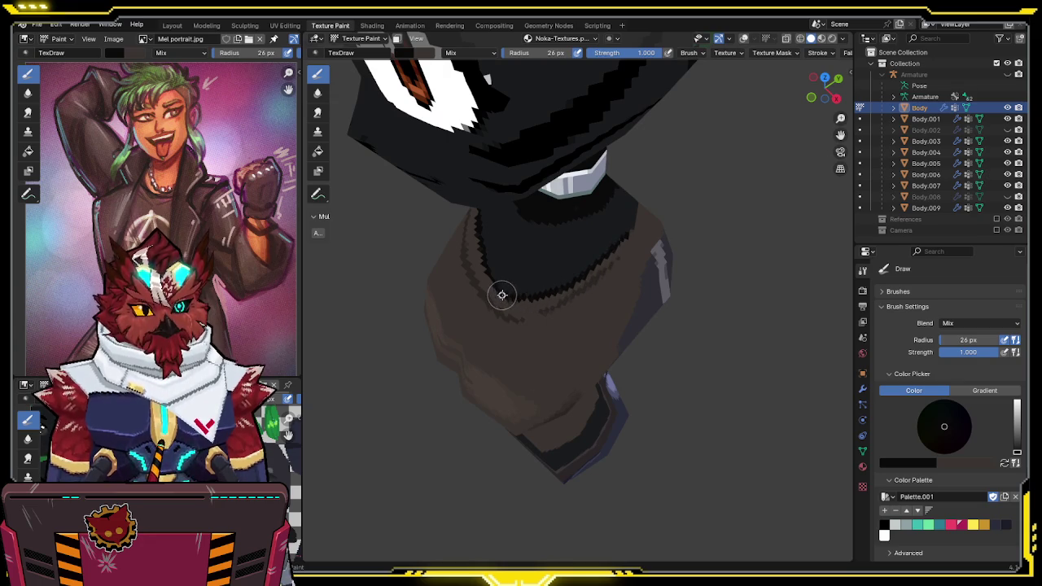
pyautogui.moveTo(606, 258); pyautogui.dragTo(520, 252, button='middle')
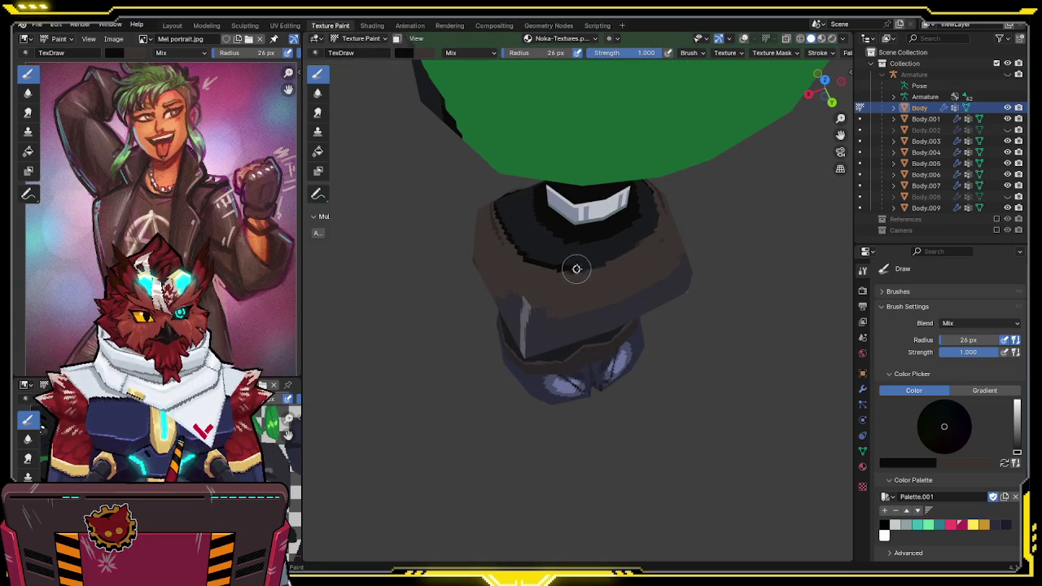
pyautogui.moveTo(605, 263)
pyautogui.mouseDown(button='middle')
pyautogui.moveTo(575, 220)
pyautogui.moveTo(596, 249)
pyautogui.moveTo(635, 269)
pyautogui.mouseUp(button='middle')
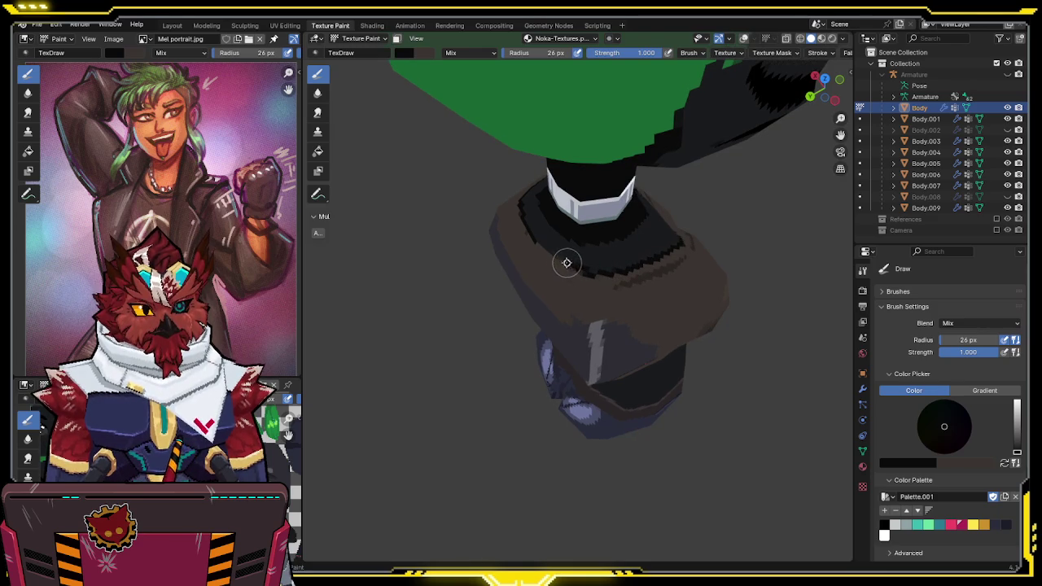
pyautogui.press('x')
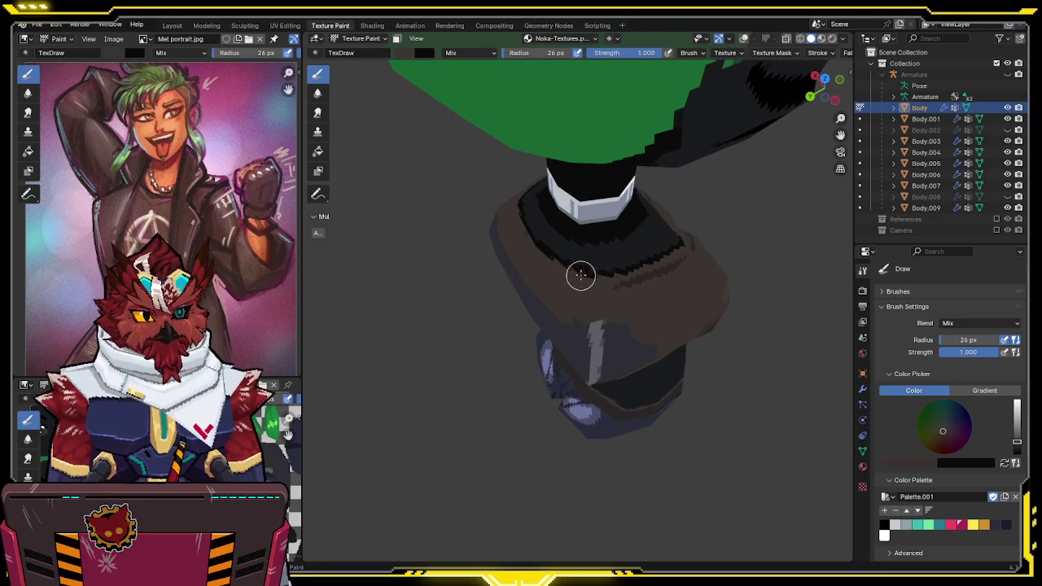
pyautogui.press('x')
pyautogui.moveTo(602, 270); pyautogui.dragTo(699, 245, button='middle')
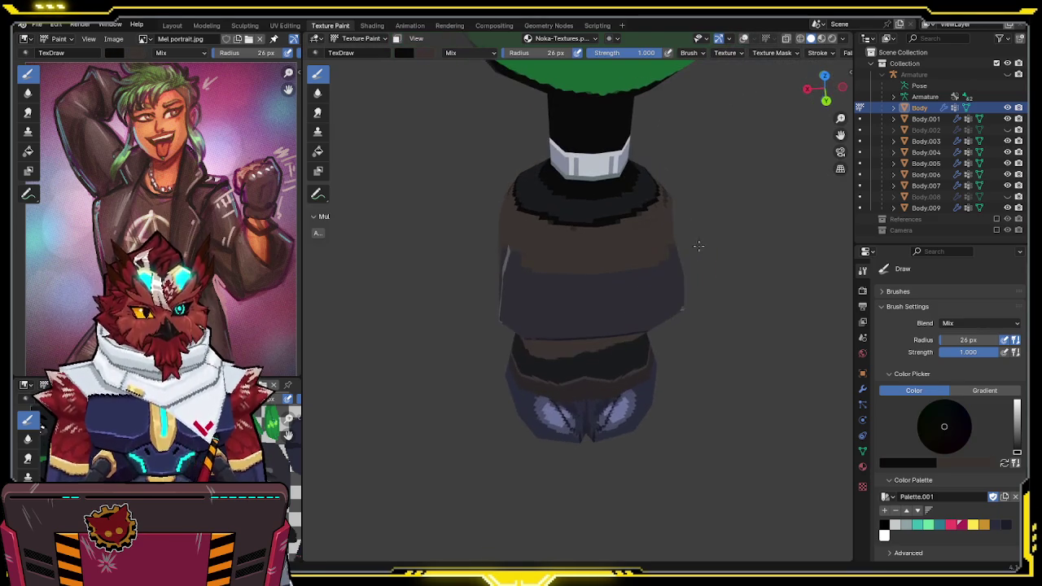
# Swap the brush to brown, save, and isolate the torso in Local View with numpad /
pyautogui.press('x')
pyautogui.moveTo(558, 226)
pyautogui.mouseDown(button='middle')
pyautogui.moveTo(672, 224)
pyautogui.moveTo(638, 235)
pyautogui.moveTo(702, 223)
pyautogui.moveTo(581, 230)
pyautogui.moveTo(661, 217)
pyautogui.moveTo(643, 193)
pyautogui.moveTo(540, 204)
pyautogui.moveTo(543, 195)
pyautogui.moveTo(543, 216)
pyautogui.moveTo(617, 162)
pyautogui.moveTo(576, 245)
pyautogui.moveTo(544, 196)
pyautogui.moveTo(539, 244)
pyautogui.moveTo(544, 188)
pyautogui.moveTo(573, 172)
pyautogui.mouseUp(button='middle')
pyautogui.hotkey('ctrl', 's')
pyautogui.scroll(-3, 581, 231)
pyautogui.scroll(2, 599, 228)
pyautogui.scroll(-3, 576, 245)
pyautogui.press('KP_Divide')
pyautogui.hotkey('ctrl', 's')
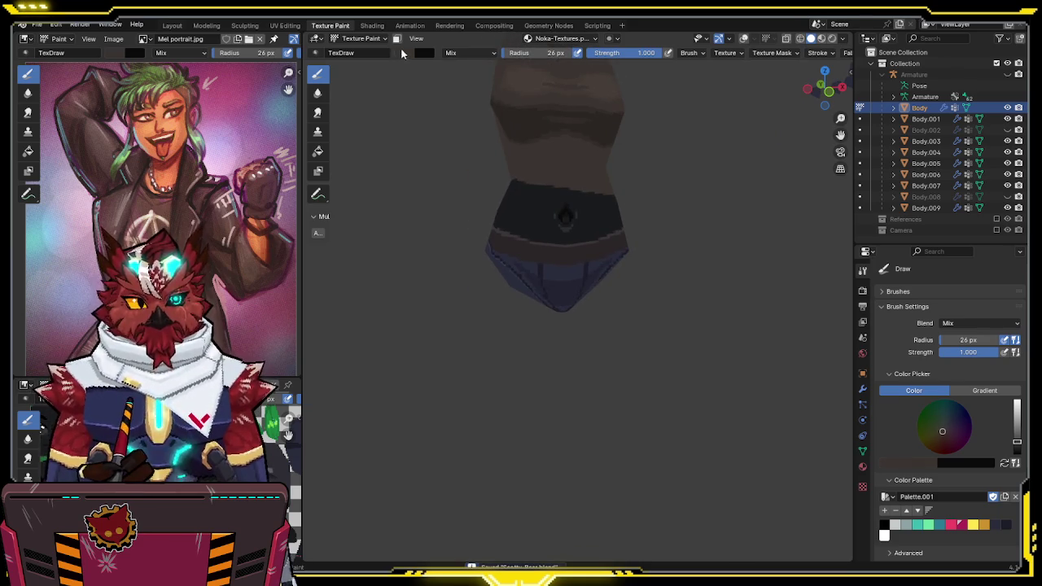
# Darken the brush colour in the header swatch and check the dark band from the front
pyautogui.click(422, 53)
pyautogui.click(507, 138)
pyautogui.moveTo(607, 265)
pyautogui.mouseDown(button='middle')
pyautogui.moveTo(549, 261)
pyautogui.moveTo(575, 245)
pyautogui.mouseUp(button='middle')
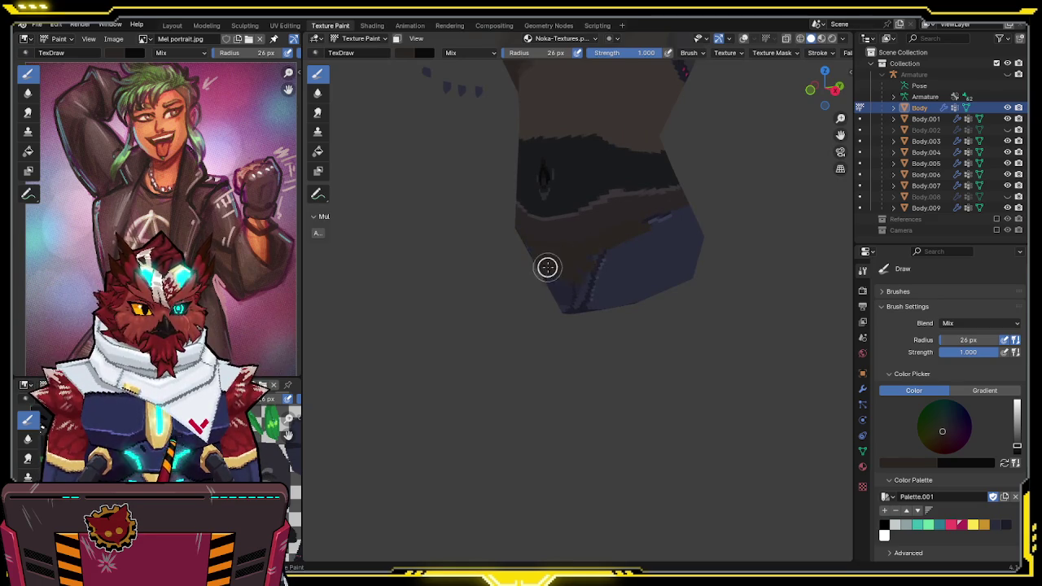
pyautogui.moveTo(600, 290); pyautogui.dragTo(563, 277, button='middle')
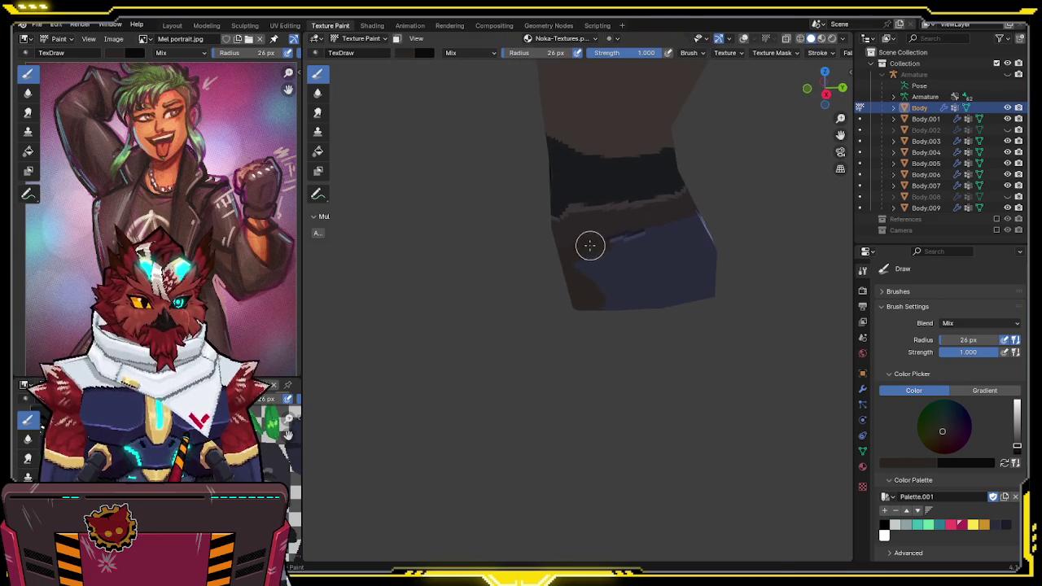
pyautogui.moveTo(638, 236)
pyautogui.mouseDown(button='middle')
pyautogui.moveTo(717, 214)
pyautogui.moveTo(583, 243)
pyautogui.mouseUp(button='middle')
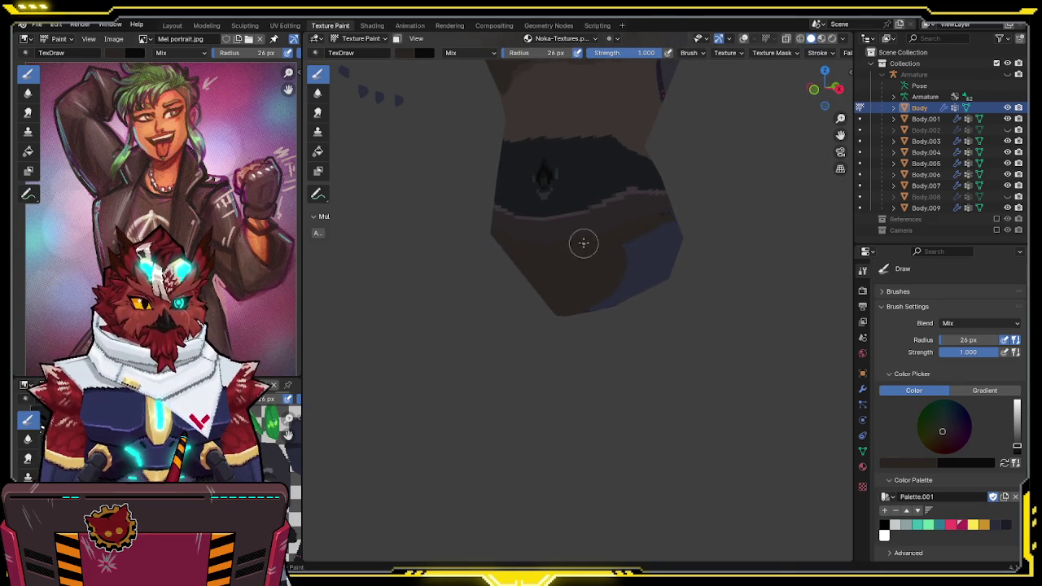
pyautogui.click(415, 53)
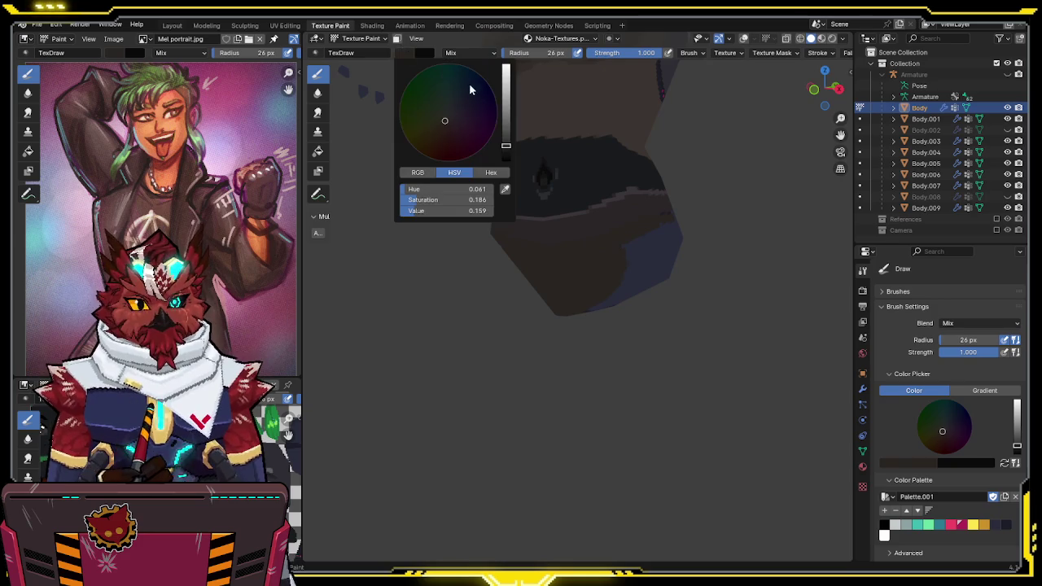
# Set the brush hue to blue-purple (0.672) and sample the pants colour
pyautogui.moveTo(432, 189); pyautogui.dragTo(477, 186)
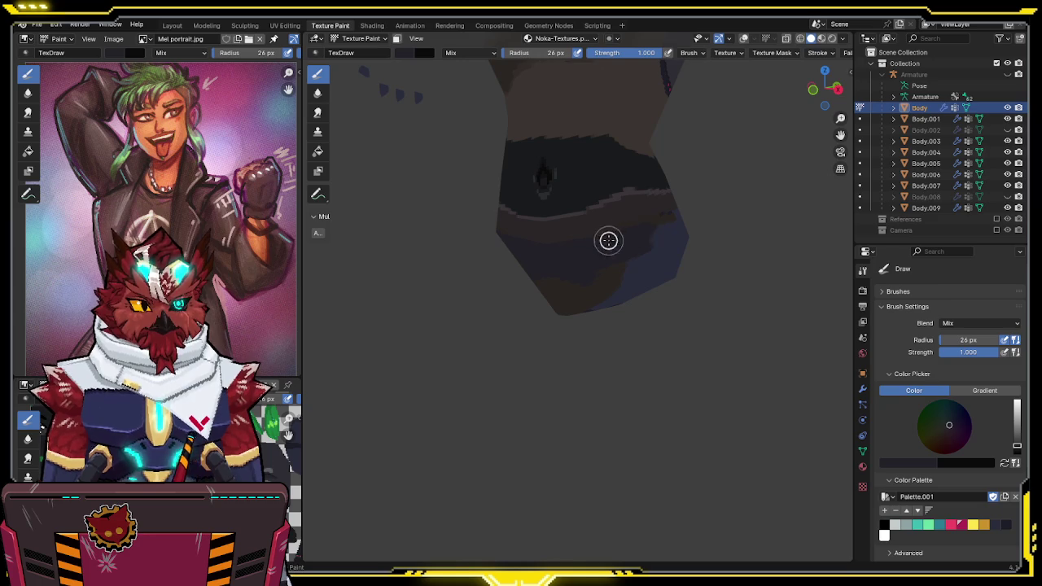
pyautogui.moveTo(599, 244); pyautogui.dragTo(594, 243, button='middle')
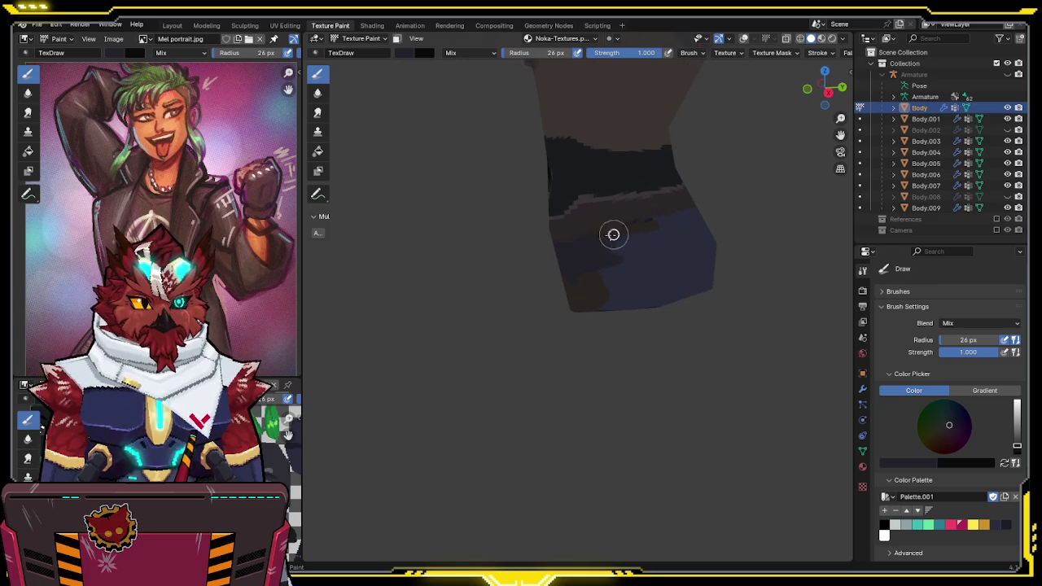
pyautogui.moveTo(668, 222)
pyautogui.mouseDown(button='middle')
pyautogui.moveTo(611, 217)
pyautogui.moveTo(633, 233)
pyautogui.mouseUp(button='middle')
pyautogui.press('s')
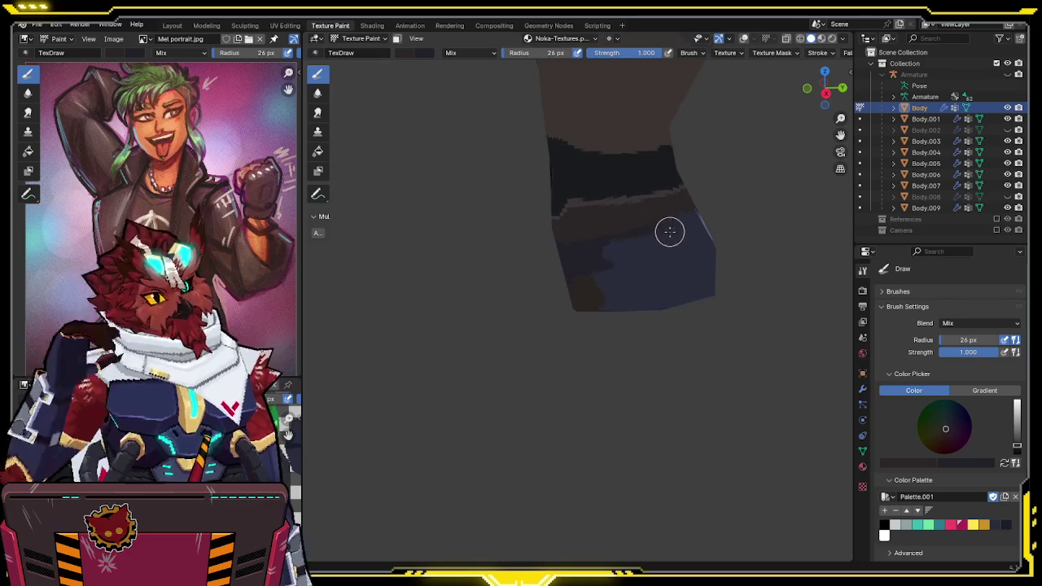
pyautogui.moveTo(623, 233); pyautogui.dragTo(589, 248, button='middle')
pyautogui.press('s')
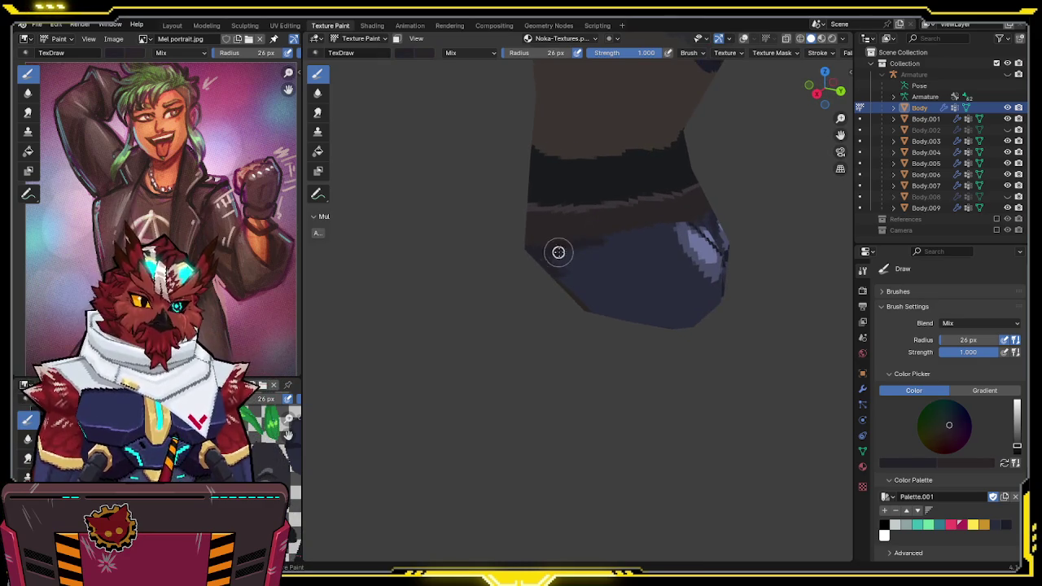
# Orbit around the pants to inspect both light highlight shapes
pyautogui.moveTo(605, 237); pyautogui.dragTo(655, 251, button='middle')
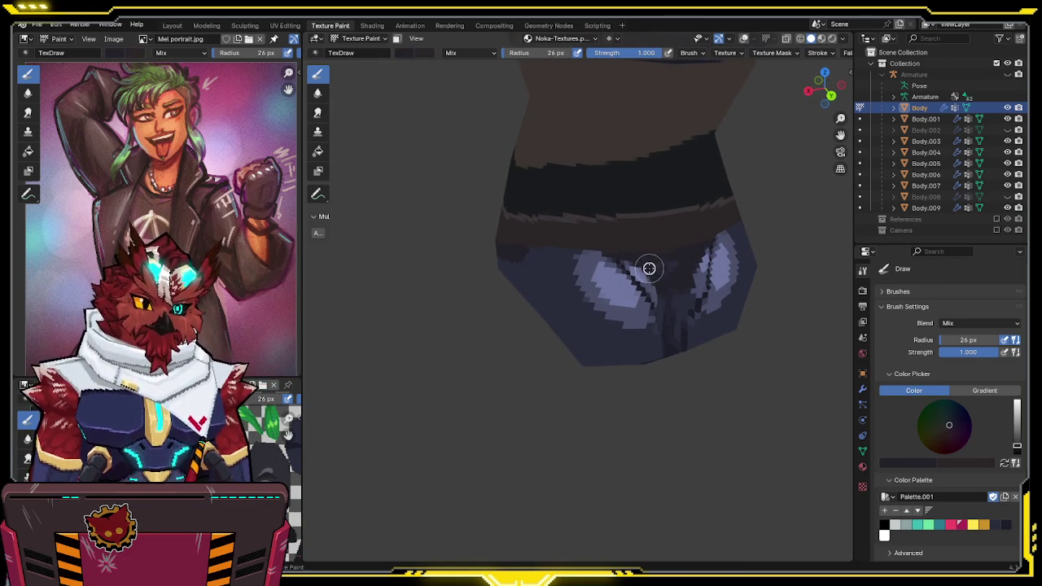
pyautogui.moveTo(663, 275)
pyautogui.mouseDown(button='middle')
pyautogui.moveTo(638, 249)
pyautogui.moveTo(596, 233)
pyautogui.mouseUp(button='middle')
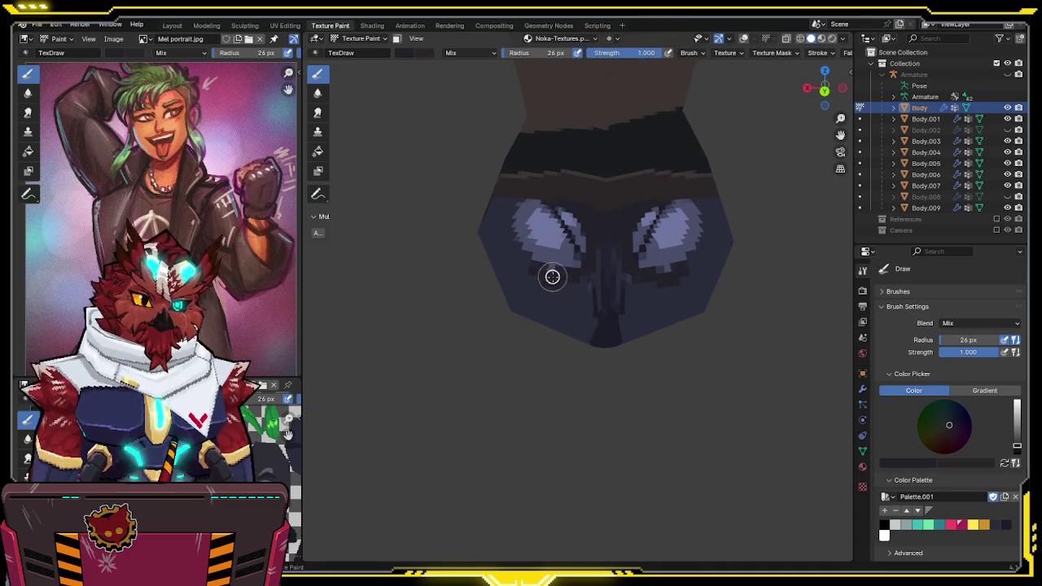
pyautogui.moveTo(543, 269)
pyautogui.mouseDown(button='middle')
pyautogui.moveTo(555, 267)
pyautogui.moveTo(561, 223)
pyautogui.mouseUp(button='middle')
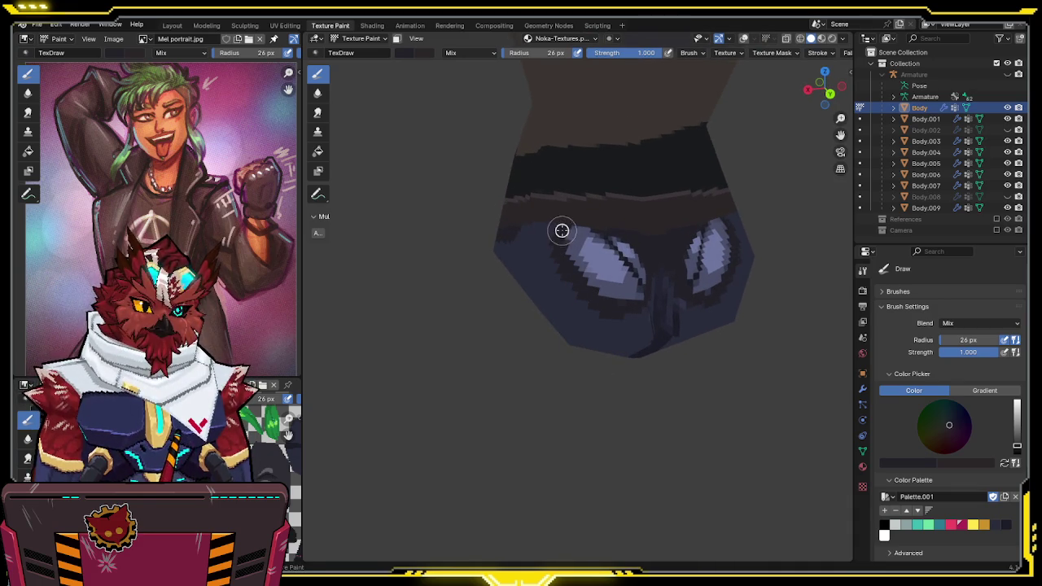
pyautogui.moveTo(561, 230); pyautogui.dragTo(595, 242, button='middle')
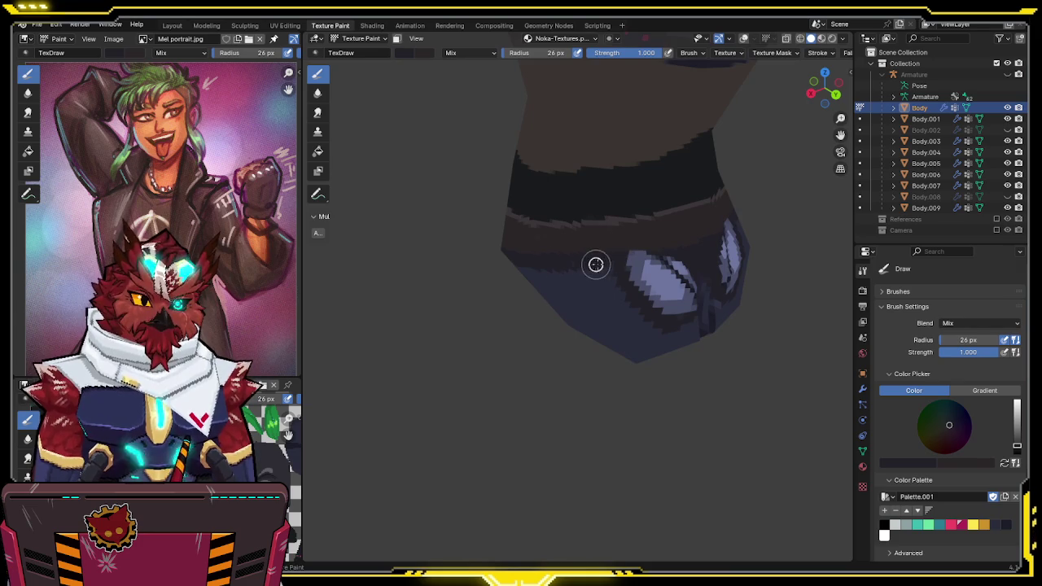
pyautogui.moveTo(623, 293); pyautogui.dragTo(579, 272, button='middle')
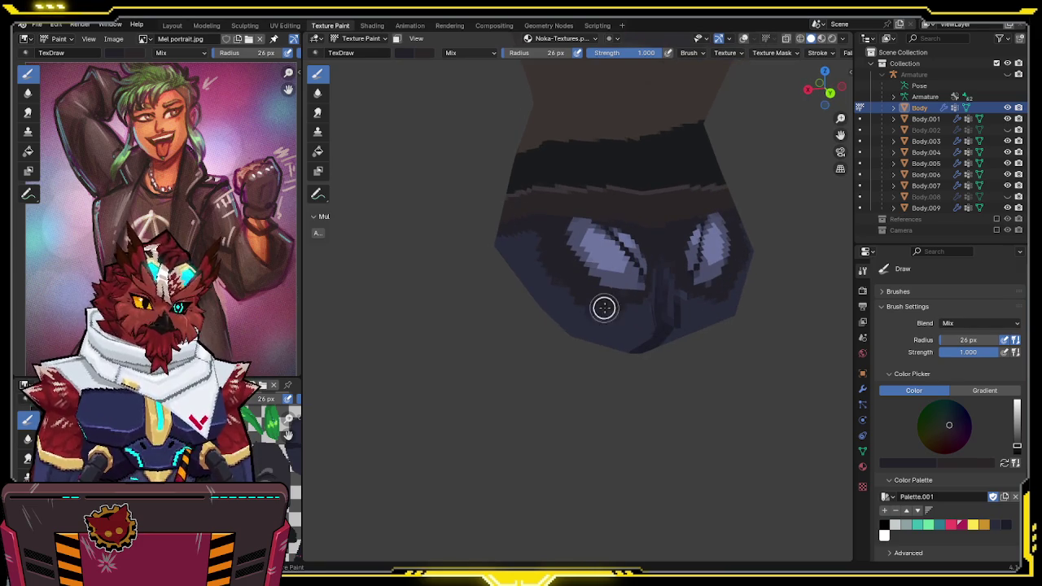
pyautogui.moveTo(627, 302)
pyautogui.mouseDown(button='middle')
pyautogui.moveTo(624, 255)
pyautogui.moveTo(616, 291)
pyautogui.mouseUp(button='middle')
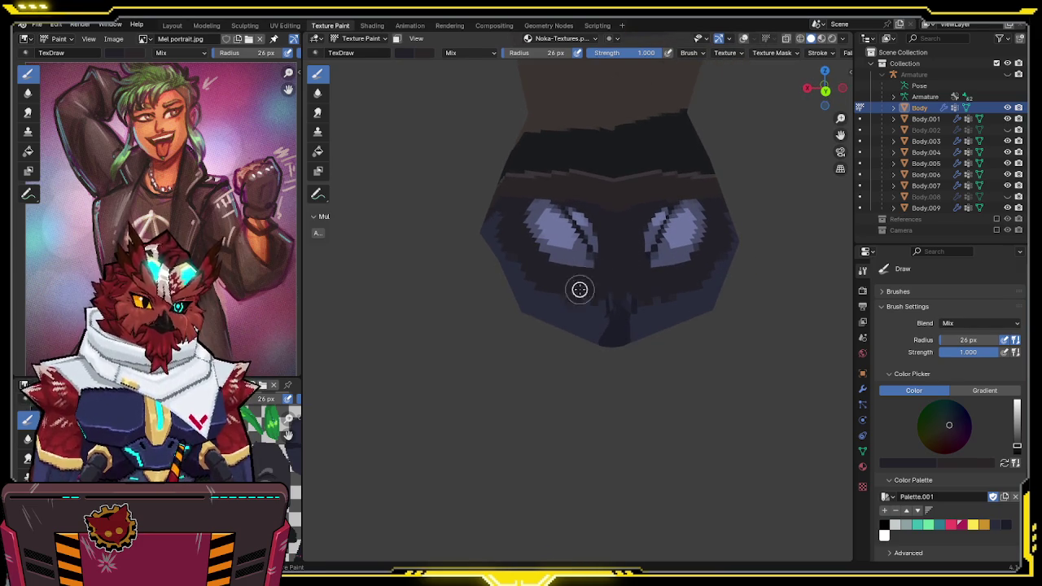
pyautogui.moveTo(591, 300)
pyautogui.mouseDown(button='middle')
pyautogui.moveTo(588, 242)
pyautogui.moveTo(624, 226)
pyautogui.mouseUp(button='middle')
pyautogui.moveTo(543, 186); pyautogui.dragTo(651, 235, button='middle')
# Paint dark shading strokes on the lower pants faces around the highlights
pyautogui.moveTo(588, 246)
pyautogui.mouseDown(button='middle')
pyautogui.moveTo(570, 233)
pyautogui.moveTo(600, 263)
pyautogui.moveTo(577, 268)
pyautogui.moveTo(594, 244)
pyautogui.moveTo(629, 242)
pyautogui.moveTo(552, 221)
pyautogui.moveTo(619, 253)
pyautogui.mouseUp(button='middle')
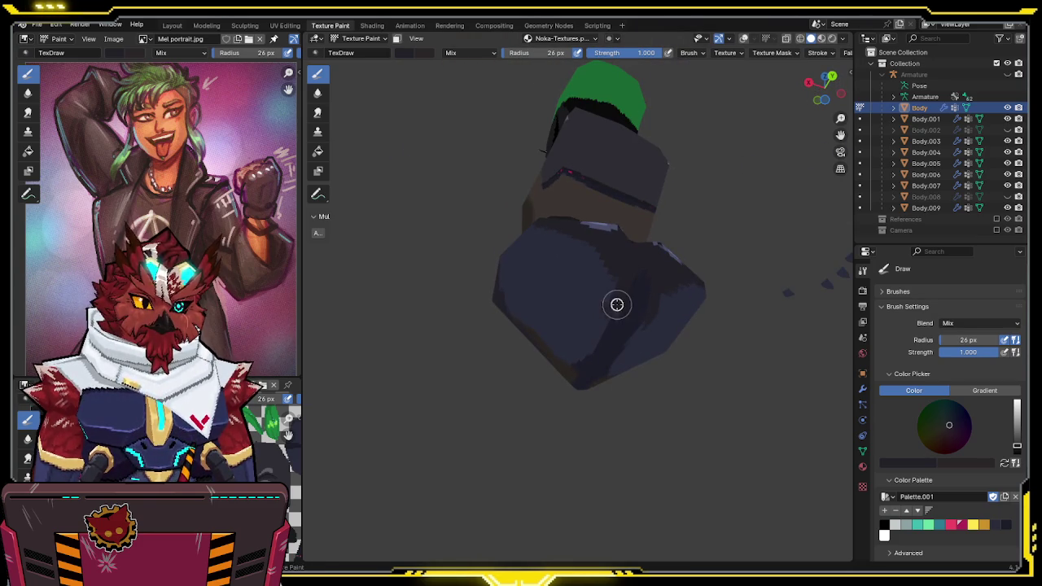
pyautogui.moveTo(585, 325)
pyautogui.mouseDown(button='middle')
pyautogui.moveTo(733, 309)
pyautogui.moveTo(565, 266)
pyautogui.moveTo(513, 303)
pyautogui.mouseUp(button='middle')
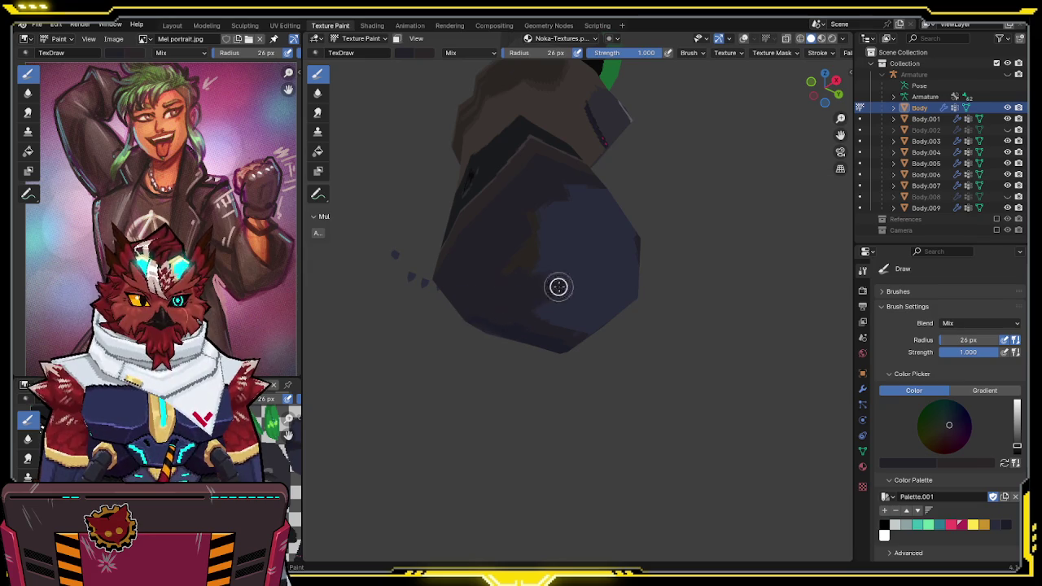
pyautogui.moveTo(523, 242)
pyautogui.mouseDown(button='middle')
pyautogui.moveTo(500, 293)
pyautogui.moveTo(513, 245)
pyautogui.mouseUp(button='middle')
pyautogui.moveTo(528, 290); pyautogui.dragTo(530, 233, button='middle')
pyautogui.moveTo(546, 241); pyautogui.dragTo(591, 265)
pyautogui.moveTo(591, 265); pyautogui.dragTo(565, 233, button='middle')
pyautogui.moveTo(594, 317)
pyautogui.mouseDown()
pyautogui.moveTo(577, 333)
pyautogui.moveTo(595, 279)
pyautogui.moveTo(530, 277)
pyautogui.mouseUp()
pyautogui.moveTo(530, 277)
pyautogui.mouseDown(button='middle')
pyautogui.moveTo(597, 230)
pyautogui.moveTo(477, 123)
pyautogui.mouseUp(button='middle')
# Lower brush strength and darken both light pants patches into subtle shading
pyautogui.press('e')
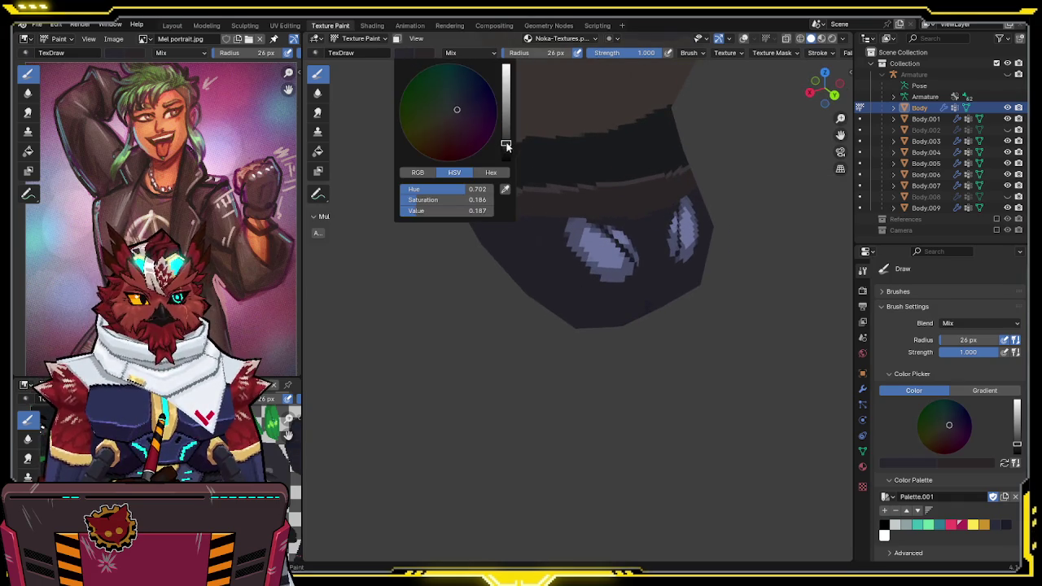
pyautogui.moveTo(507, 145); pyautogui.dragTo(506, 139)
pyautogui.moveTo(521, 171); pyautogui.dragTo(565, 233, button='middle')
pyautogui.moveTo(568, 235)
pyautogui.mouseDown()
pyautogui.moveTo(561, 265)
pyautogui.moveTo(595, 286)
pyautogui.moveTo(616, 280)
pyautogui.moveTo(622, 265)
pyautogui.moveTo(586, 236)
pyautogui.moveTo(566, 239)
pyautogui.moveTo(608, 275)
pyautogui.moveTo(584, 223)
pyautogui.moveTo(617, 228)
pyautogui.mouseUp()
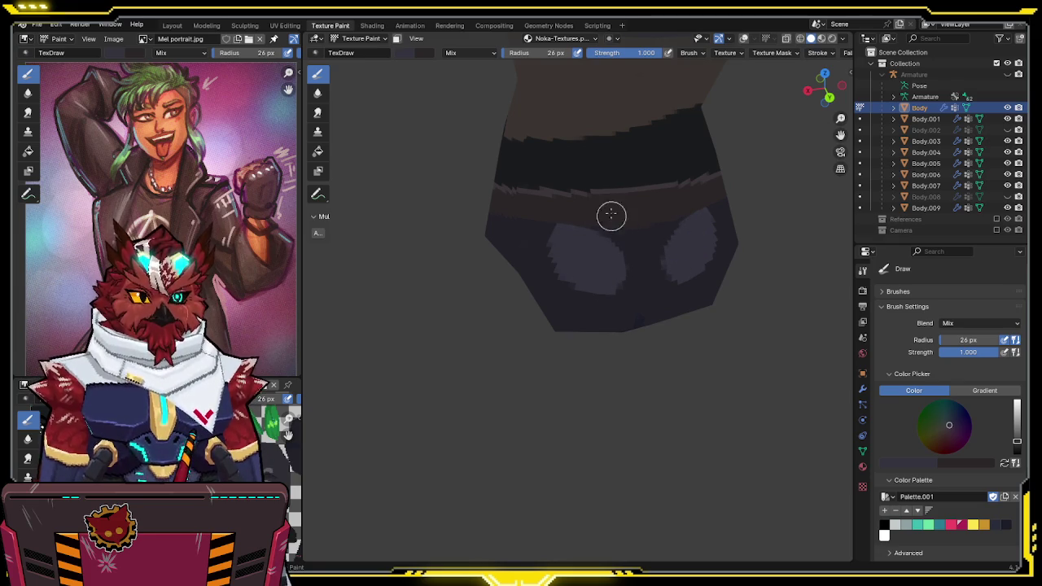
pyautogui.moveTo(647, 53); pyautogui.dragTo(622, 74)
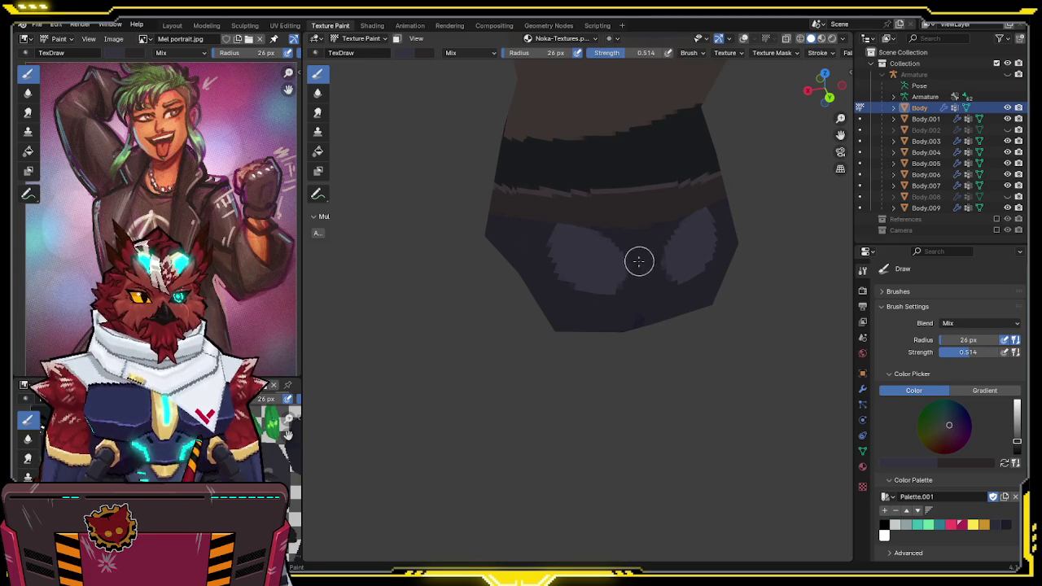
pyautogui.press('s')
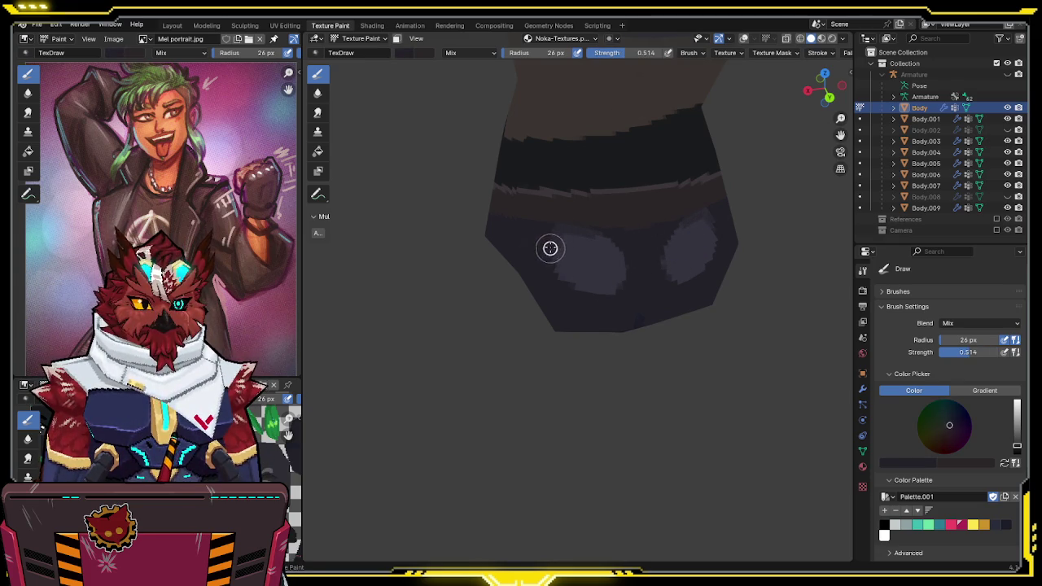
pyautogui.moveTo(556, 242)
pyautogui.mouseDown()
pyautogui.moveTo(556, 263)
pyautogui.moveTo(612, 286)
pyautogui.moveTo(619, 252)
pyautogui.moveTo(612, 247)
pyautogui.moveTo(600, 288)
pyautogui.mouseUp()
pyautogui.moveTo(600, 288)
pyautogui.mouseDown(button='middle')
pyautogui.moveTo(632, 249)
pyautogui.moveTo(738, 233)
pyautogui.moveTo(728, 203)
pyautogui.moveTo(600, 228)
pyautogui.mouseUp(button='middle')
# Restore brush strength to 1.000 and save the file
pyautogui.moveTo(622, 52); pyautogui.dragTo(668, 52)
pyautogui.moveTo(644, 81)
pyautogui.mouseDown(button='middle')
pyautogui.moveTo(618, 162)
pyautogui.moveTo(641, 188)
pyautogui.moveTo(532, 235)
pyautogui.moveTo(449, 248)
pyautogui.moveTo(516, 236)
pyautogui.mouseUp(button='middle')
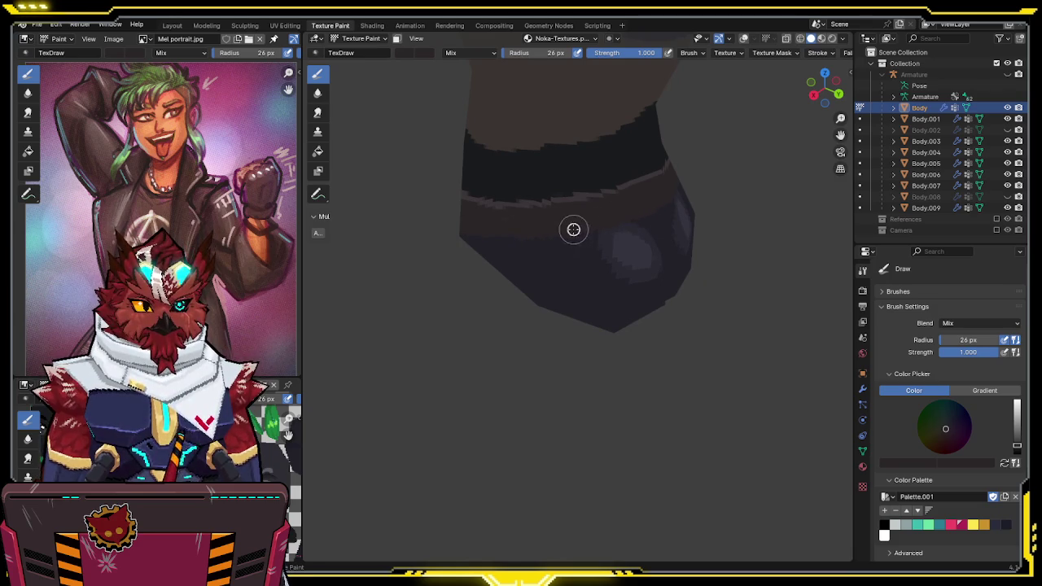
pyautogui.moveTo(584, 225); pyautogui.dragTo(600, 216, button='middle')
pyautogui.moveTo(521, 232); pyautogui.dragTo(610, 214, button='middle')
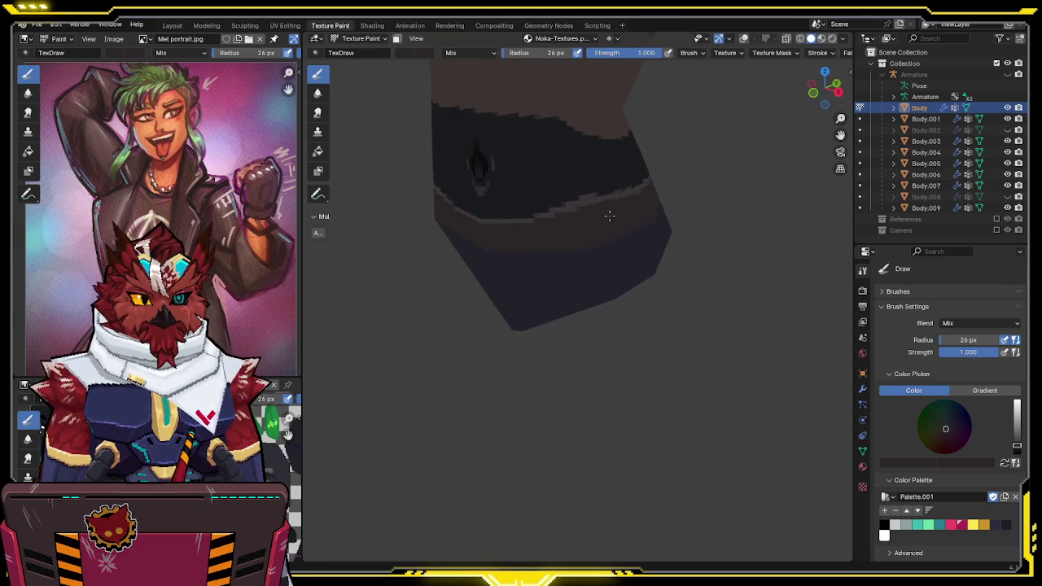
pyautogui.press('s')
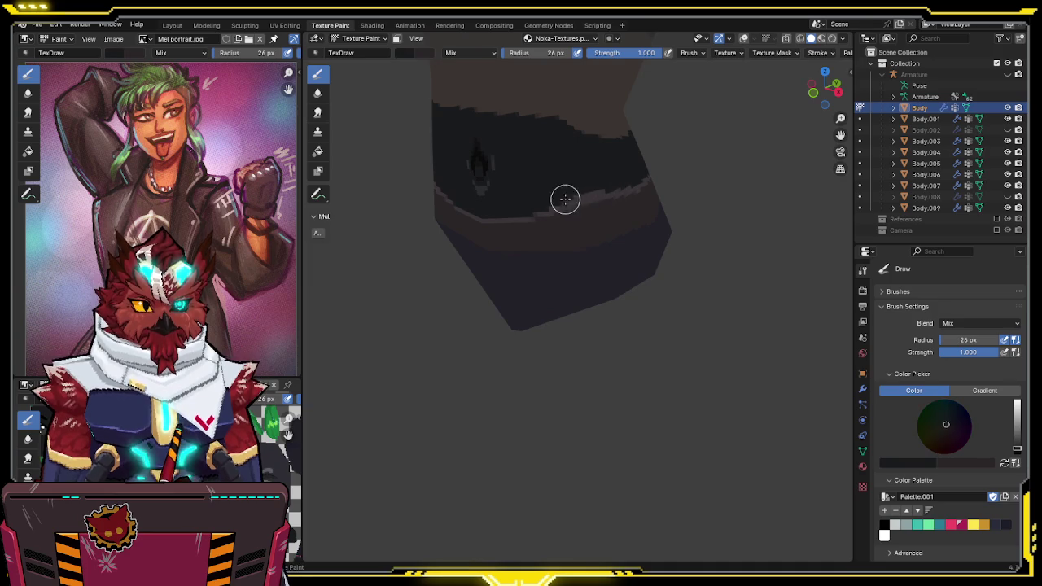
pyautogui.moveTo(614, 184)
pyautogui.mouseDown(button='middle')
pyautogui.moveTo(639, 179)
pyautogui.moveTo(552, 191)
pyautogui.mouseUp(button='middle')
pyautogui.hotkey('ctrl', 's')
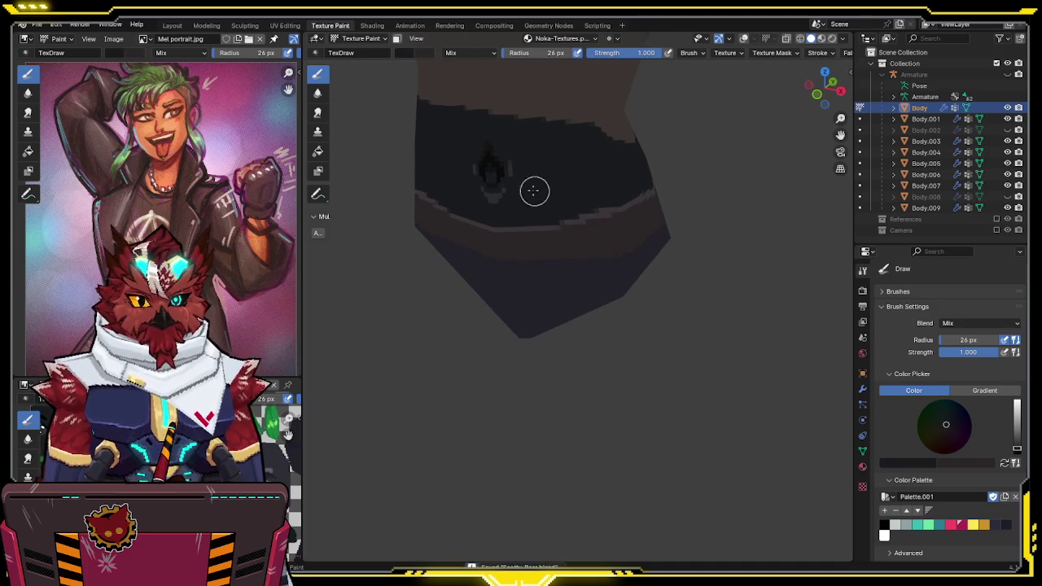
# Change the paint colour to a light bluish grey
pyautogui.click(411, 53)
pyautogui.click(489, 169)
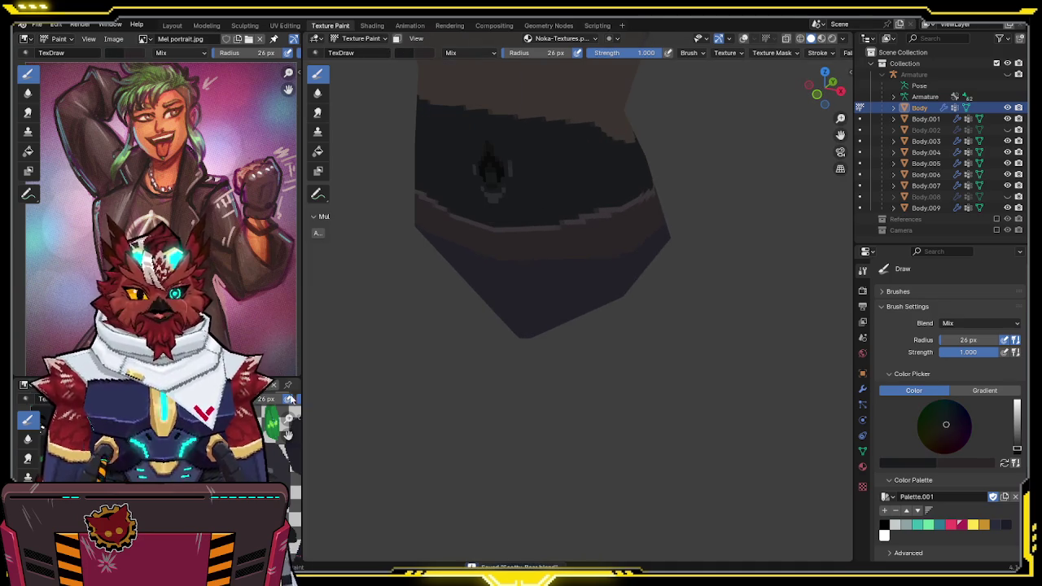
pyautogui.moveTo(936, 463)
pyautogui.mouseDown()
pyautogui.moveTo(1010, 462)
pyautogui.moveTo(995, 462)
pyautogui.mouseUp()
pyautogui.moveTo(568, 249)
pyautogui.mouseDown(button='middle')
pyautogui.moveTo(583, 232)
pyautogui.moveTo(561, 221)
pyautogui.mouseUp(button='middle')
# With overlays shown, paint the first light grey strokes of the buckle on the belt
pyautogui.hotkey('shift', 'alt', 'z')
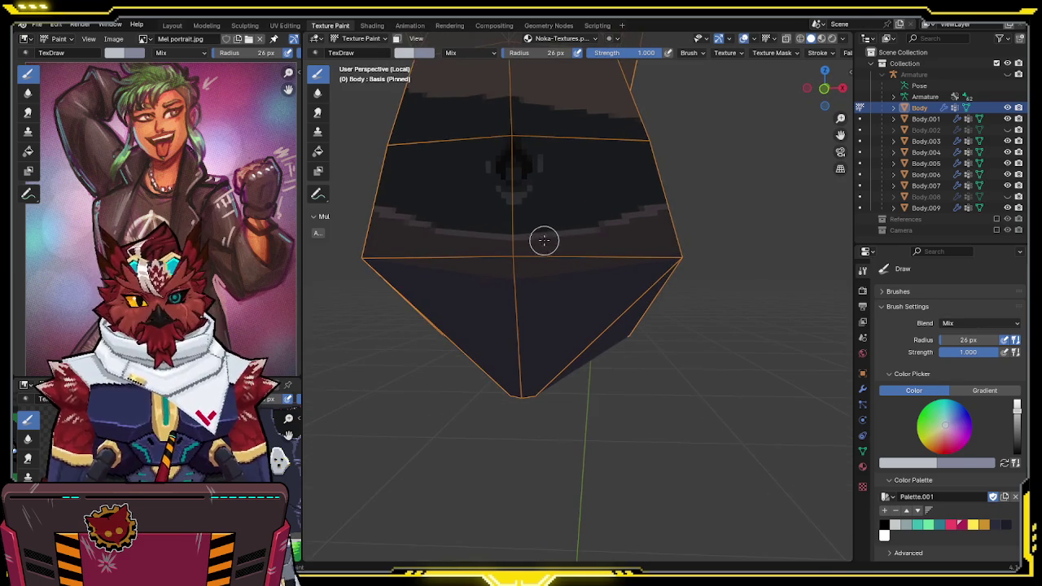
pyautogui.moveTo(537, 231); pyautogui.dragTo(501, 232)
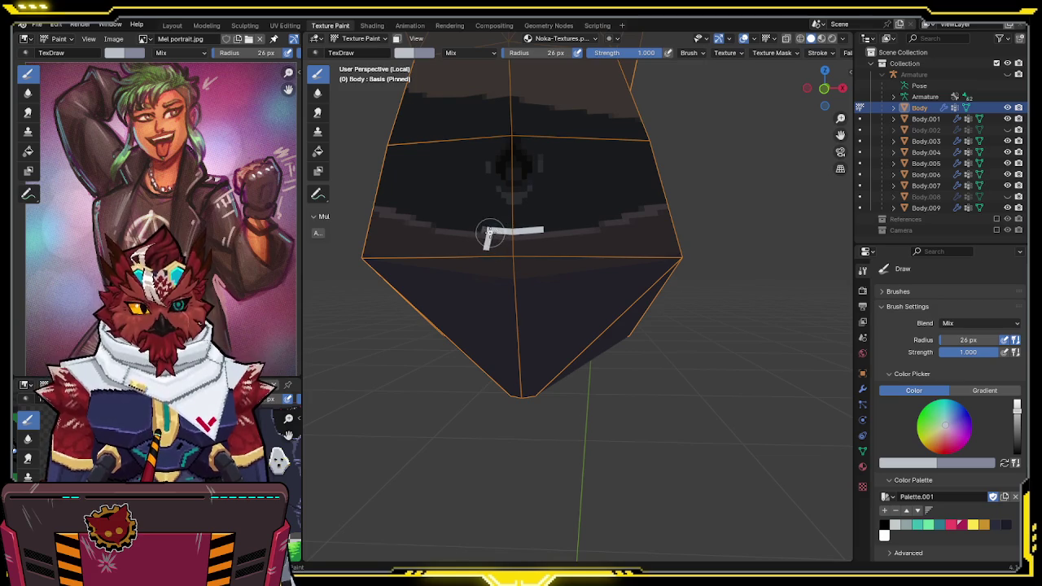
pyautogui.moveTo(489, 233); pyautogui.dragTo(506, 231, button='middle')
pyautogui.moveTo(507, 271); pyautogui.dragTo(561, 275)
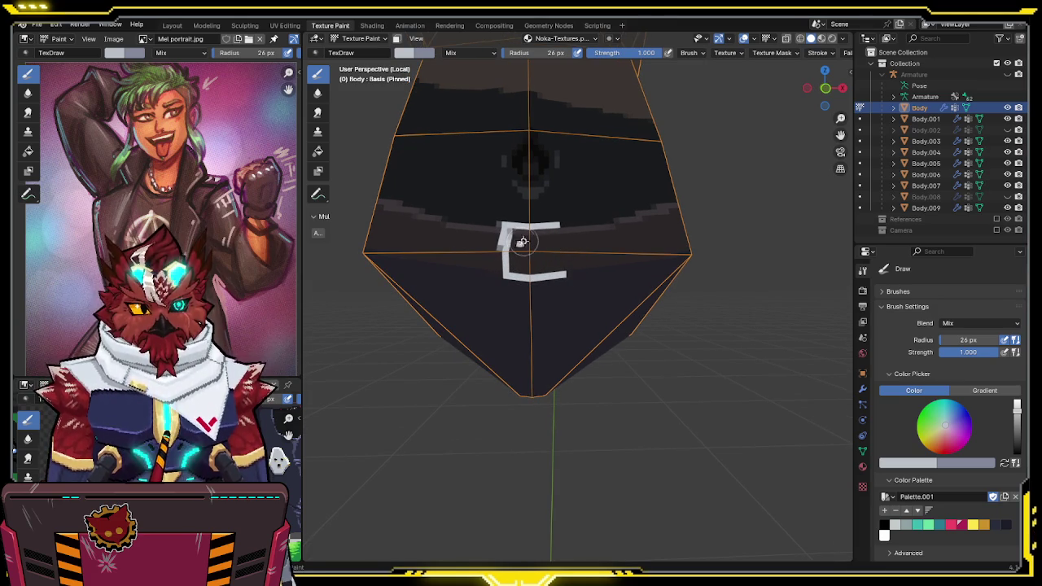
pyautogui.press('s')
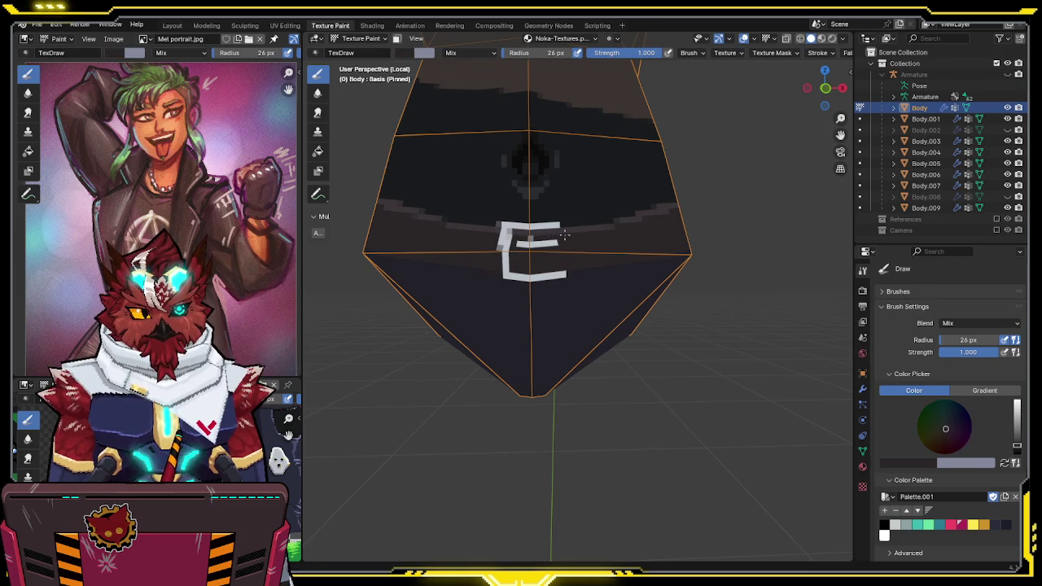
pyautogui.press('s')
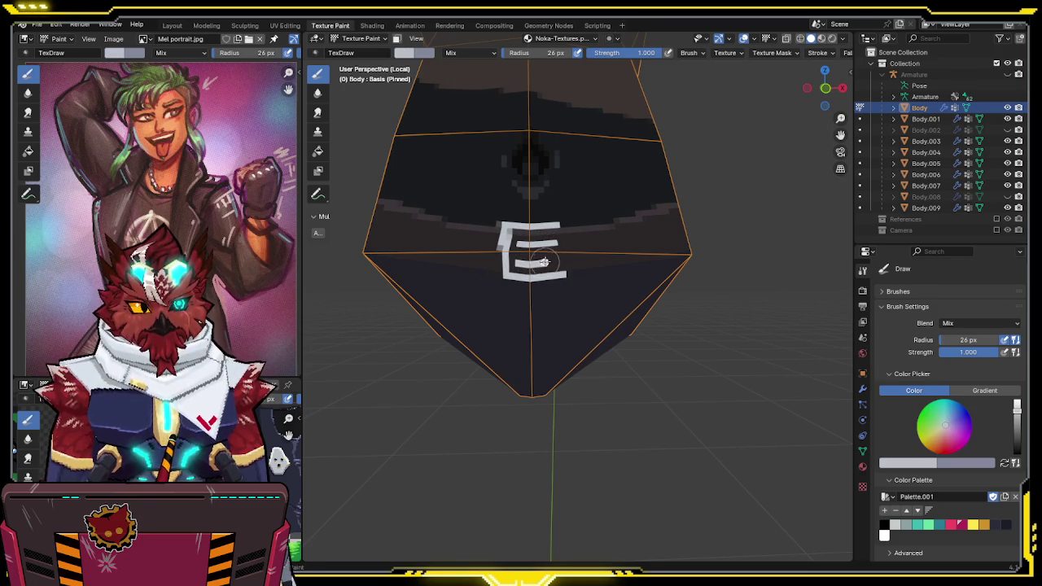
# Add the lower and left bars of the E-shaped buckle, then hide the overlays
pyautogui.press('x')
pyautogui.press('x')
pyautogui.press('s')
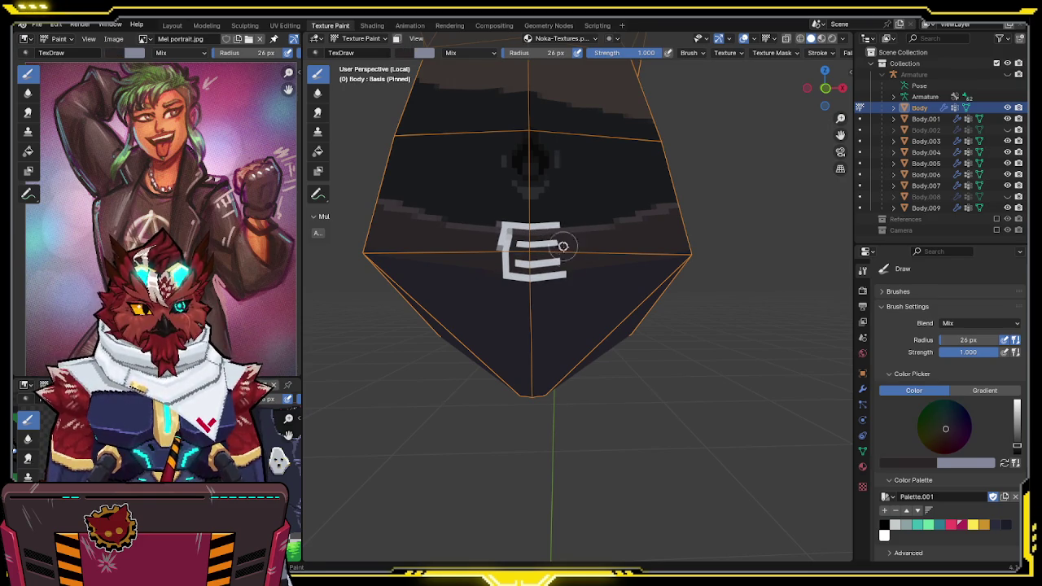
pyautogui.moveTo(575, 246); pyautogui.dragTo(564, 239, button='middle')
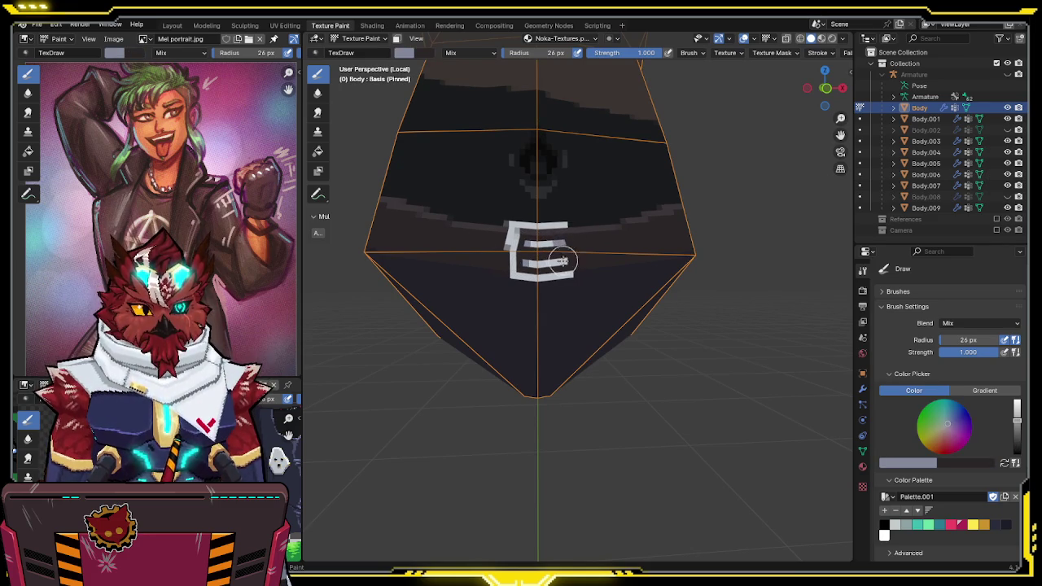
pyautogui.moveTo(560, 262); pyautogui.dragTo(571, 274)
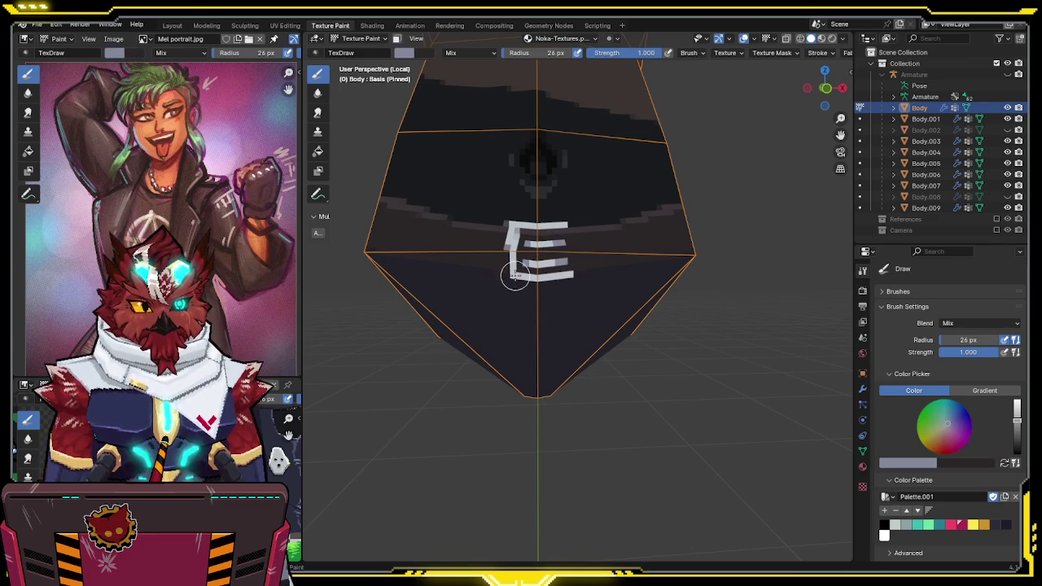
pyautogui.moveTo(514, 268); pyautogui.dragTo(510, 245)
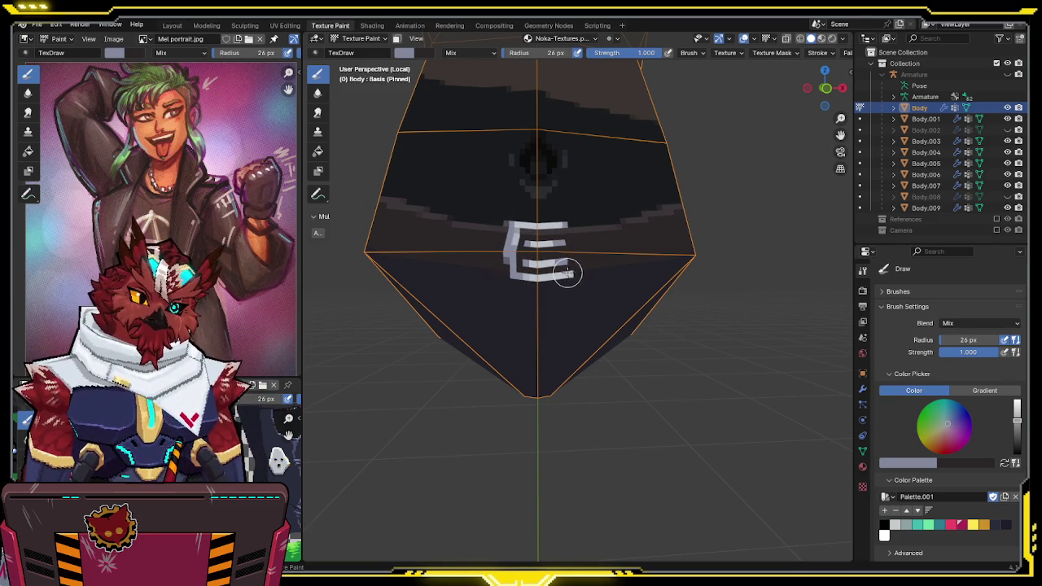
pyautogui.moveTo(578, 261); pyautogui.dragTo(556, 236, button='middle')
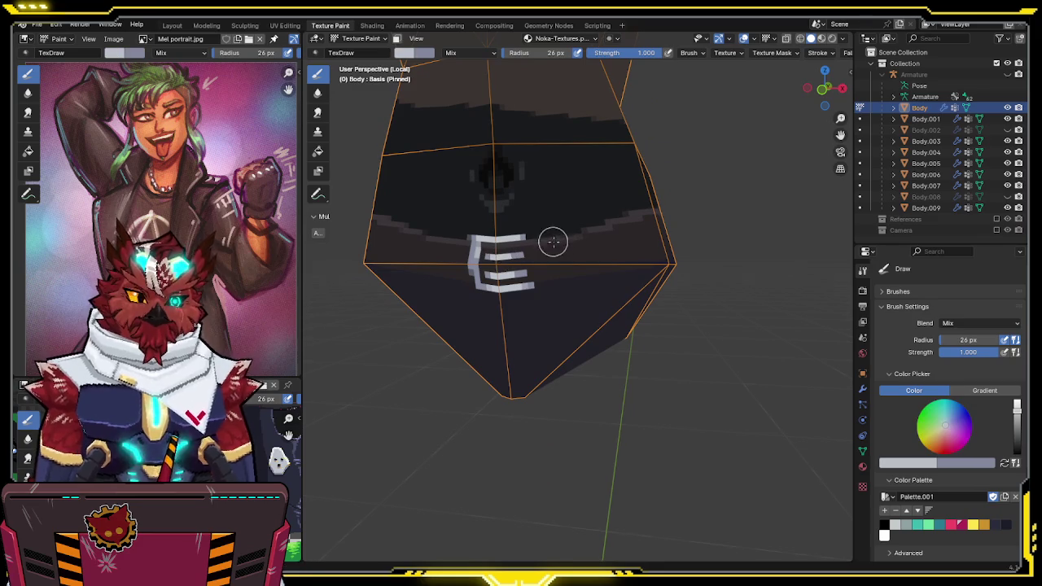
pyautogui.hotkey('shift', 'alt', 'z')
pyautogui.moveTo(557, 234); pyautogui.dragTo(538, 247, button='middle')
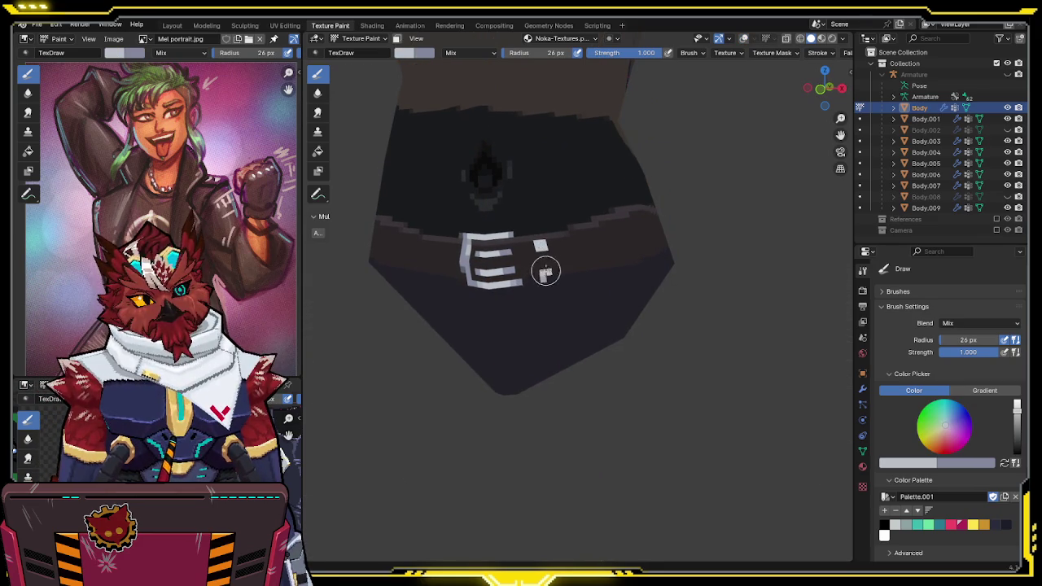
# Dab the first four white square studs along the belt's bottom row
pyautogui.moveTo(559, 251); pyautogui.dragTo(554, 259, button='middle')
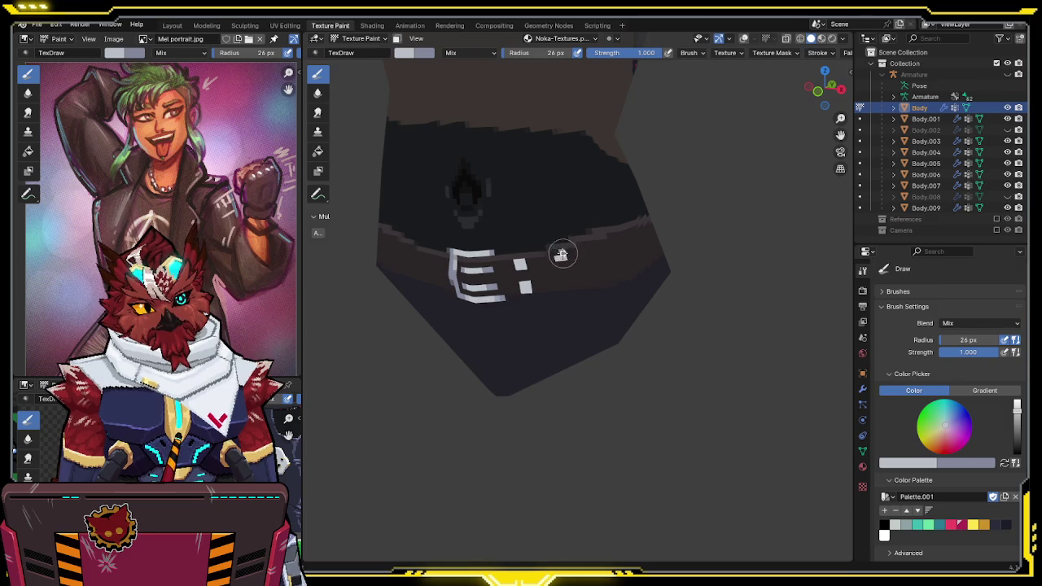
pyautogui.moveTo(565, 276); pyautogui.dragTo(549, 249, button='middle')
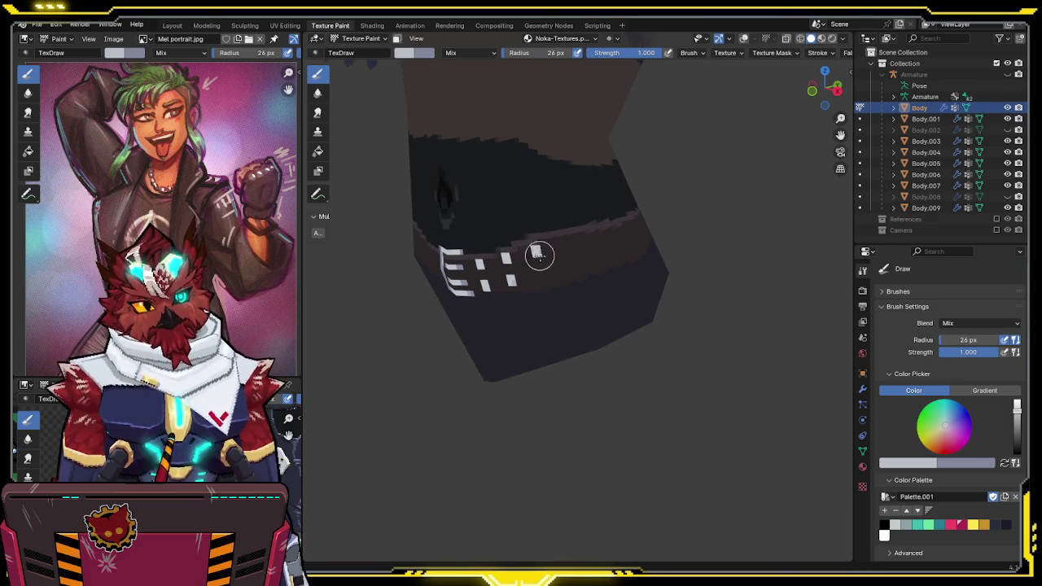
pyautogui.click(540, 274)
pyautogui.moveTo(545, 274)
pyautogui.mouseDown(button='middle')
pyautogui.moveTo(557, 248)
pyautogui.moveTo(546, 280)
pyautogui.mouseUp(button='middle')
pyautogui.click(546, 246)
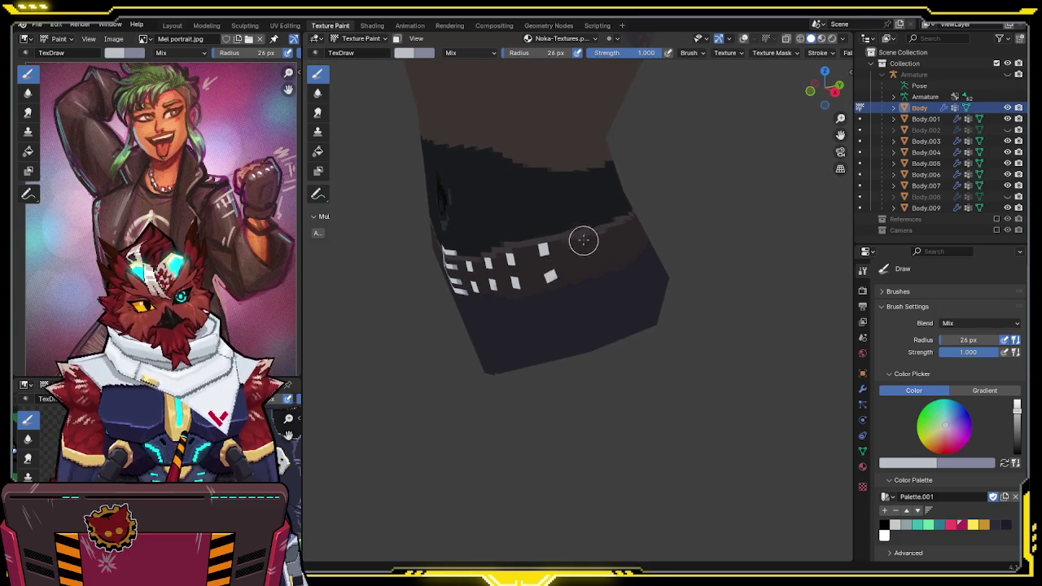
pyautogui.moveTo(582, 246); pyautogui.dragTo(546, 241, button='middle')
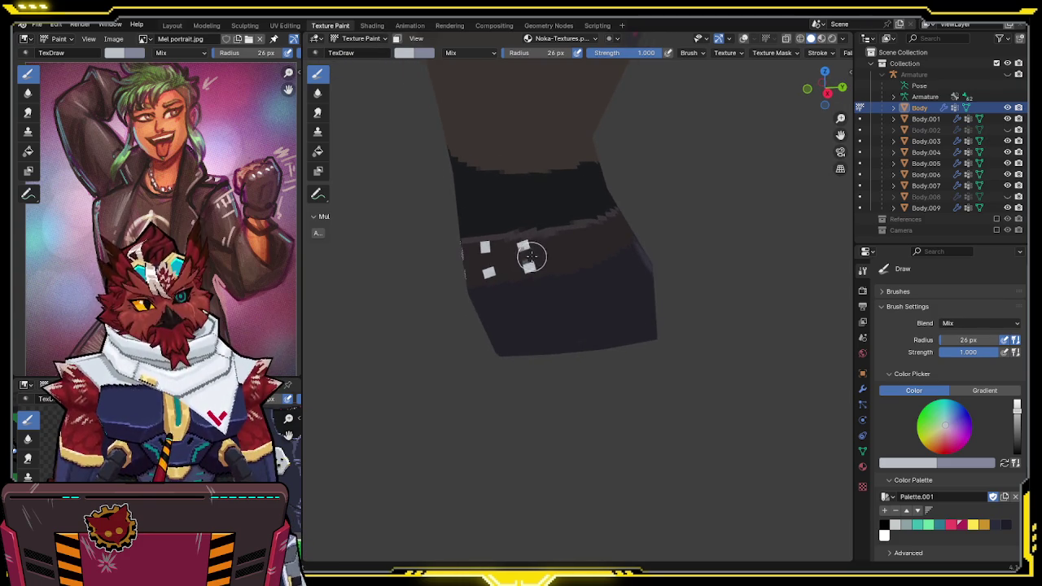
pyautogui.moveTo(530, 258); pyautogui.dragTo(540, 241, button='middle')
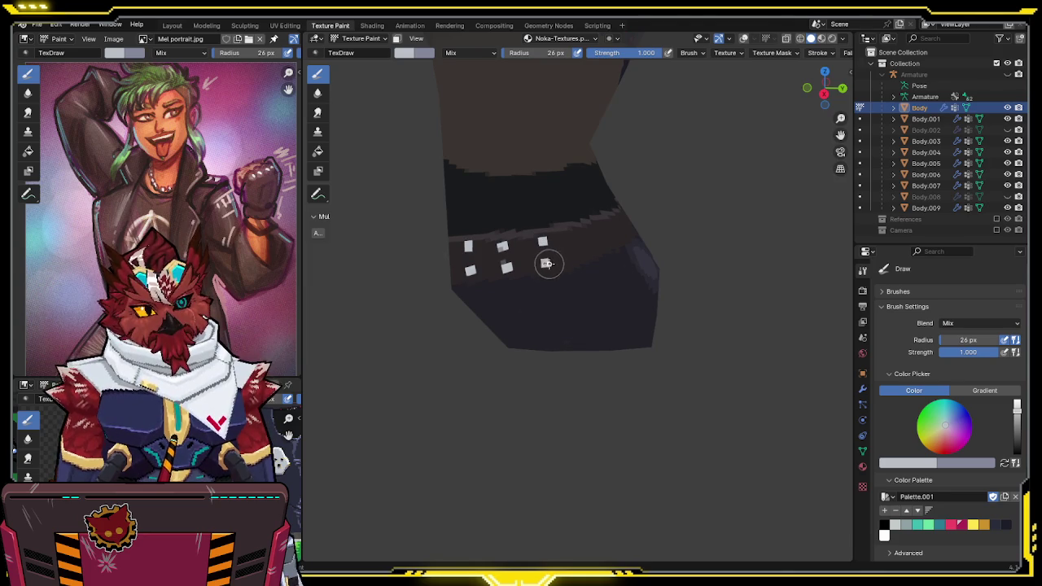
pyautogui.moveTo(572, 246); pyautogui.dragTo(543, 243, button='middle')
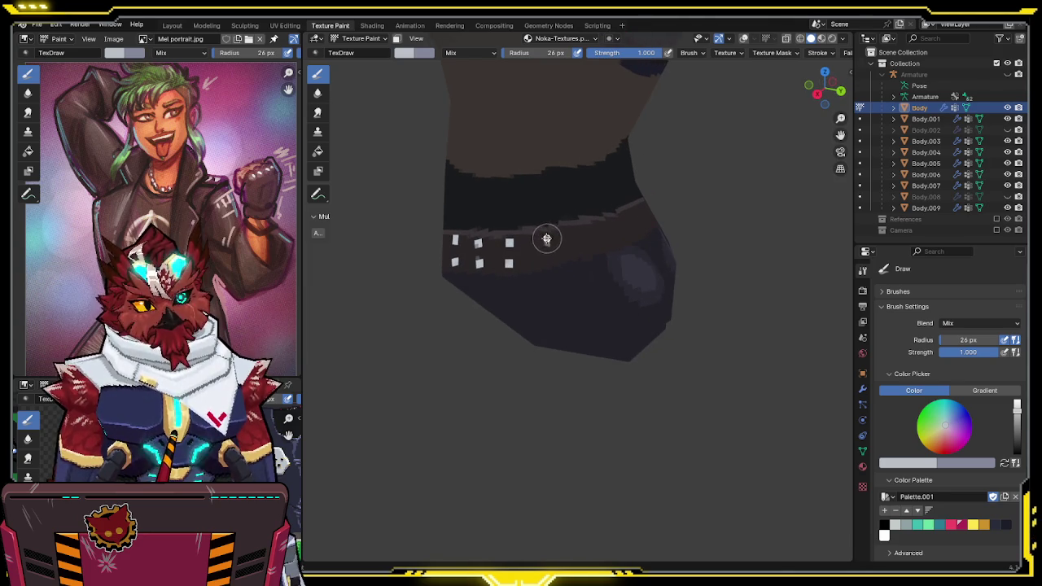
pyautogui.click(547, 260)
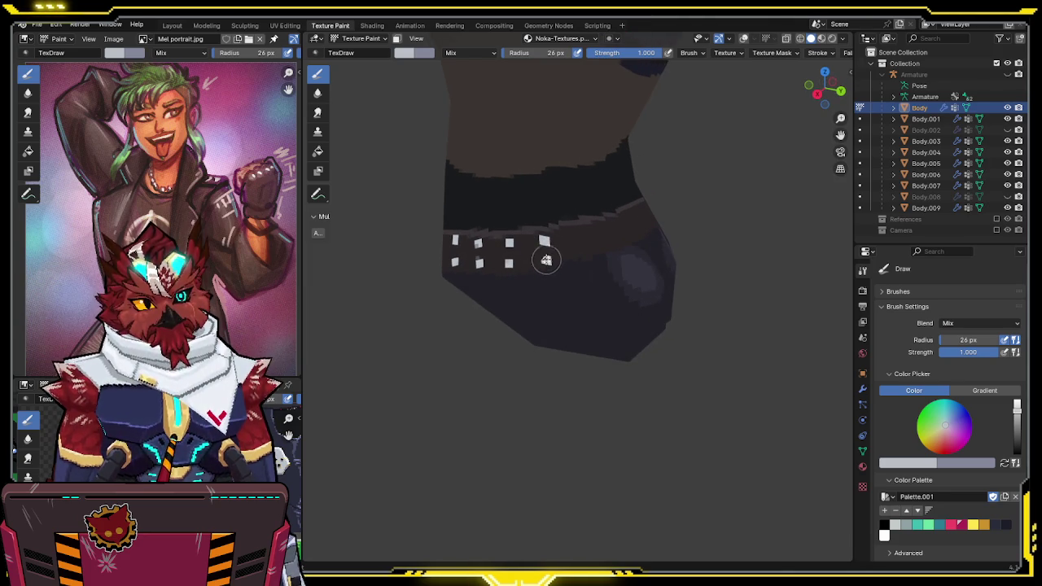
# Work around the side of the studded belt, darkening a spot on its upper edge
pyautogui.moveTo(566, 249); pyautogui.dragTo(556, 242, button='middle')
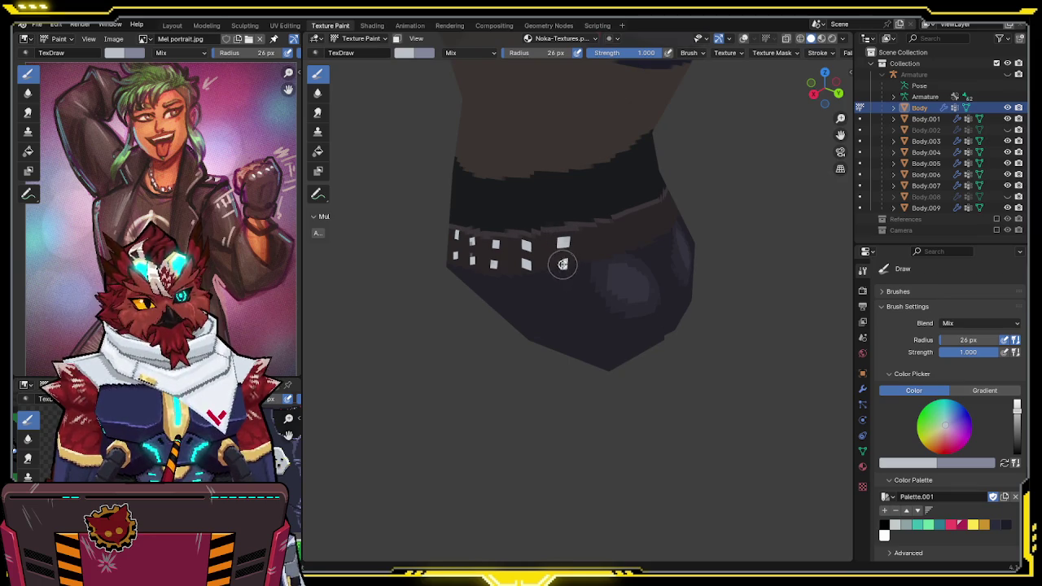
pyautogui.moveTo(560, 264); pyautogui.dragTo(580, 237, button='middle')
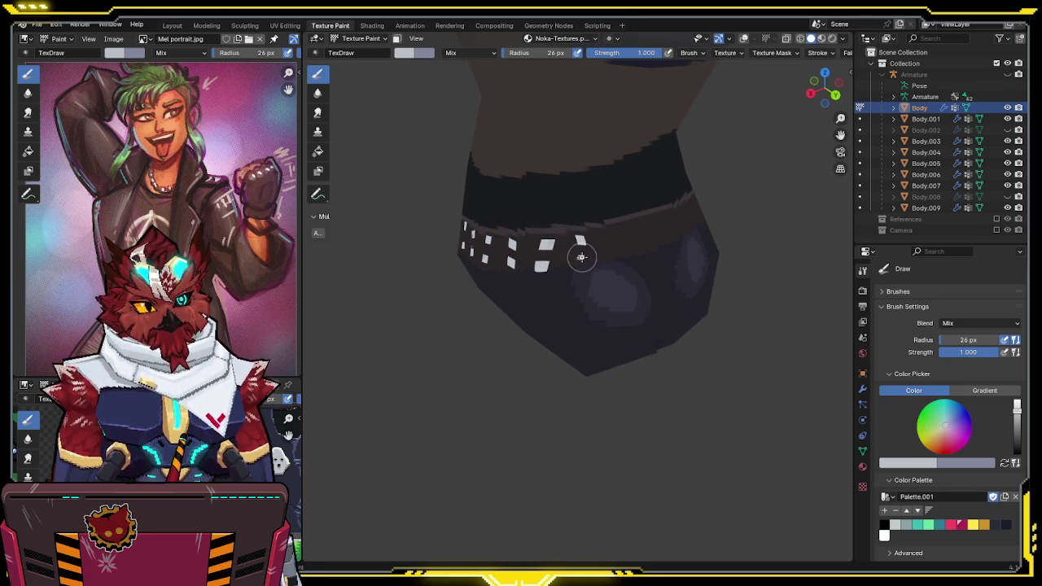
pyautogui.moveTo(591, 253)
pyautogui.mouseDown(button='middle')
pyautogui.moveTo(569, 251)
pyautogui.moveTo(577, 241)
pyautogui.mouseUp(button='middle')
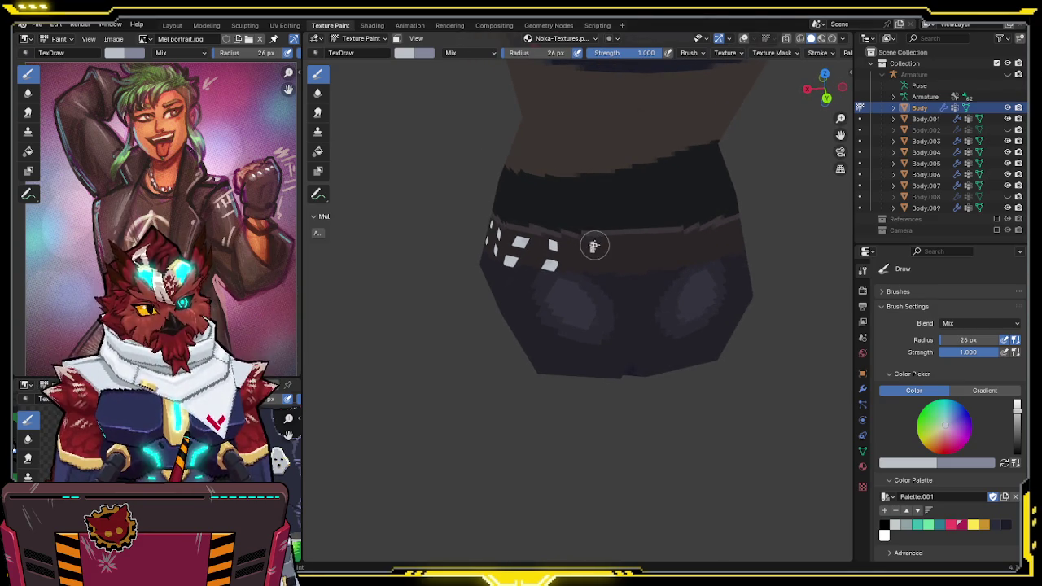
pyautogui.moveTo(595, 268)
pyautogui.mouseDown(button='middle')
pyautogui.moveTo(627, 242)
pyautogui.moveTo(608, 243)
pyautogui.mouseUp(button='middle')
pyautogui.moveTo(609, 243); pyautogui.dragTo(613, 247)
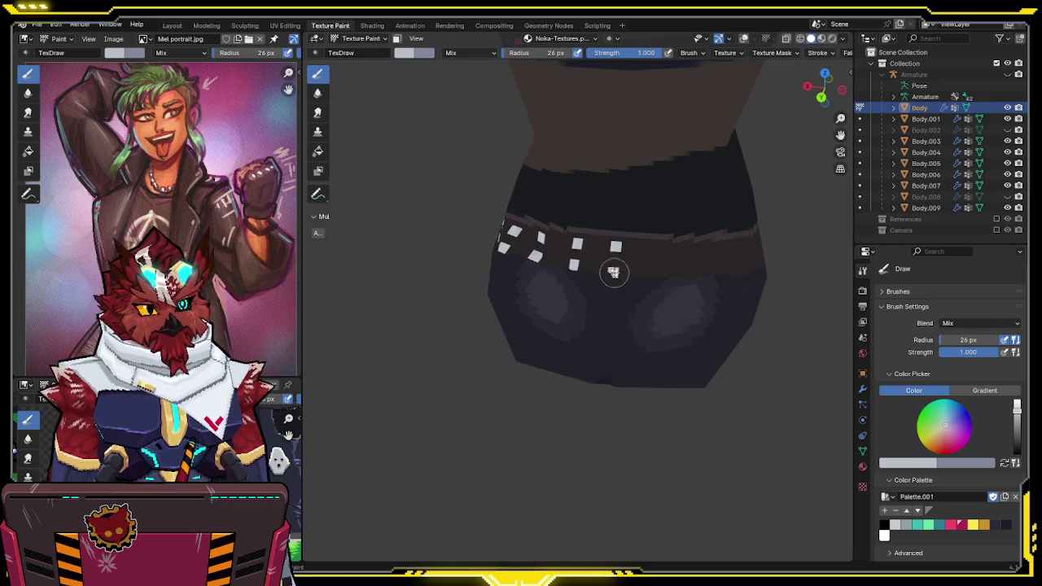
pyautogui.moveTo(649, 246)
pyautogui.mouseDown(button='middle')
pyautogui.moveTo(644, 240)
pyautogui.moveTo(667, 253)
pyautogui.mouseUp(button='middle')
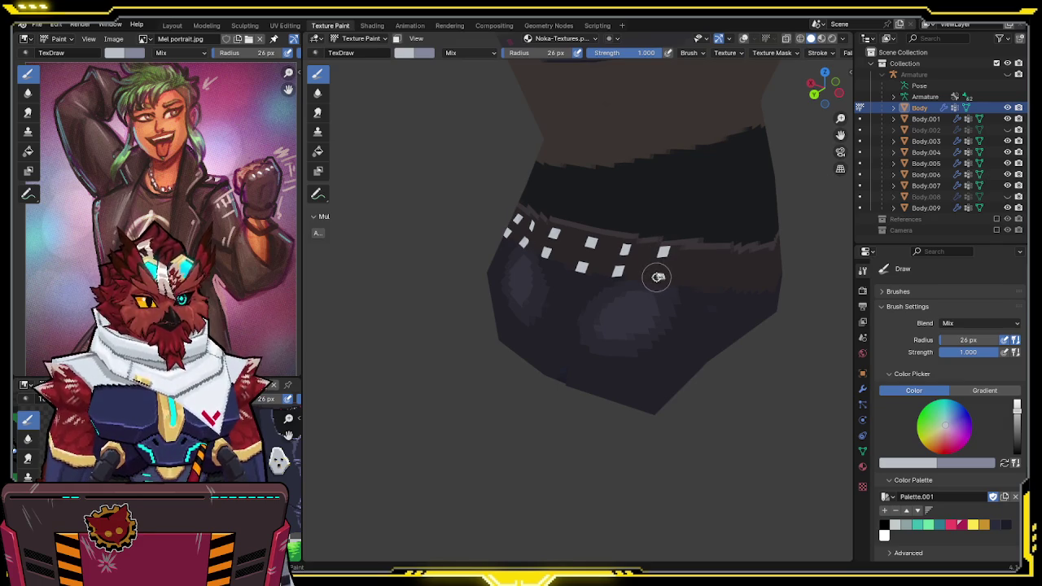
pyautogui.moveTo(713, 258)
pyautogui.mouseDown(button='middle')
pyautogui.moveTo(658, 228)
pyautogui.moveTo(629, 231)
pyautogui.mouseUp(button='middle')
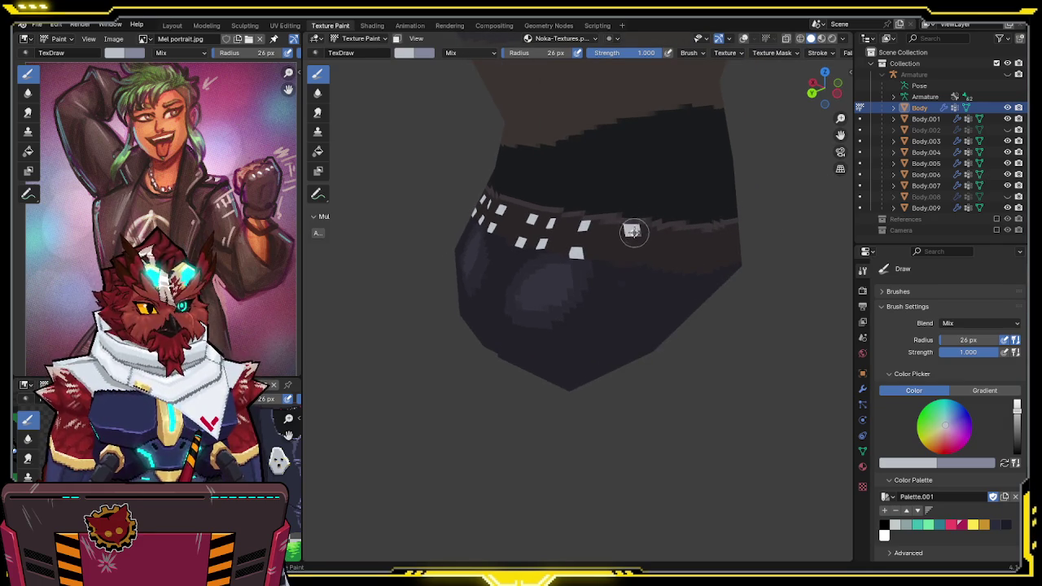
pyautogui.moveTo(633, 261)
pyautogui.mouseDown(button='middle')
pyautogui.moveTo(697, 257)
pyautogui.moveTo(663, 239)
pyautogui.moveTo(749, 225)
pyautogui.moveTo(768, 208)
pyautogui.mouseUp(button='middle')
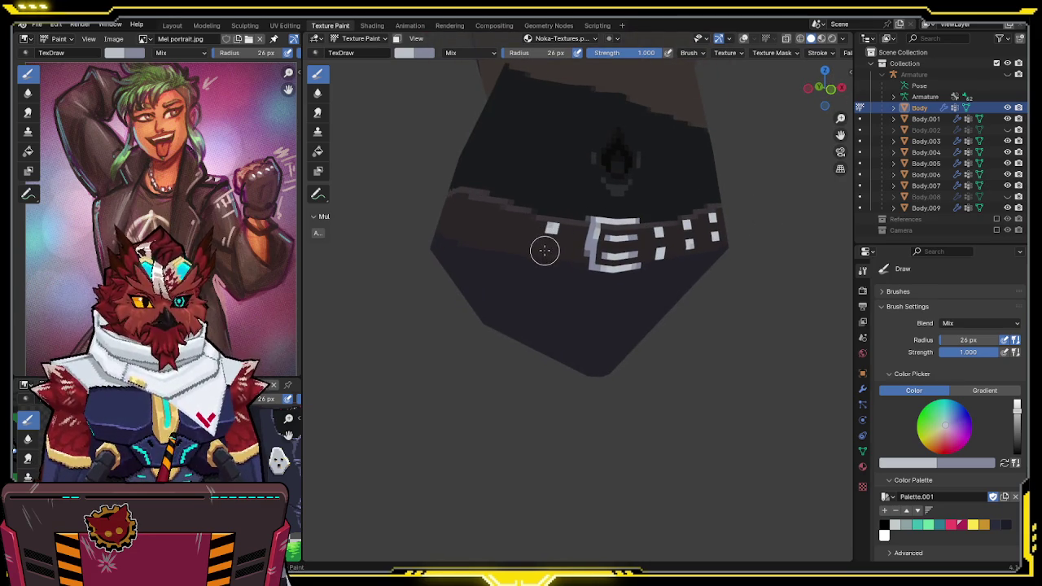
pyautogui.moveTo(556, 231)
pyautogui.mouseDown(button='middle')
pyautogui.moveTo(530, 249)
pyautogui.moveTo(510, 247)
pyautogui.mouseUp(button='middle')
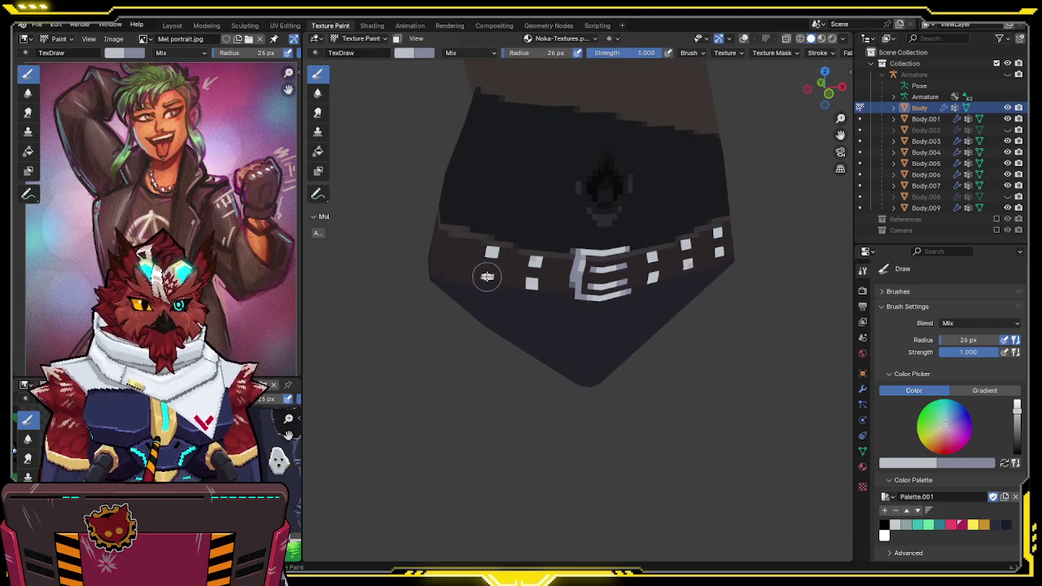
# Sample an existing stud's whitish colour and paint a new white stud on the belt
pyautogui.moveTo(487, 275)
pyautogui.mouseDown(button='middle')
pyautogui.moveTo(511, 262)
pyautogui.moveTo(559, 266)
pyautogui.mouseUp(button='middle')
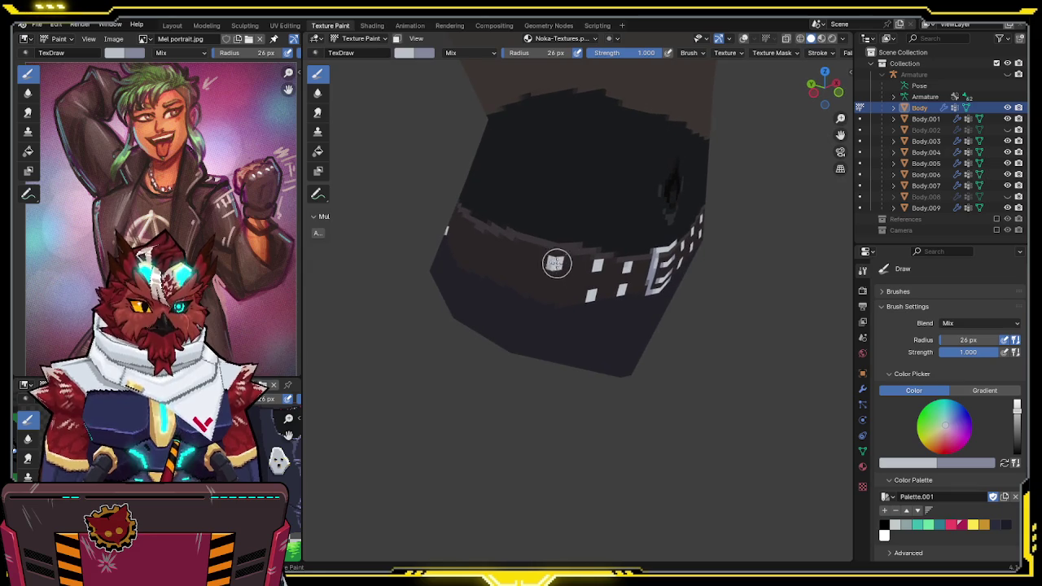
pyautogui.press('x')
pyautogui.press('x')
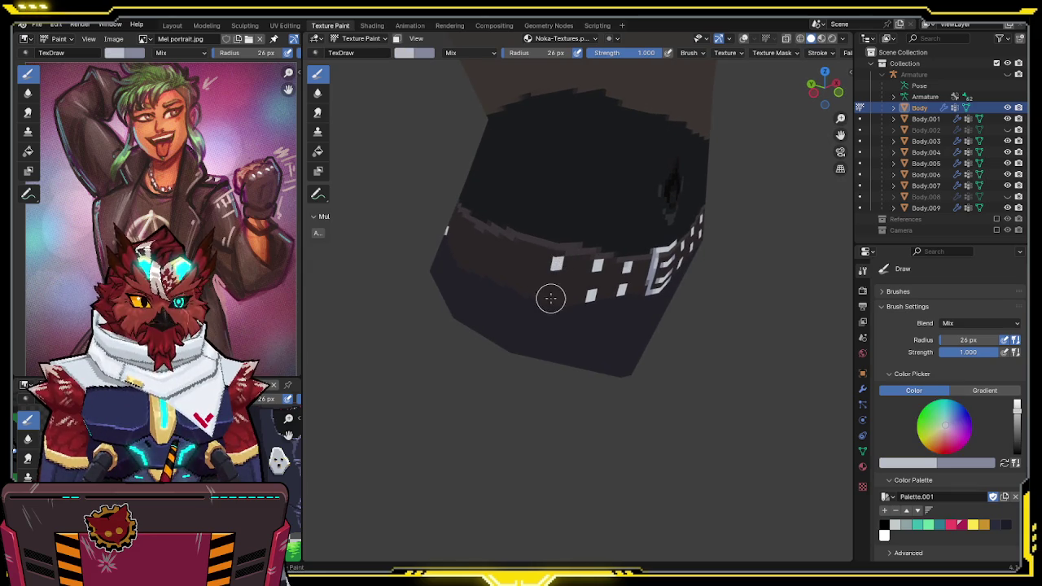
pyautogui.moveTo(558, 262); pyautogui.dragTo(582, 261, button='middle')
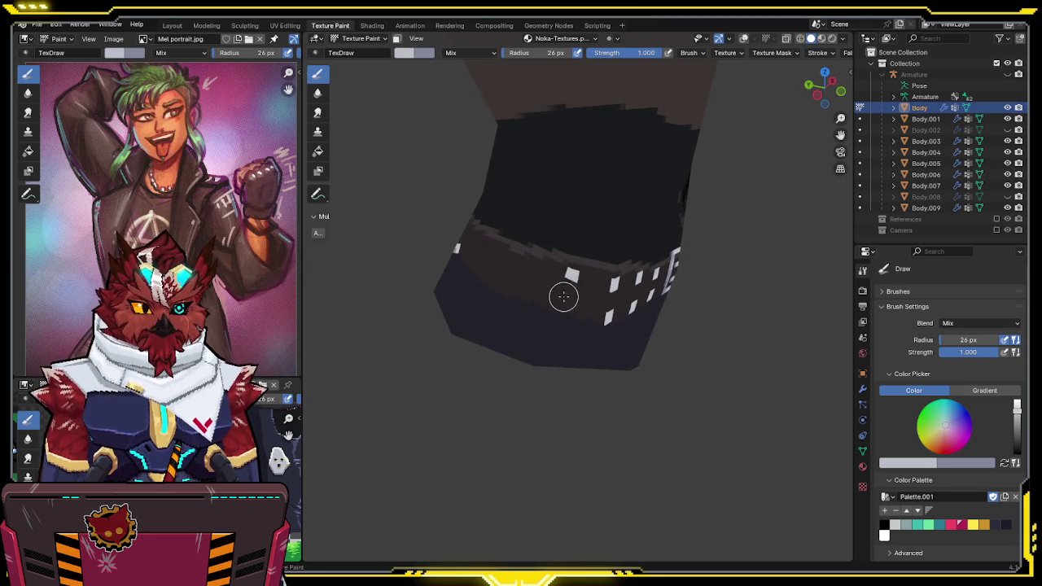
pyautogui.moveTo(567, 292)
pyautogui.mouseDown(button='middle')
pyautogui.moveTo(562, 303)
pyautogui.moveTo(616, 256)
pyautogui.mouseUp(button='middle')
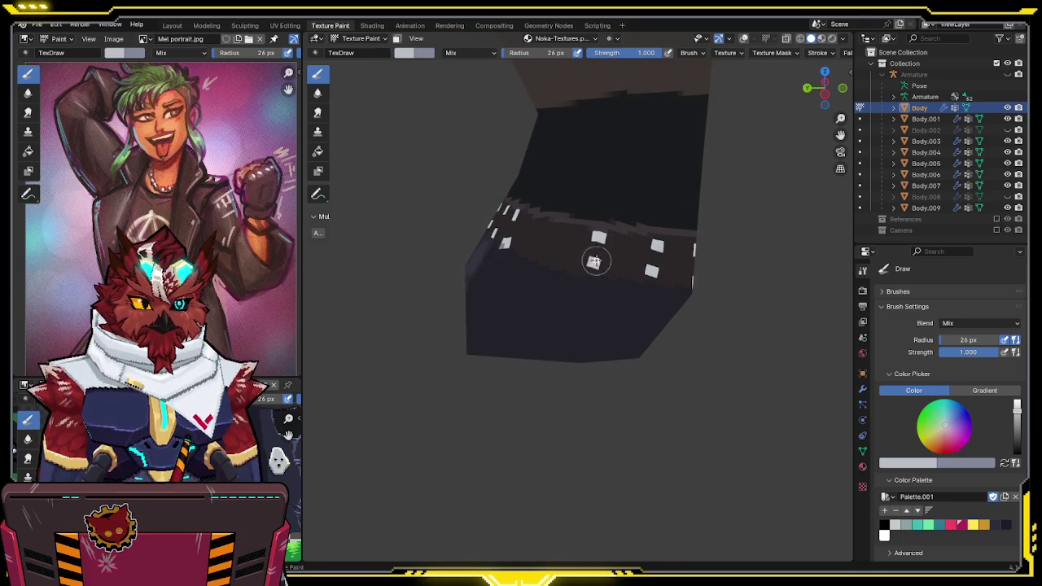
pyautogui.moveTo(595, 261); pyautogui.dragTo(623, 242, button='middle')
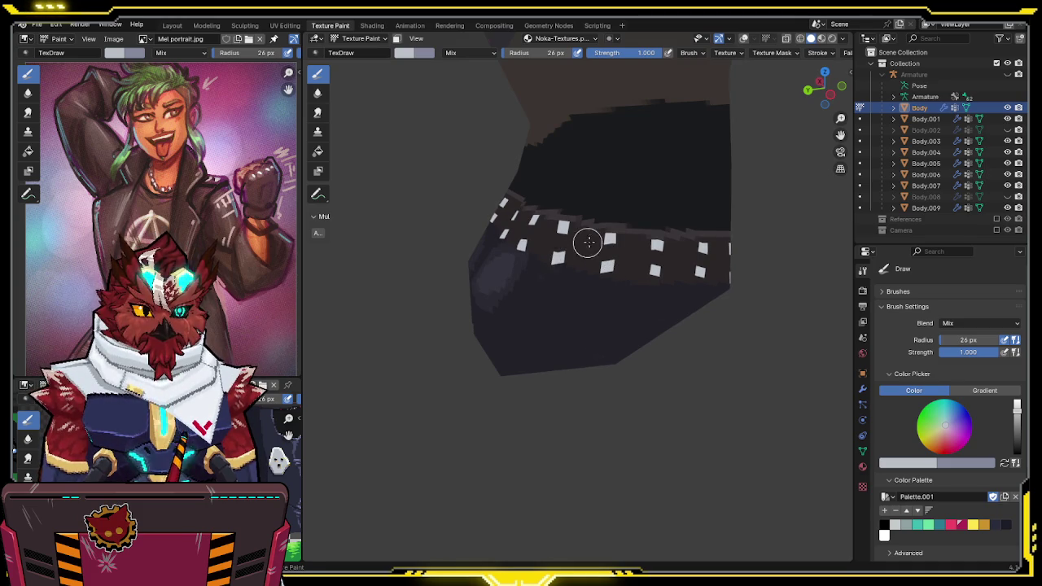
pyautogui.moveTo(579, 247); pyautogui.dragTo(581, 255, button='middle')
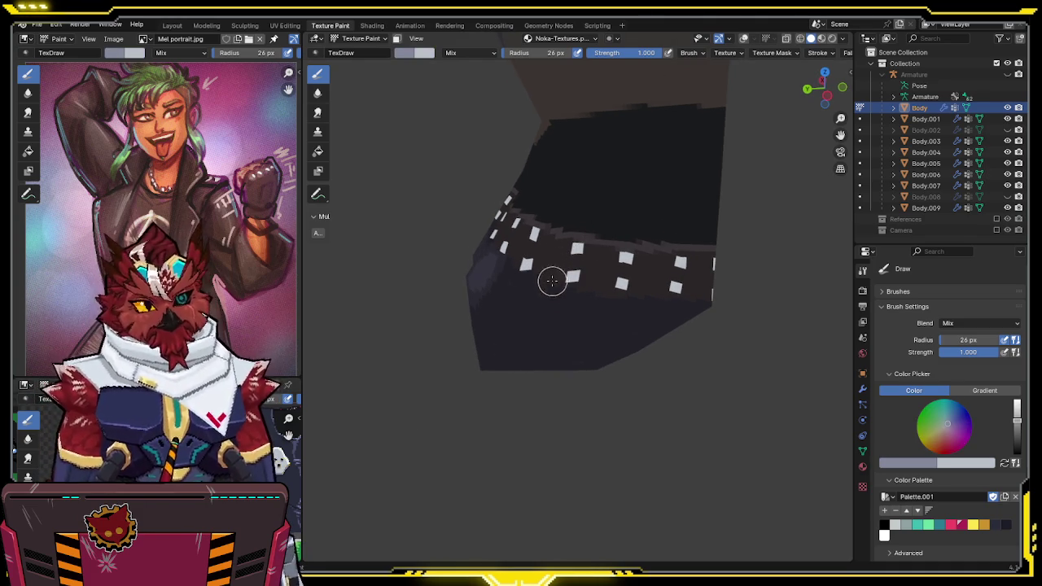
pyautogui.press('s')
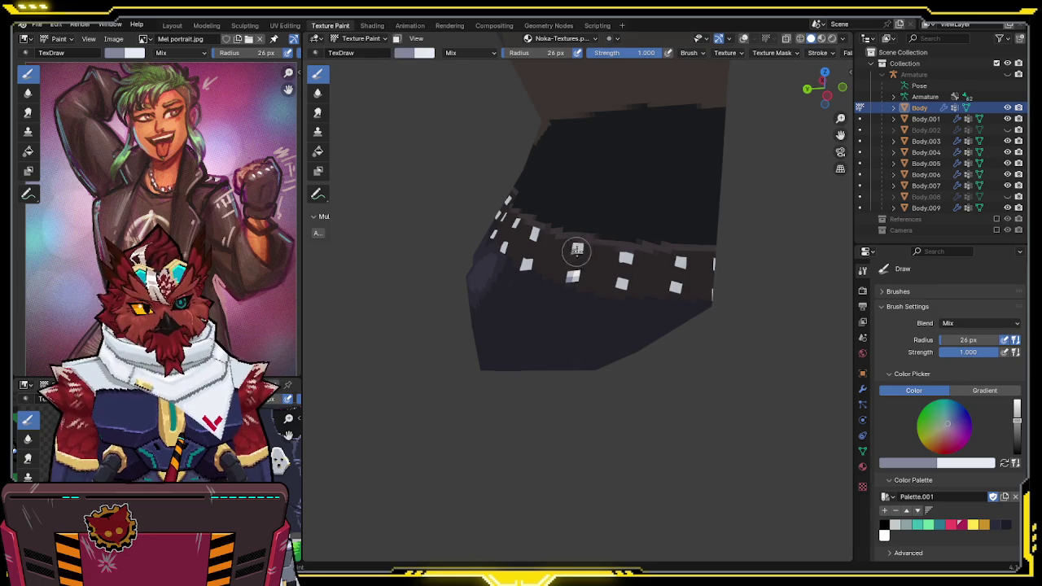
pyautogui.click(575, 249)
# Shade a white stud with the grey-blue colour
pyautogui.press('s')
pyautogui.press('x')
pyautogui.moveTo(642, 277)
pyautogui.mouseDown(button='middle')
pyautogui.moveTo(581, 298)
pyautogui.moveTo(600, 274)
pyautogui.moveTo(546, 284)
pyautogui.mouseUp(button='middle')
pyautogui.press('x')
pyautogui.press('x')
pyautogui.press('x')
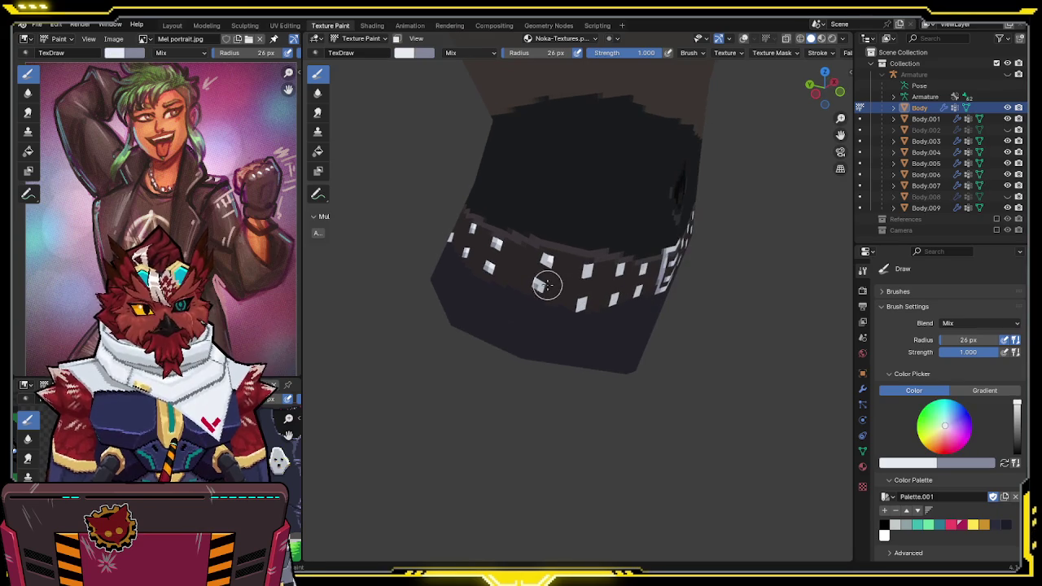
pyautogui.press('x')
pyautogui.click(546, 259)
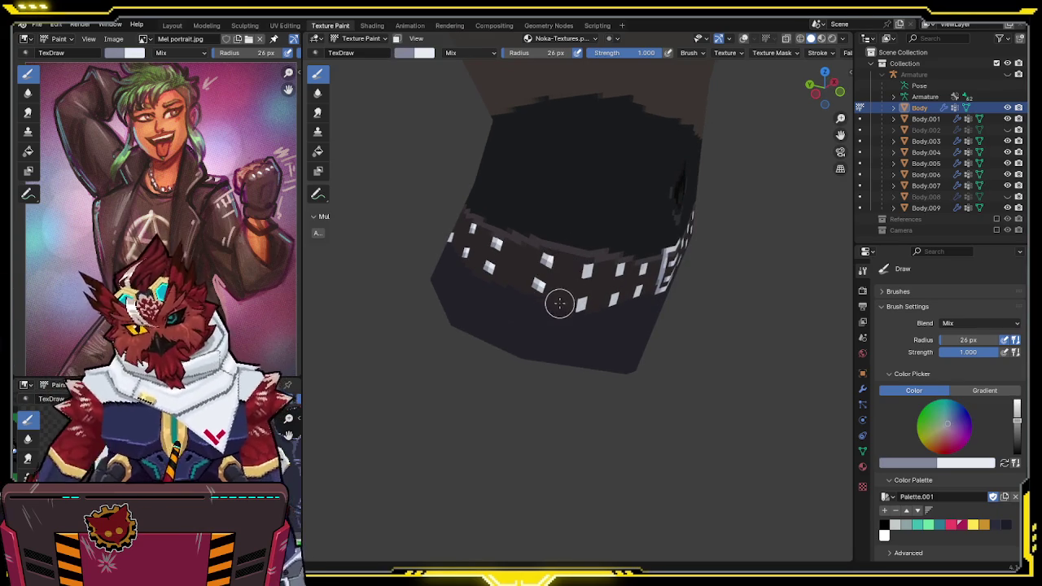
pyautogui.moveTo(569, 285); pyautogui.dragTo(558, 242, button='middle')
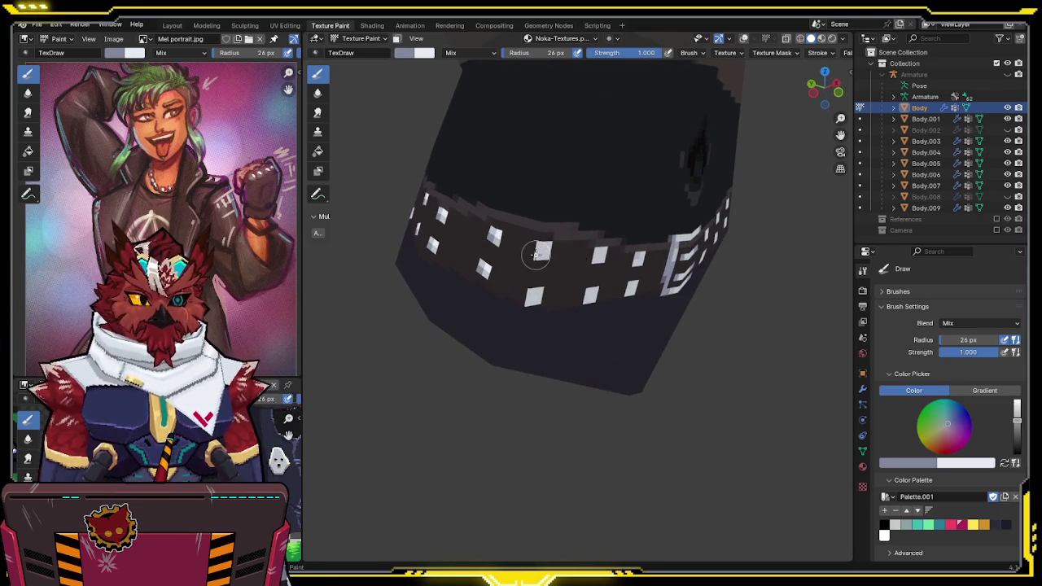
pyautogui.press('x')
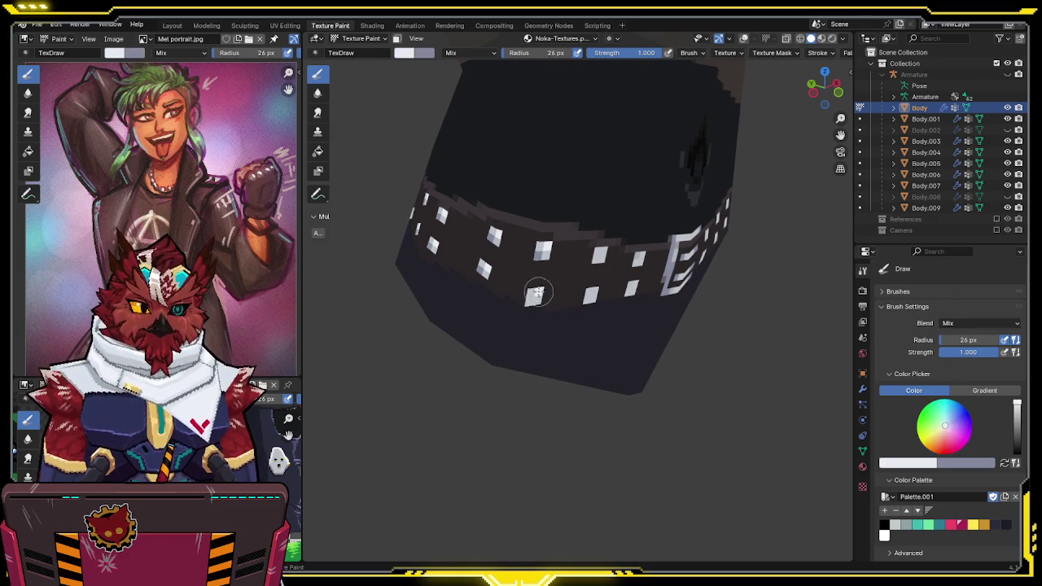
pyautogui.press('x')
# Paint two more white studs near the buckle, alternating with the grey-blue shade
pyautogui.moveTo(530, 298); pyautogui.dragTo(535, 283, button='middle')
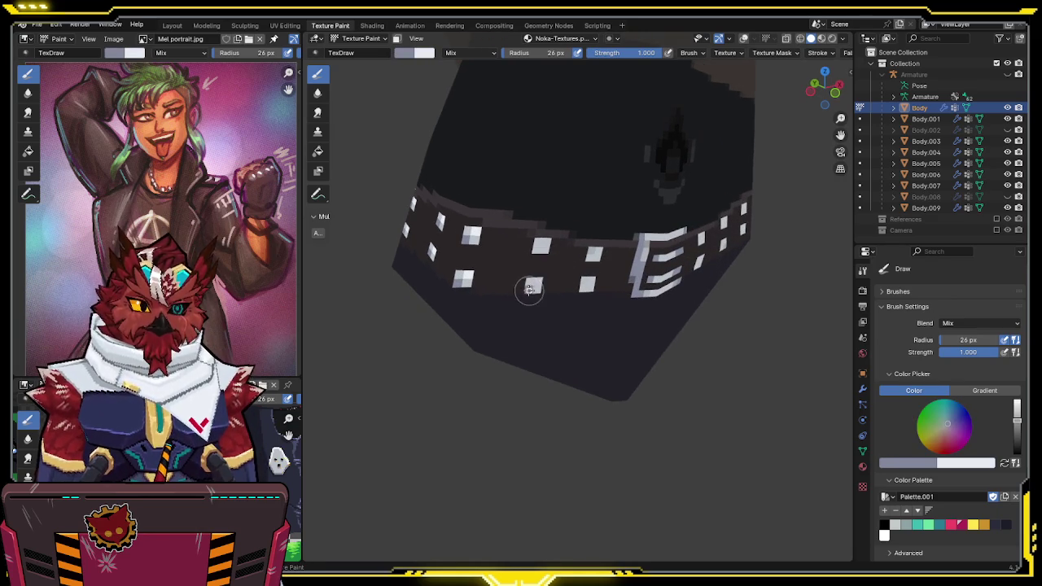
pyautogui.press('x')
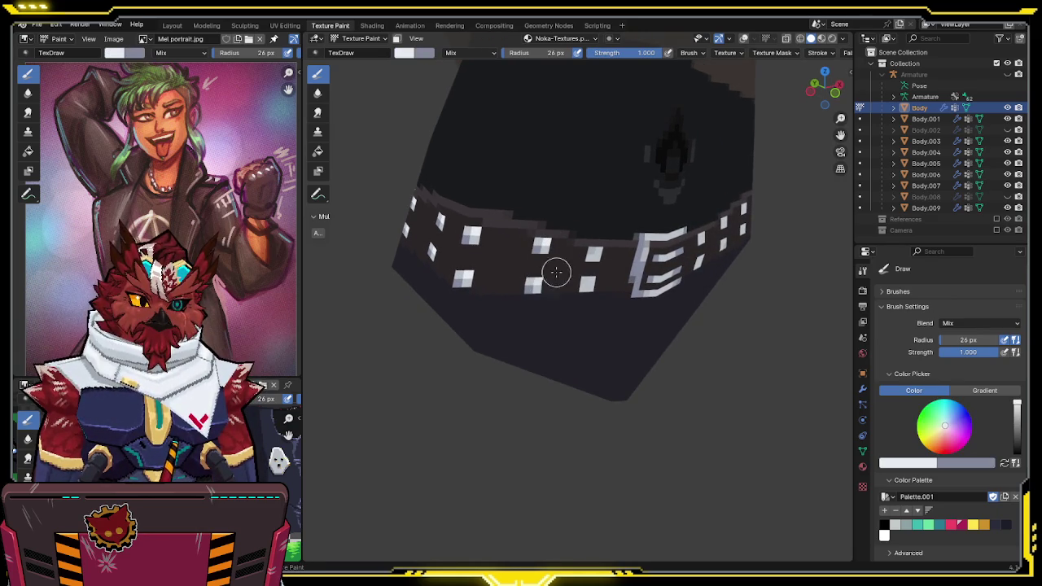
pyautogui.click(598, 255)
pyautogui.press('x')
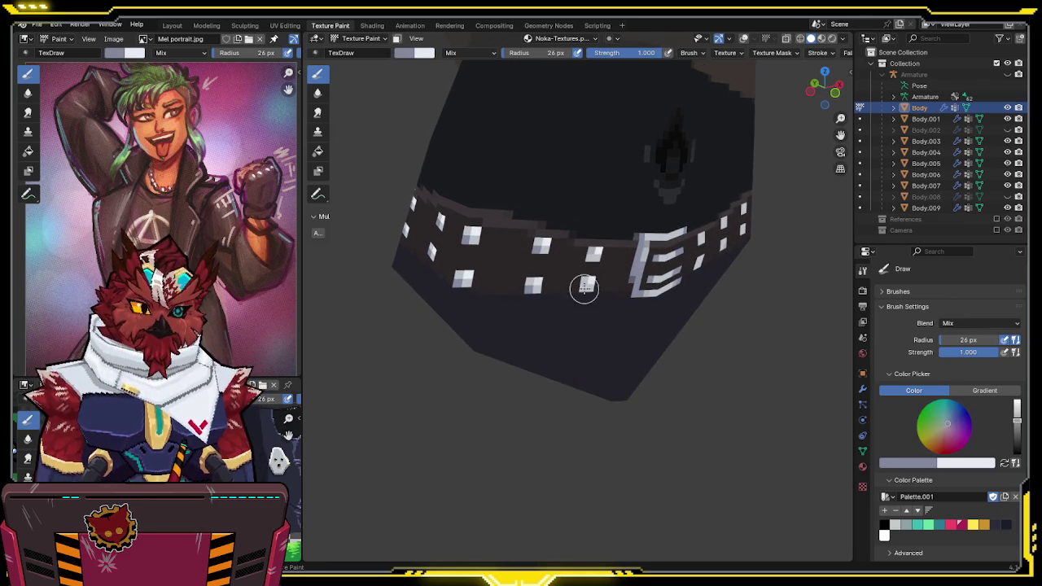
pyautogui.moveTo(629, 241); pyautogui.dragTo(606, 220, button='middle')
pyautogui.press('x')
pyautogui.click(606, 217)
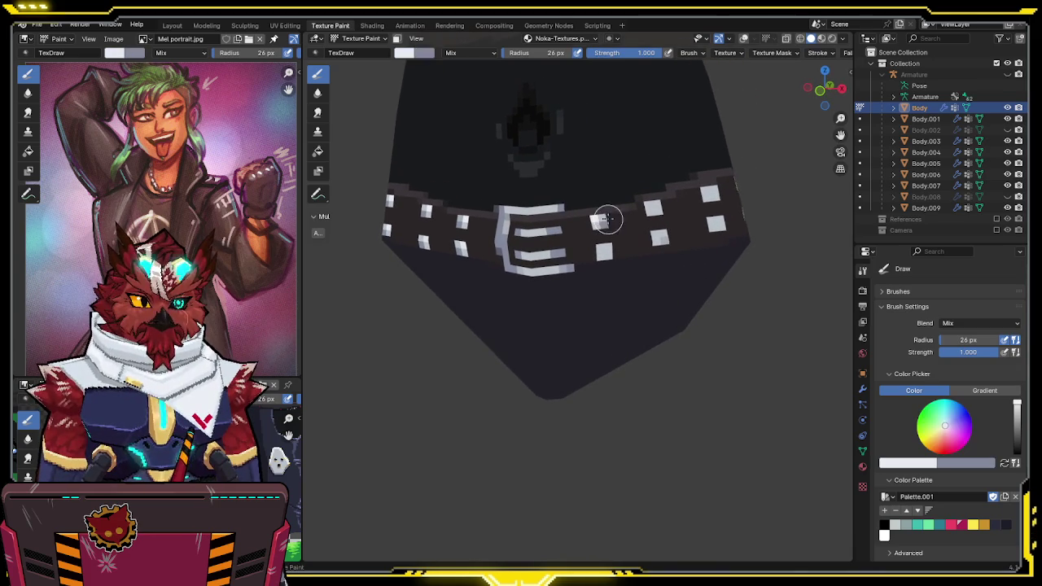
pyautogui.press('x')
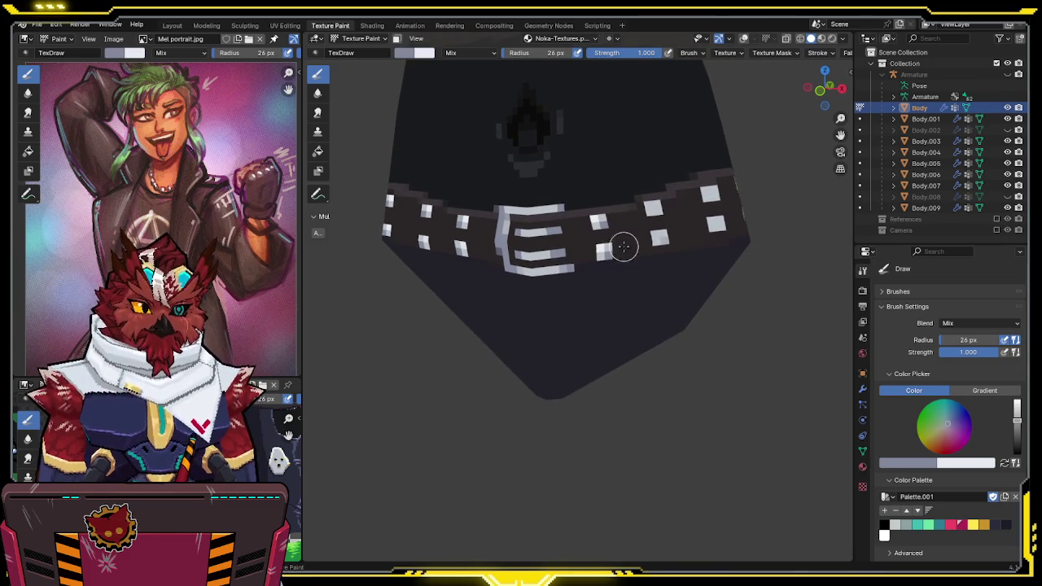
pyautogui.moveTo(616, 249); pyautogui.dragTo(628, 233, button='middle')
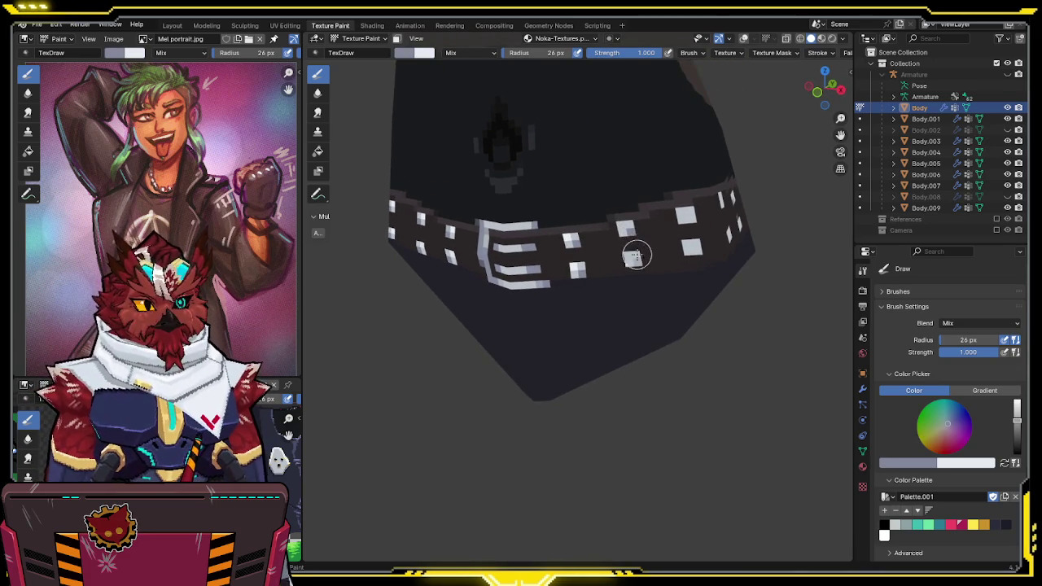
pyautogui.press('x')
# Resample the light grey stud colour while toggling between white and grey-blue around the belt
pyautogui.moveTo(673, 204); pyautogui.dragTo(574, 232, button='middle')
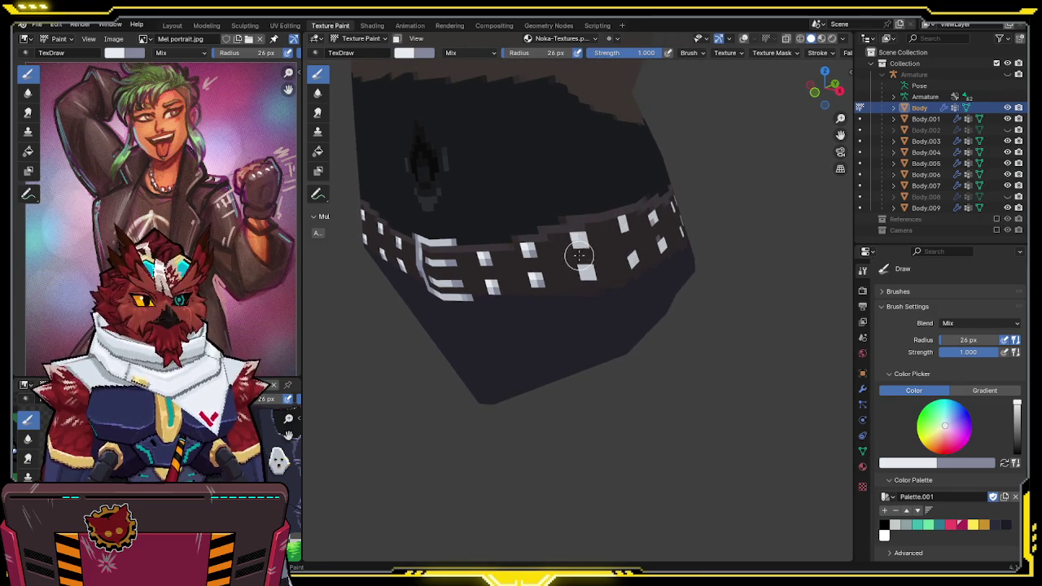
pyautogui.press('x')
pyautogui.moveTo(588, 246); pyautogui.dragTo(551, 253, button='middle')
pyautogui.press('x')
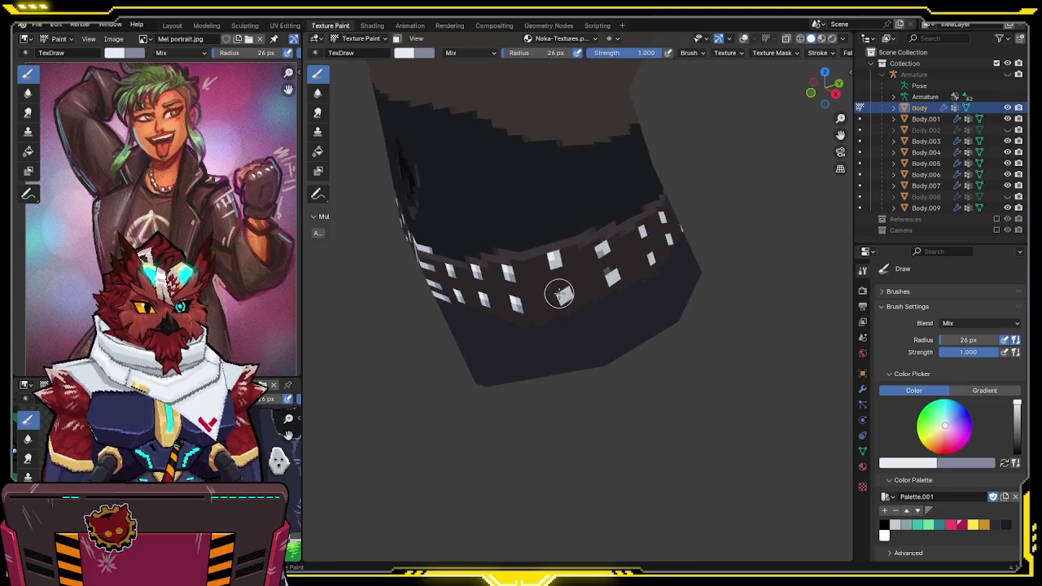
pyautogui.press('x')
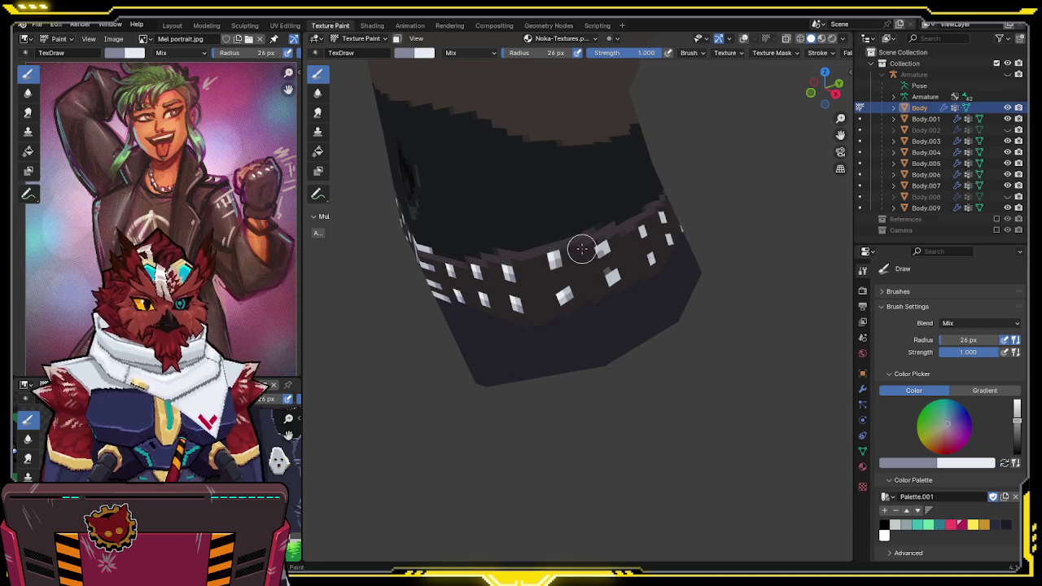
pyautogui.moveTo(582, 249); pyautogui.dragTo(534, 239, button='middle')
pyautogui.press('s')
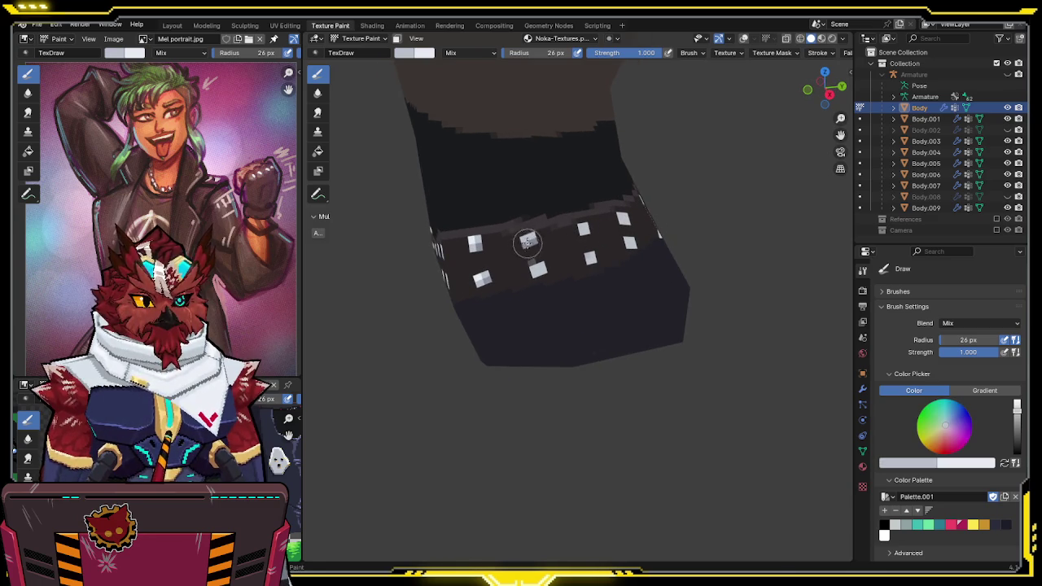
pyautogui.press('x')
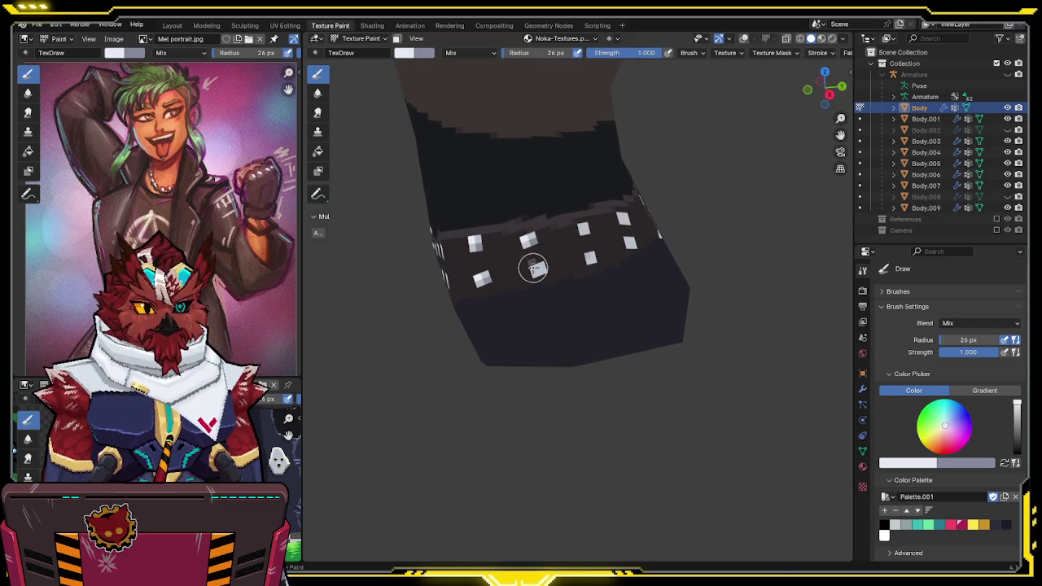
pyautogui.press('x')
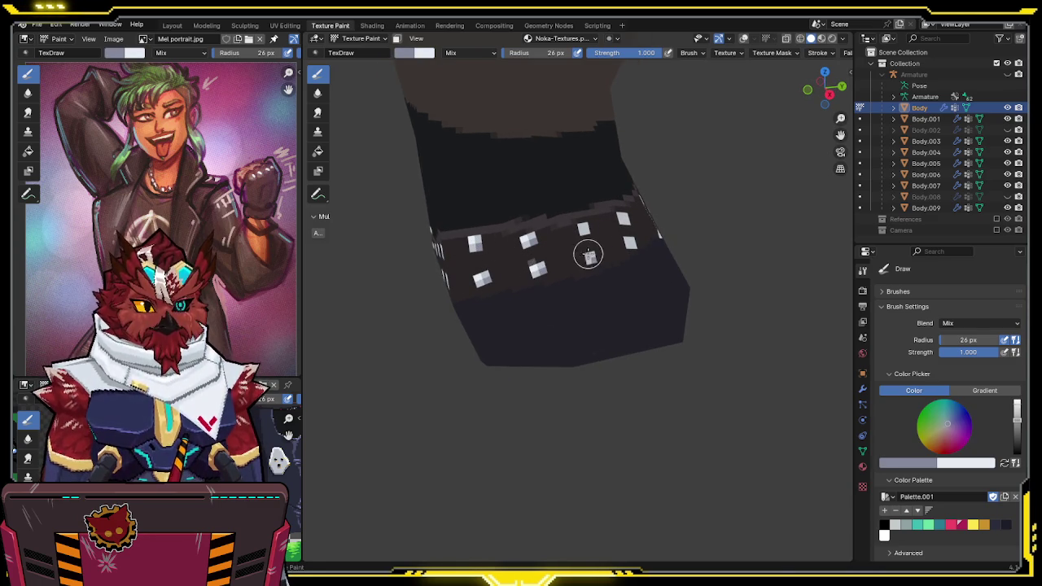
pyautogui.press('x')
pyautogui.press('x')
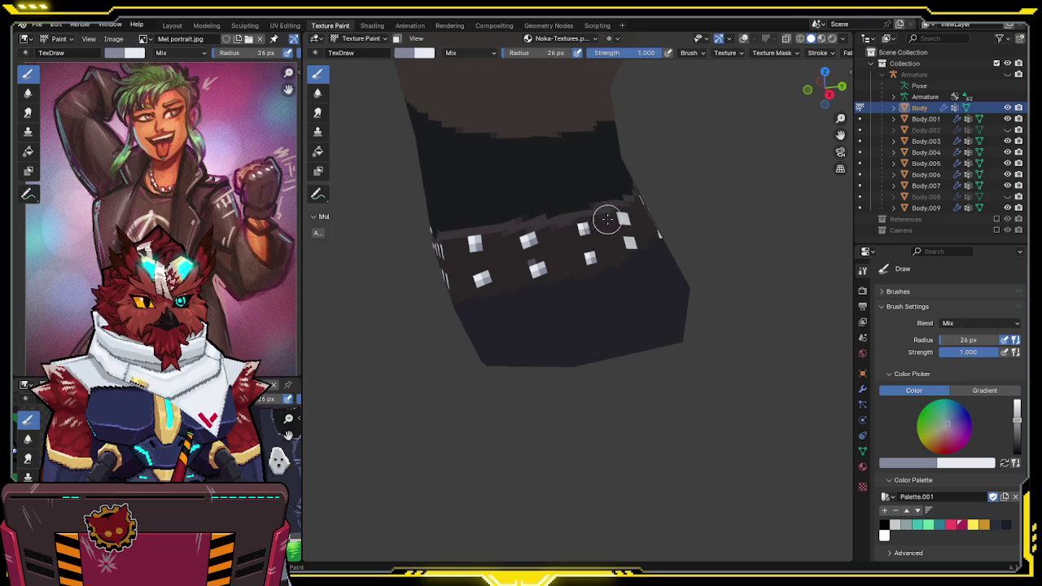
pyautogui.moveTo(605, 220); pyautogui.dragTo(582, 243, button='middle')
pyautogui.press('x')
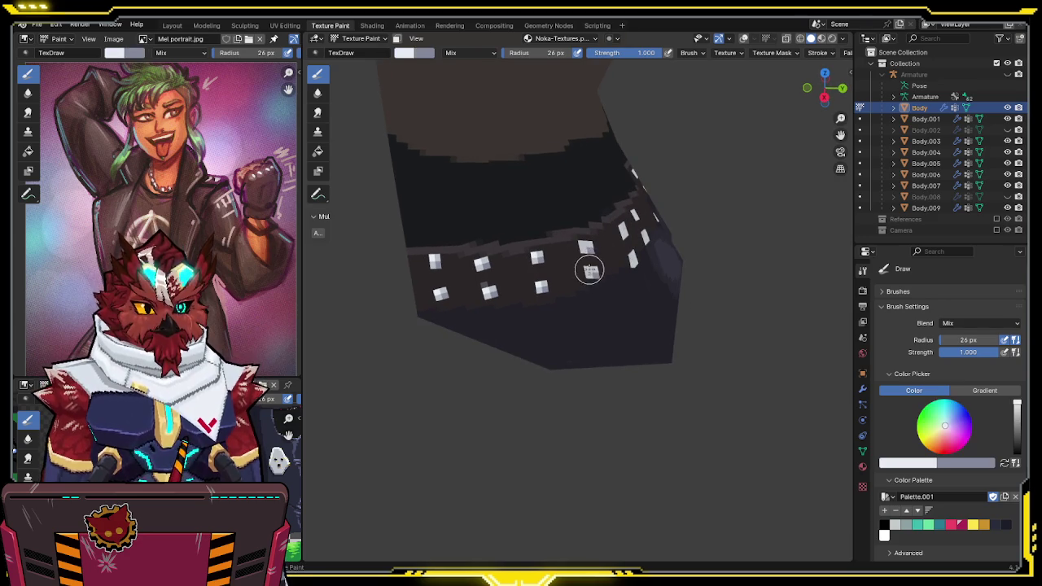
# Touch up a stud's grey-blue shading, alternating with white highlights
pyautogui.moveTo(585, 245); pyautogui.dragTo(547, 249, button='middle')
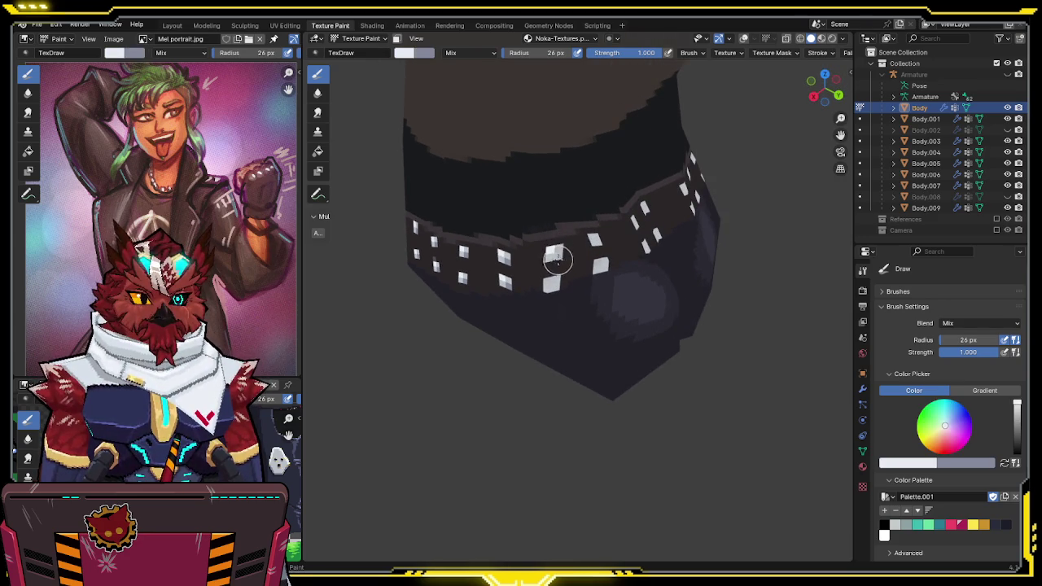
pyautogui.press('x')
pyautogui.moveTo(548, 282); pyautogui.dragTo(559, 284)
pyautogui.moveTo(596, 236); pyautogui.dragTo(555, 237, button='middle')
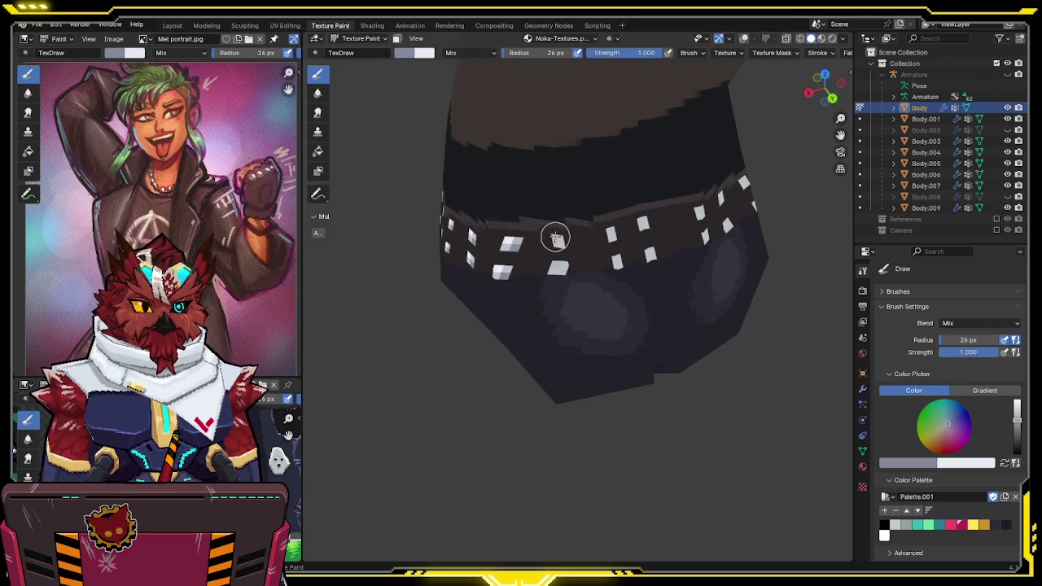
pyautogui.press('x')
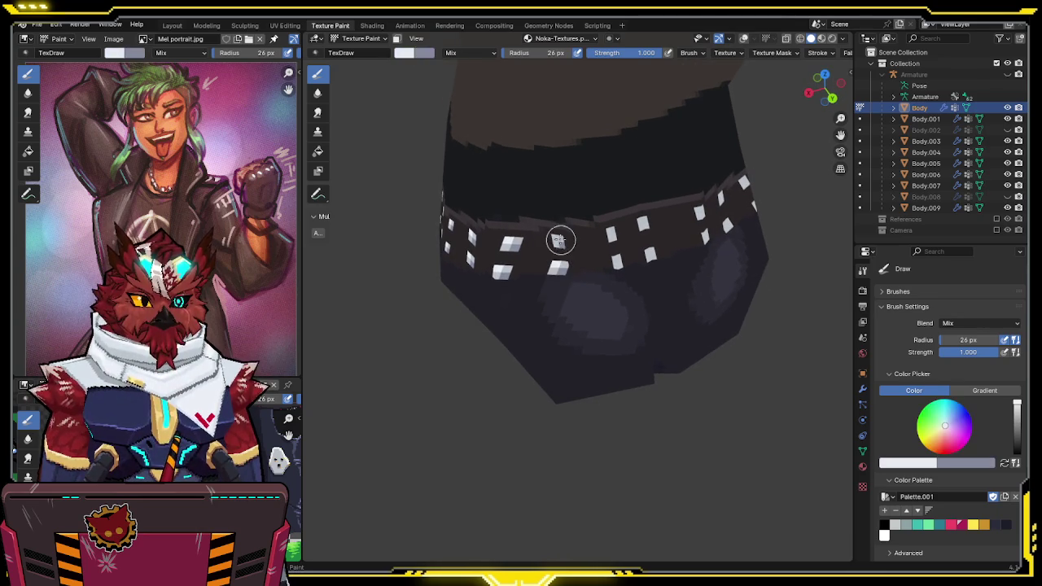
pyautogui.moveTo(591, 221); pyautogui.dragTo(570, 237, button='middle')
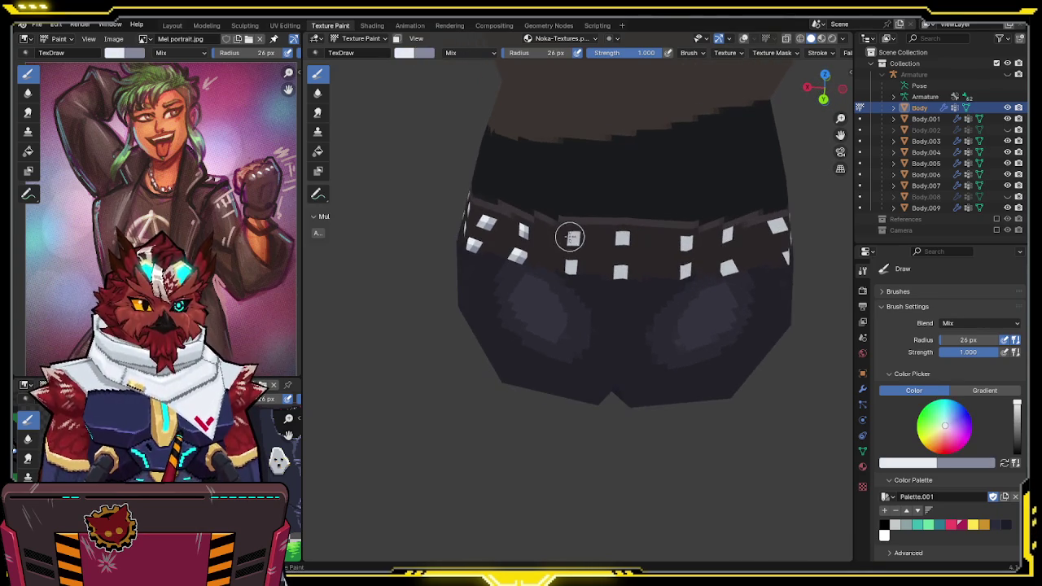
pyautogui.press('x')
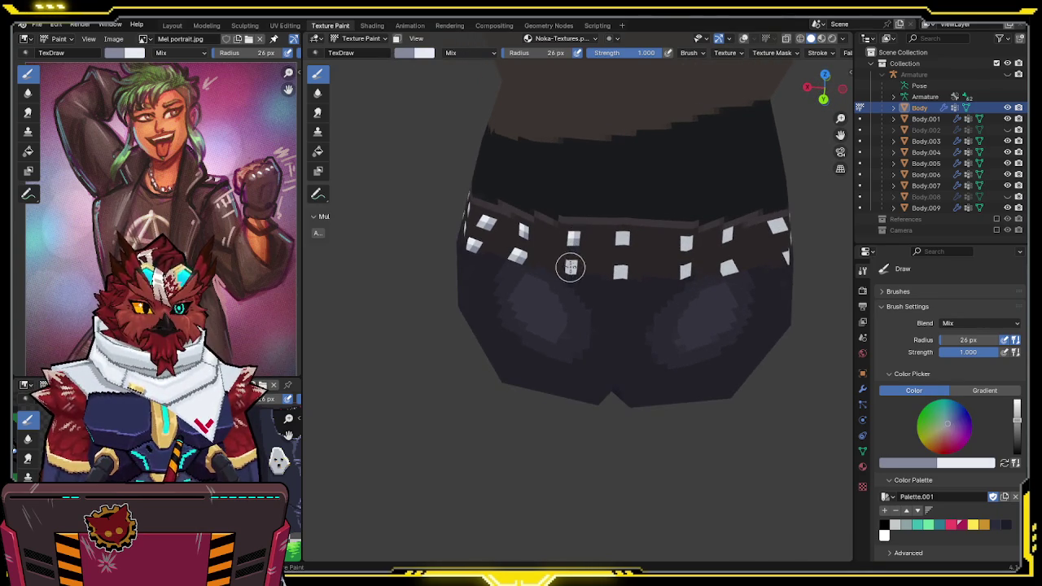
pyautogui.press('x')
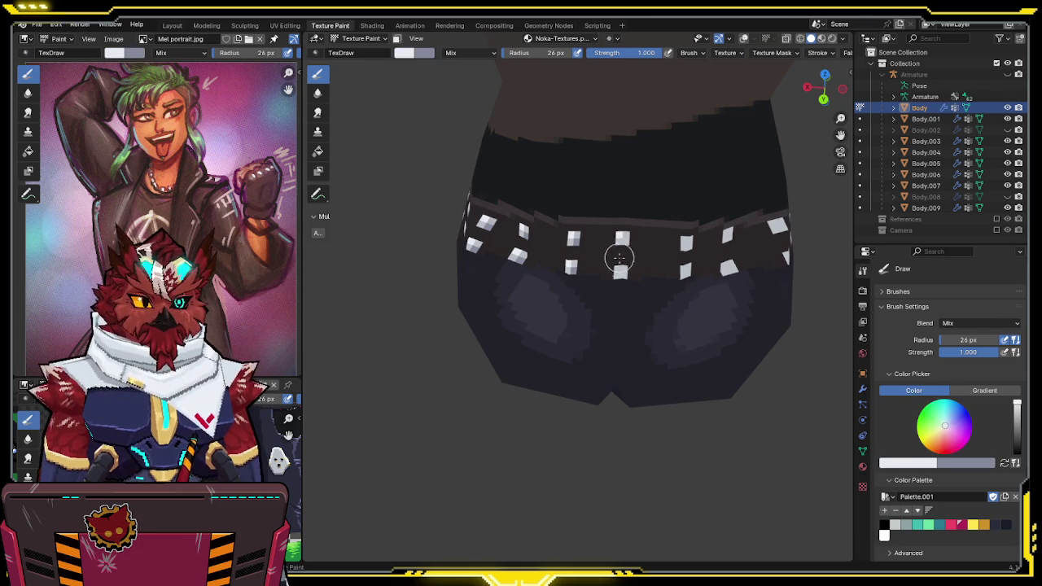
pyautogui.press('x')
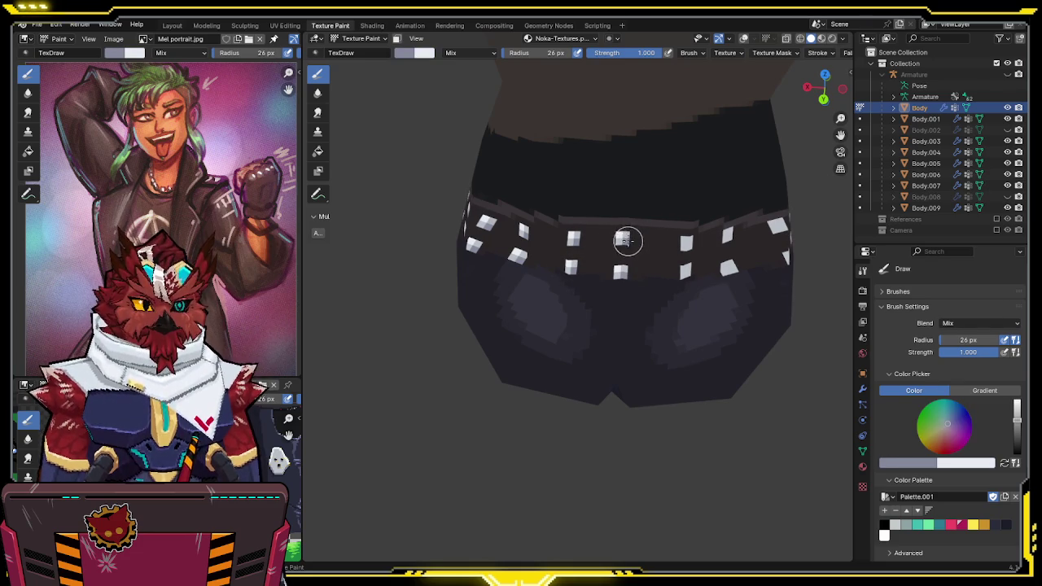
pyautogui.press('x')
pyautogui.press('x')
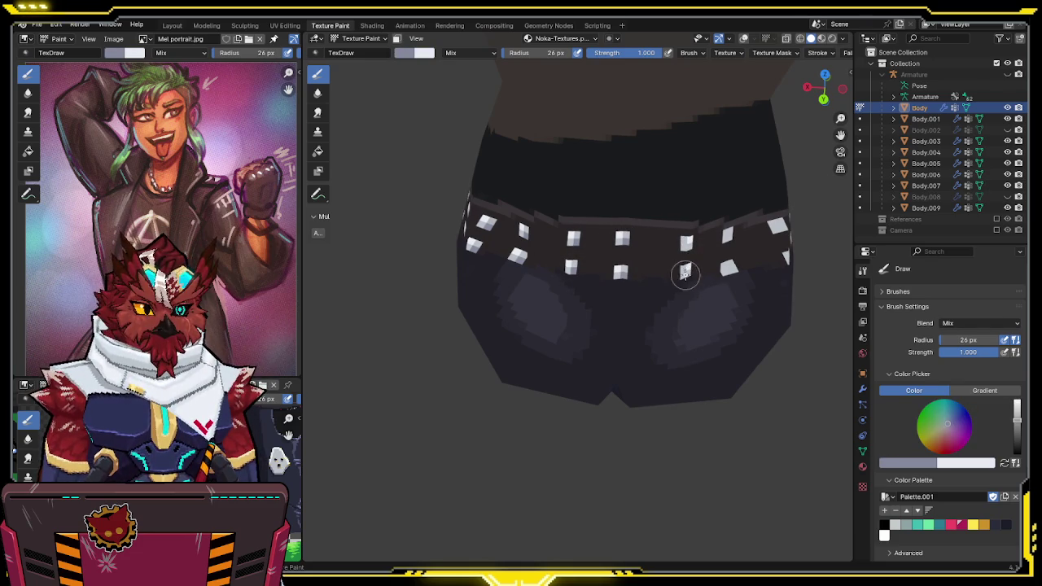
# Paint a white stud square on the back of the belt
pyautogui.moveTo(722, 228); pyautogui.dragTo(698, 233, button='middle')
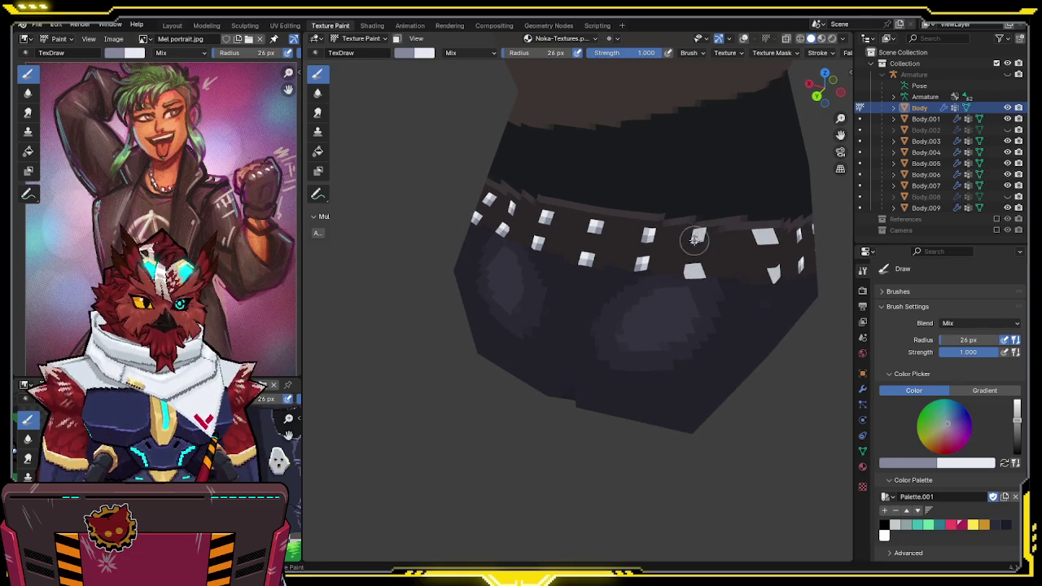
pyautogui.press('x')
pyautogui.click(695, 269)
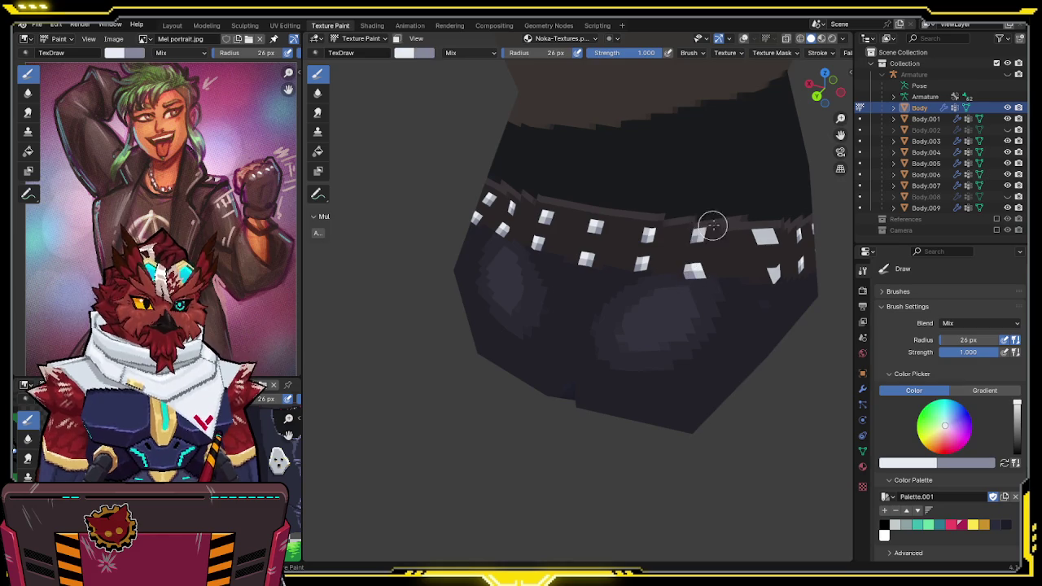
pyautogui.moveTo(703, 234); pyautogui.dragTo(655, 242, button='middle')
pyautogui.moveTo(731, 236); pyautogui.dragTo(642, 229, button='middle')
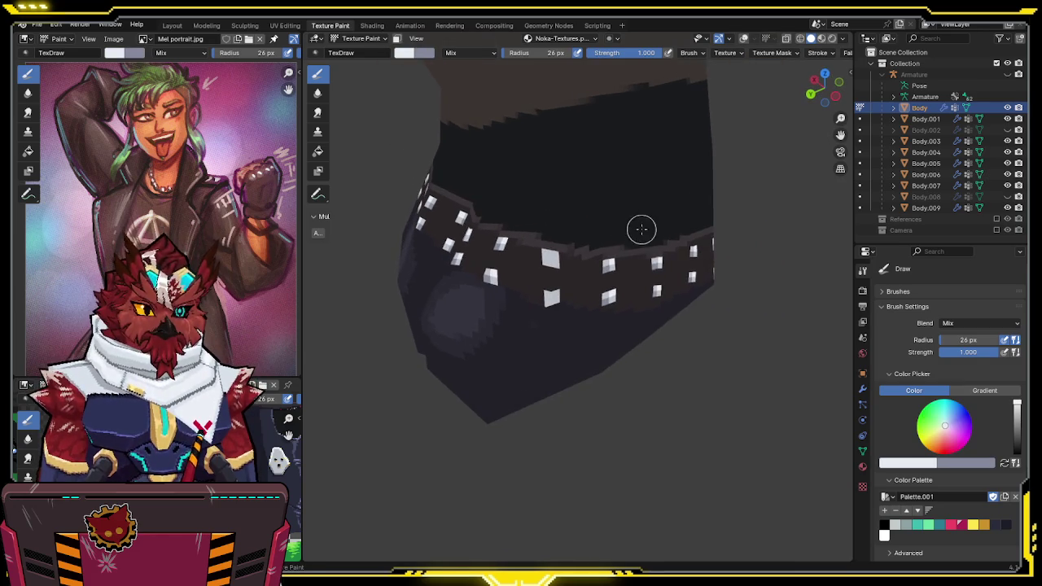
# Save the Noka-Textures.png image and sample the dark shorts grey
pyautogui.press('x')
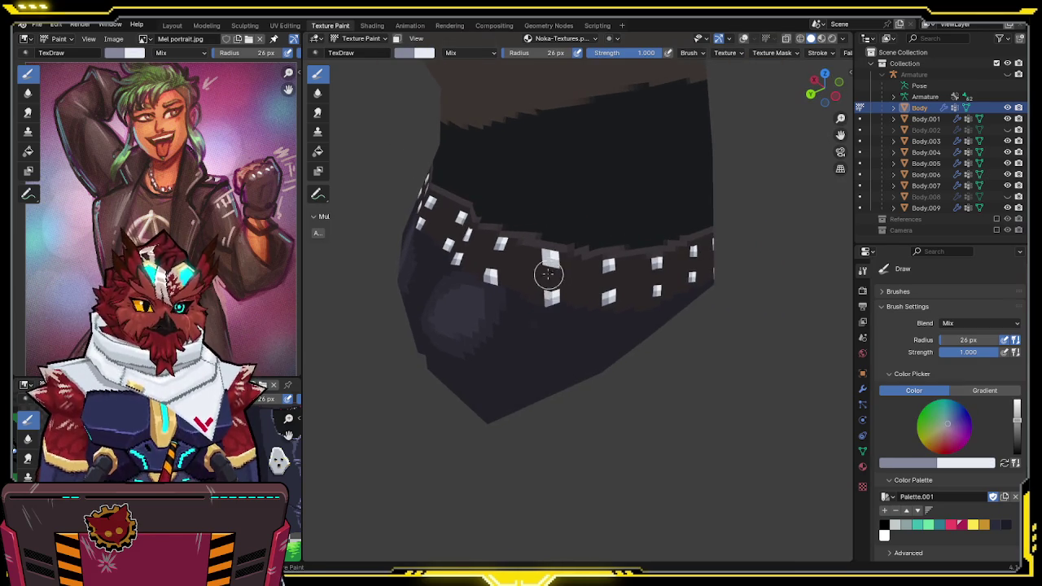
pyautogui.moveTo(551, 256)
pyautogui.mouseDown(button='middle')
pyautogui.moveTo(593, 236)
pyautogui.moveTo(565, 311)
pyautogui.moveTo(621, 342)
pyautogui.moveTo(700, 305)
pyautogui.moveTo(641, 296)
pyautogui.mouseUp(button='middle')
pyautogui.hotkey('alt', 's')
pyautogui.press('s')
pyautogui.click(402, 52)
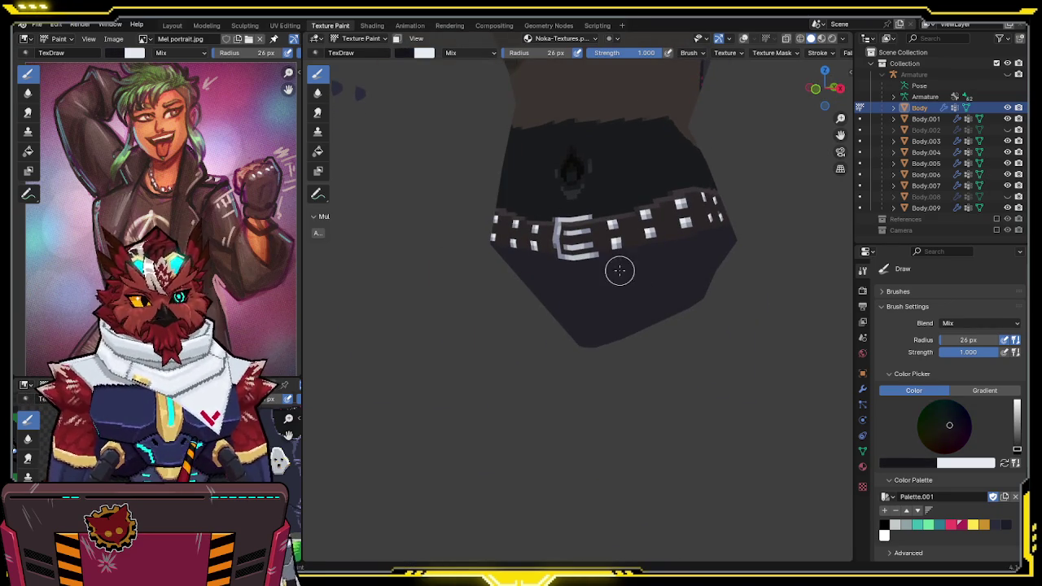
# Paint dark grey along the belt's lower edge between the studs and save
pyautogui.moveTo(622, 272); pyautogui.dragTo(628, 239, button='middle')
pyautogui.moveTo(627, 240)
pyautogui.mouseDown()
pyautogui.moveTo(605, 239)
pyautogui.moveTo(709, 220)
pyautogui.mouseUp()
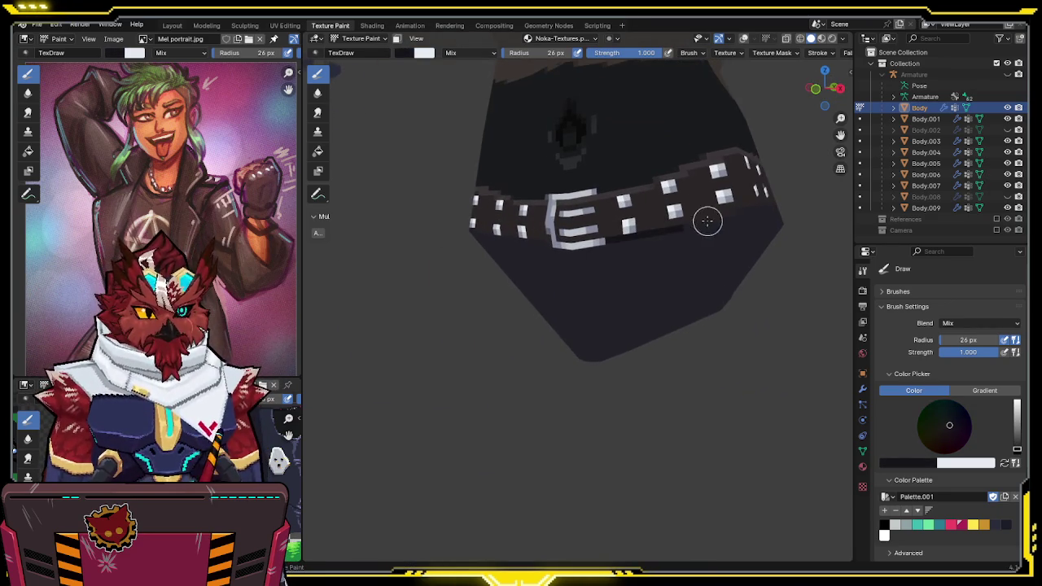
pyautogui.moveTo(709, 221); pyautogui.dragTo(638, 239, button='middle')
pyautogui.moveTo(617, 242); pyautogui.dragTo(660, 228)
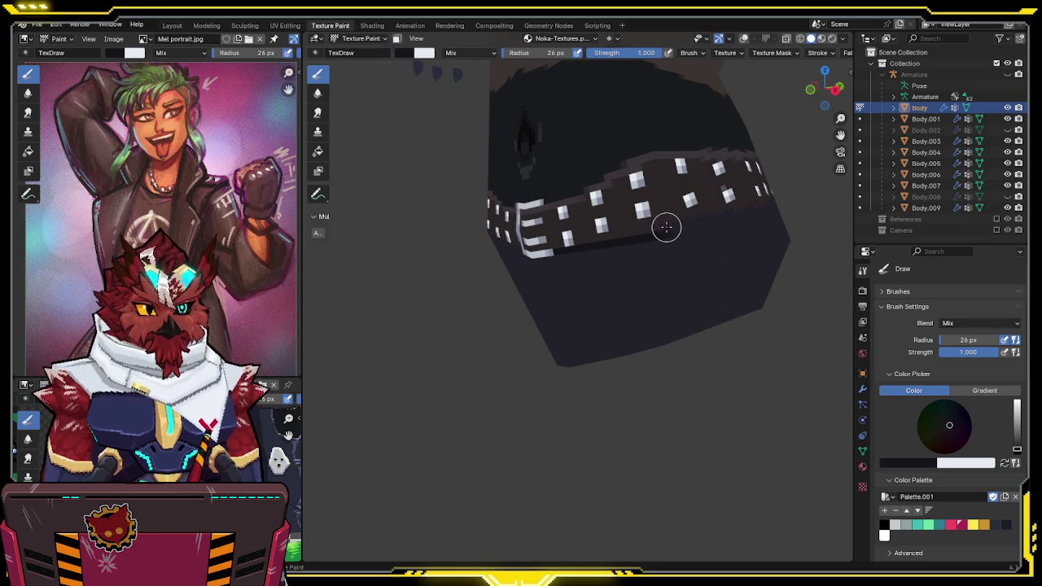
pyautogui.moveTo(682, 221); pyautogui.dragTo(658, 225, button='middle')
pyautogui.moveTo(568, 231)
pyautogui.mouseDown(button='middle')
pyautogui.moveTo(584, 236)
pyautogui.moveTo(558, 225)
pyautogui.moveTo(641, 233)
pyautogui.moveTo(594, 242)
pyautogui.mouseUp(button='middle')
pyautogui.hotkey('ctrl', 's')
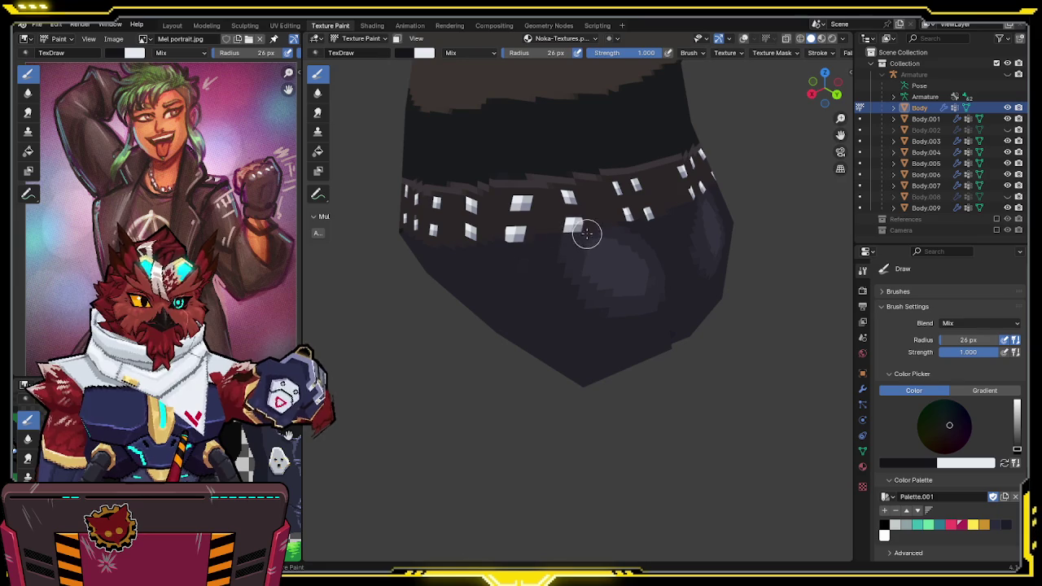
# Check the belt from several angles, pick a slightly darker colour, and save again
pyautogui.moveTo(551, 237)
pyautogui.mouseDown(button='middle')
pyautogui.moveTo(564, 245)
pyautogui.moveTo(599, 230)
pyautogui.mouseUp(button='middle')
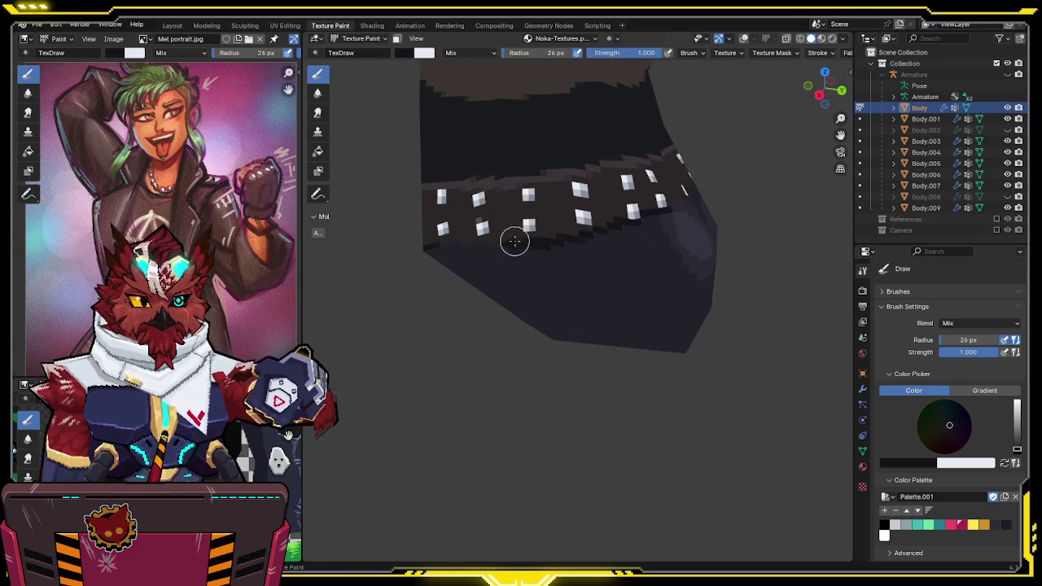
pyautogui.moveTo(509, 239); pyautogui.dragTo(613, 234, button='middle')
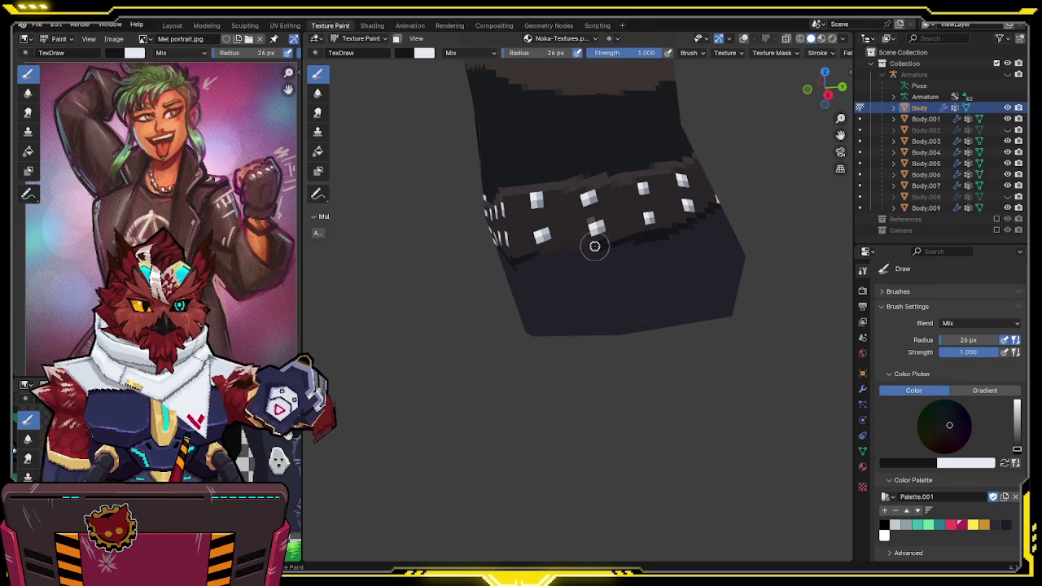
pyautogui.moveTo(530, 254); pyautogui.dragTo(651, 235, button='middle')
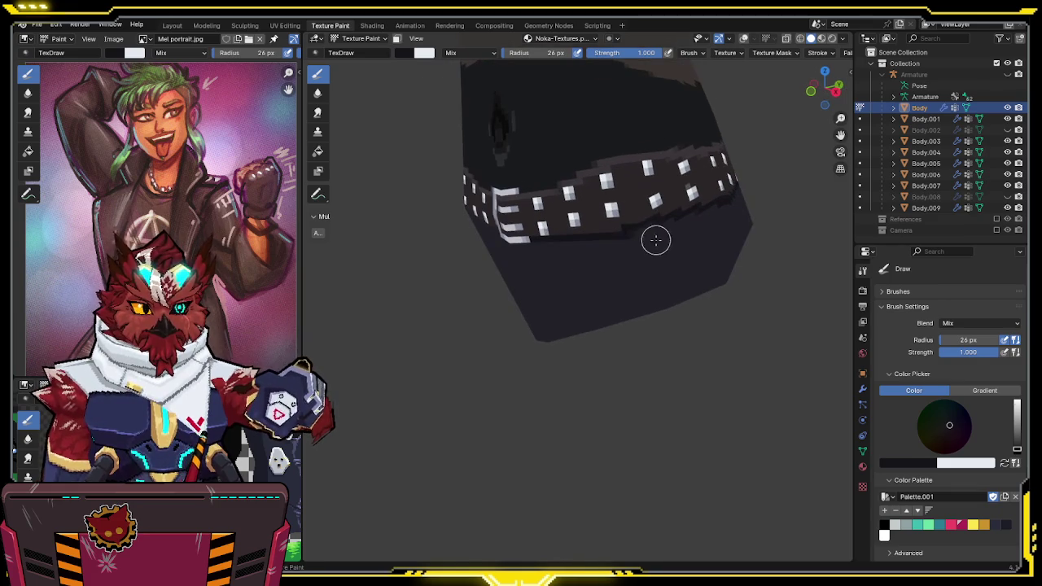
pyautogui.press('s')
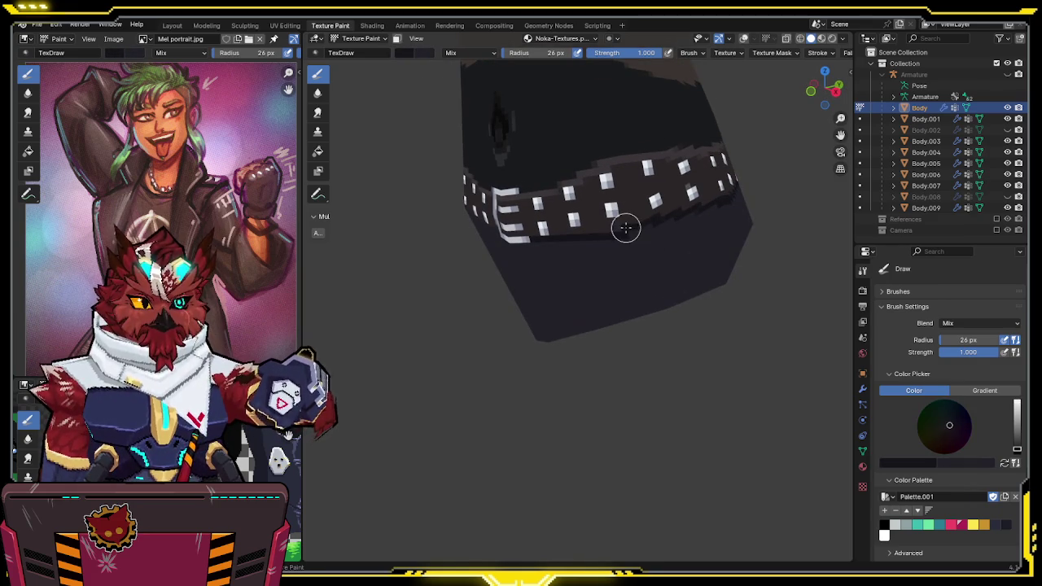
pyautogui.moveTo(631, 221); pyautogui.dragTo(649, 225, button='middle')
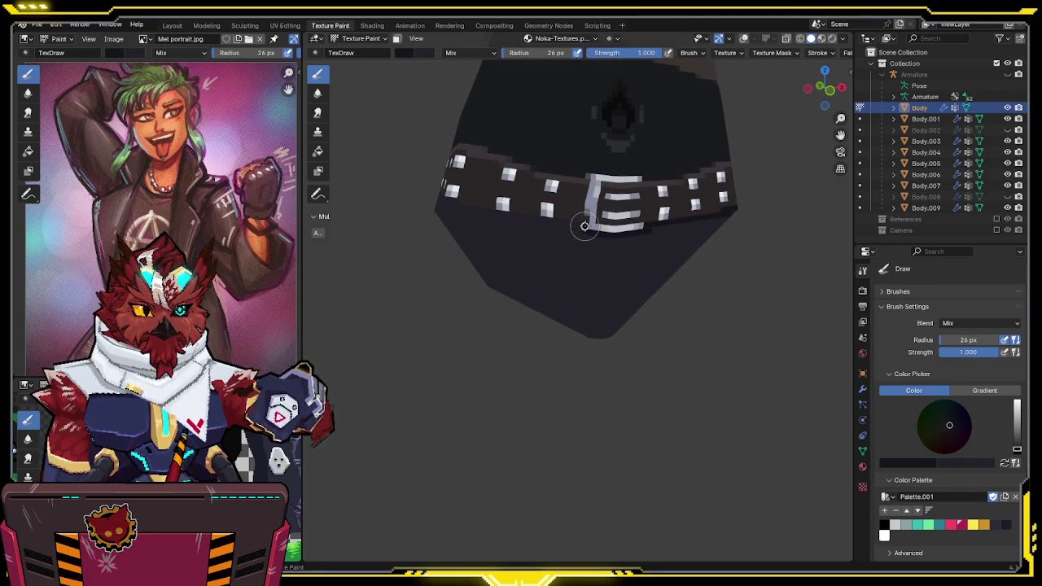
pyautogui.moveTo(584, 225); pyautogui.dragTo(629, 213, button='middle')
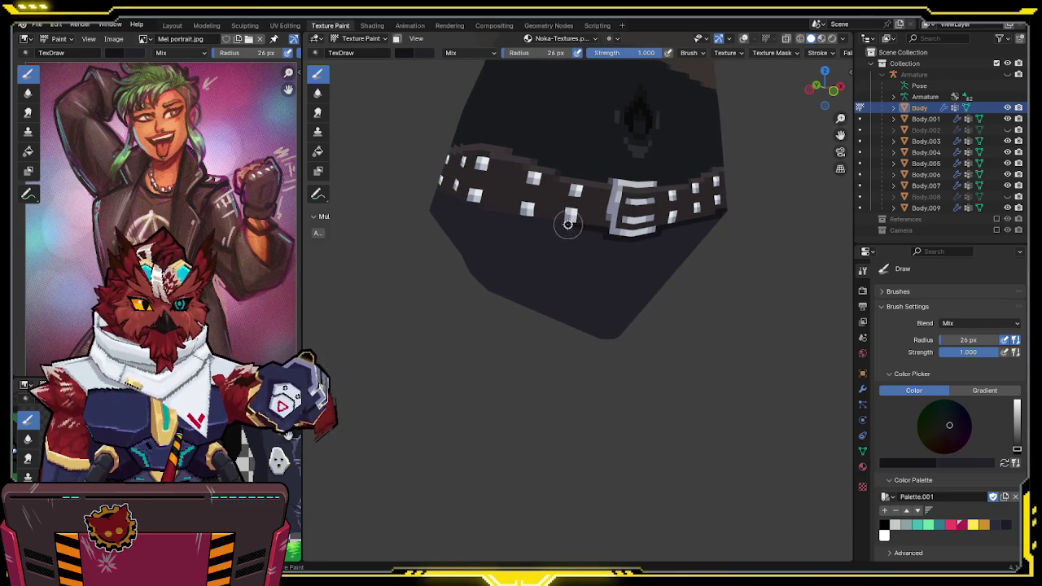
pyautogui.moveTo(509, 216); pyautogui.dragTo(605, 232, button='middle')
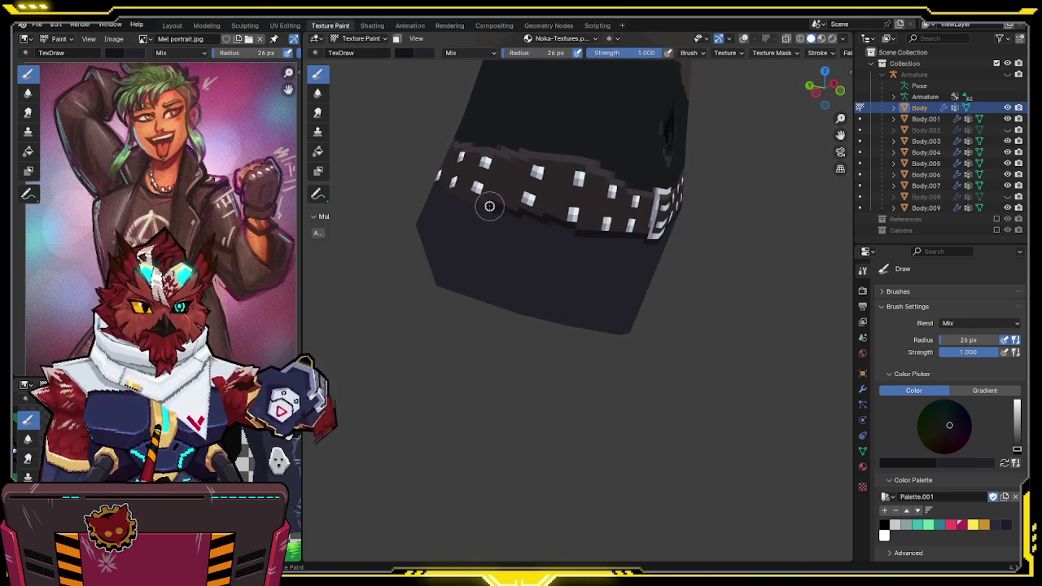
pyautogui.moveTo(472, 197); pyautogui.dragTo(601, 233, button='middle')
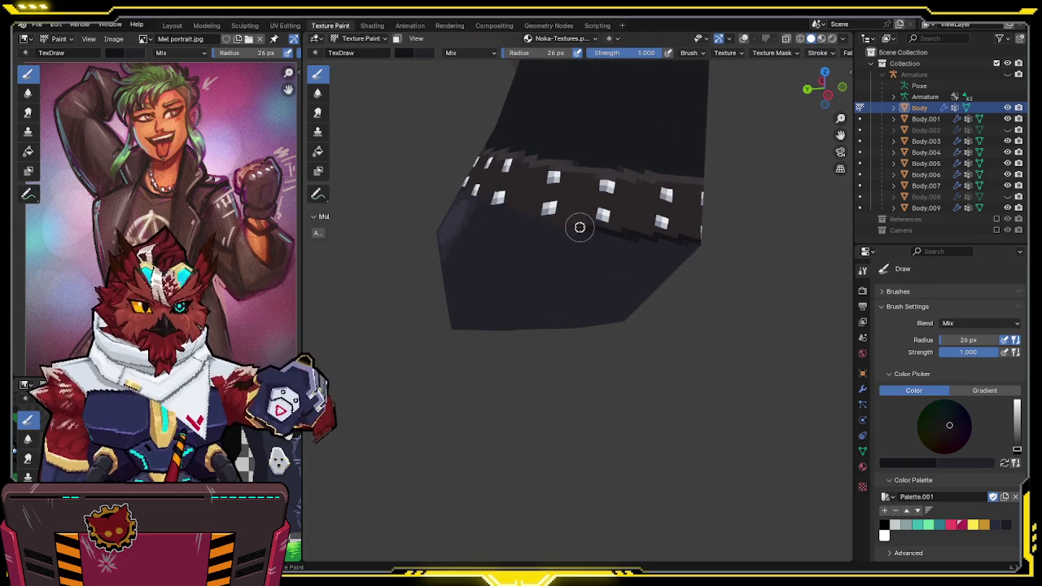
pyautogui.moveTo(512, 204); pyautogui.dragTo(610, 228, button='middle')
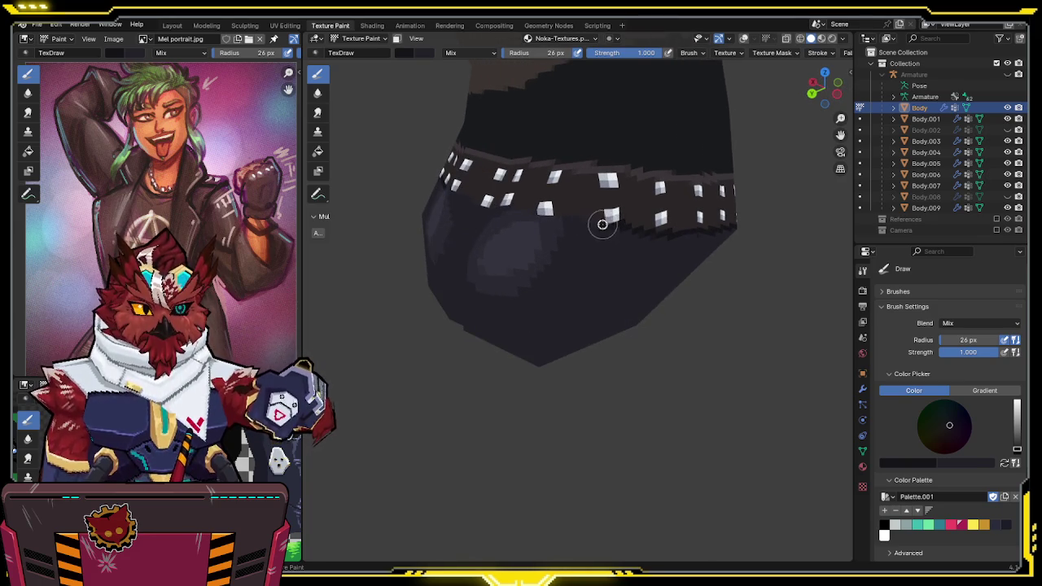
pyautogui.moveTo(548, 217); pyautogui.dragTo(514, 229, button='middle')
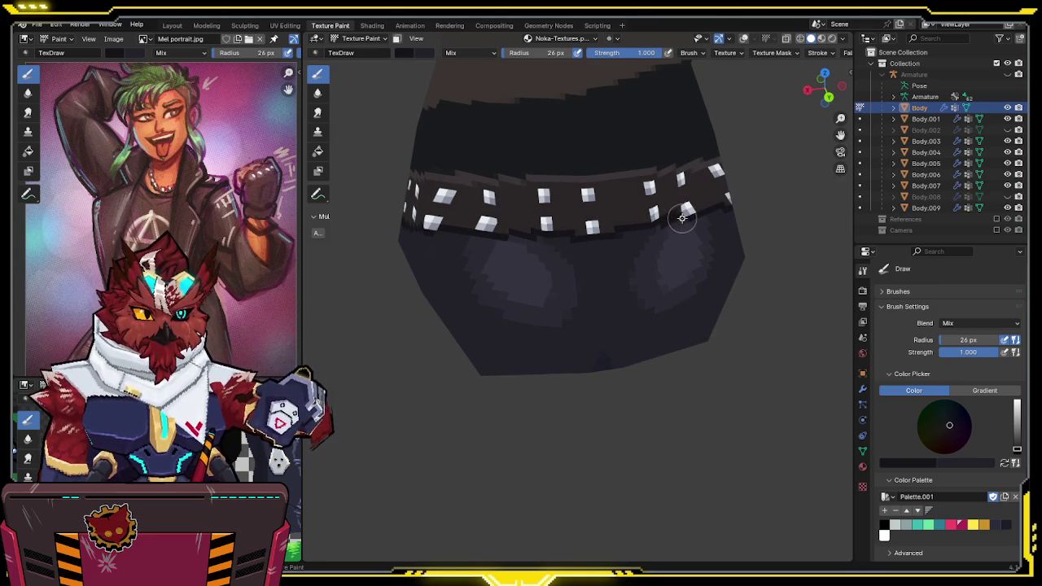
pyautogui.moveTo(698, 209)
pyautogui.mouseDown(button='middle')
pyautogui.moveTo(650, 229)
pyautogui.moveTo(721, 200)
pyautogui.moveTo(653, 245)
pyautogui.mouseUp(button='middle')
pyautogui.hotkey('ctrl', 's')
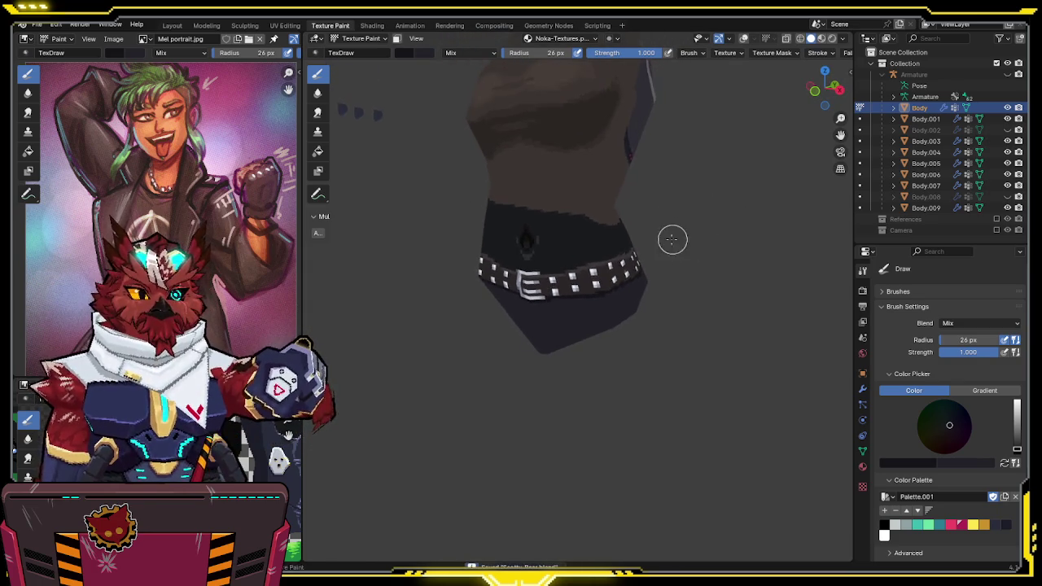
# Sample black from the model and lower the brush strength to 0.478
pyautogui.scroll(2, 653, 245)
pyautogui.moveTo(663, 231)
pyautogui.mouseDown(button='middle')
pyautogui.moveTo(548, 219)
pyautogui.moveTo(586, 215)
pyautogui.moveTo(606, 195)
pyautogui.moveTo(670, 205)
pyautogui.mouseUp(button='middle')
pyautogui.scroll(2, 548, 219)
pyautogui.press('s')
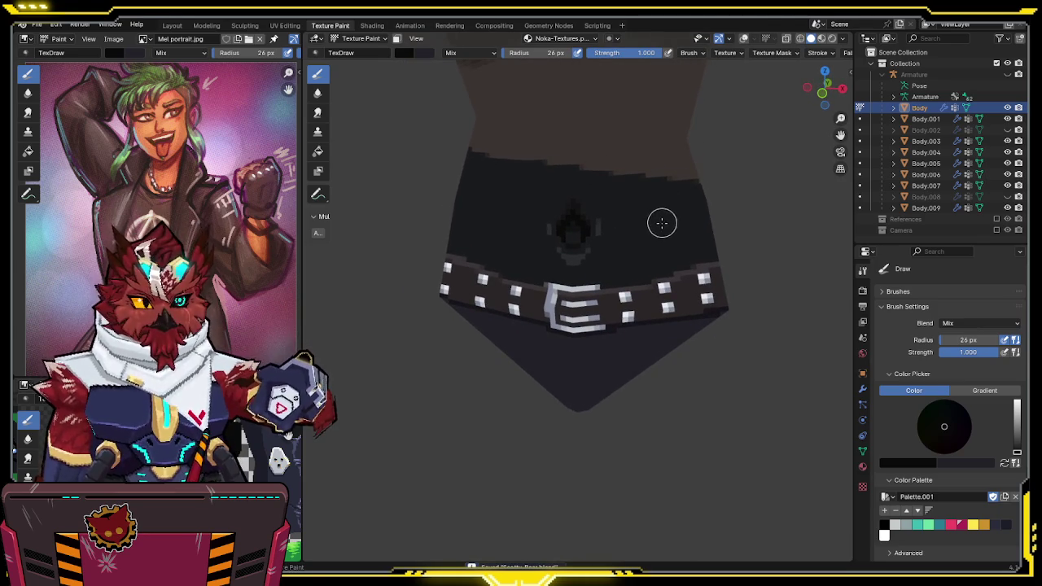
pyautogui.moveTo(644, 60); pyautogui.dragTo(613, 60)
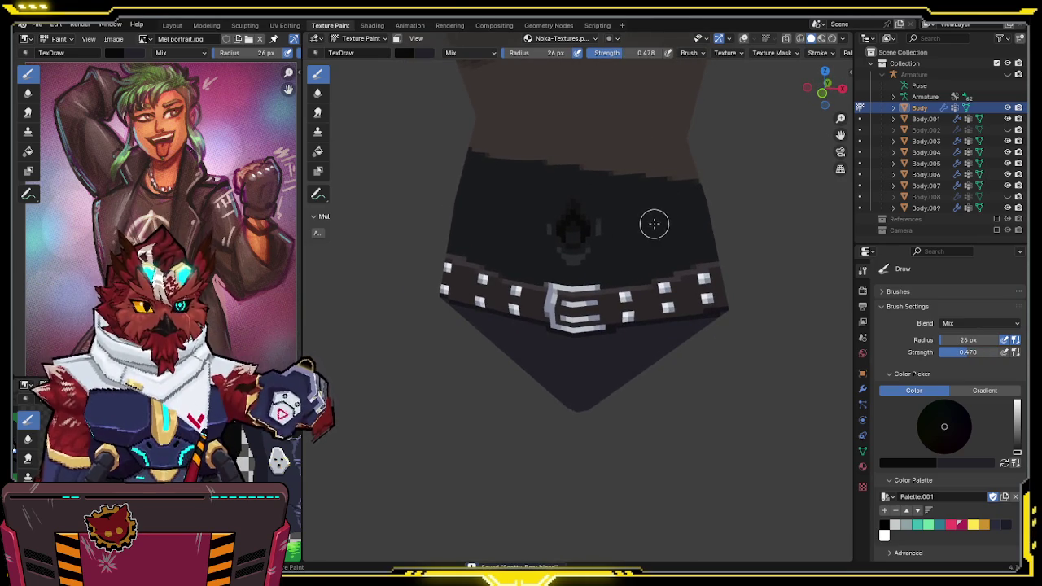
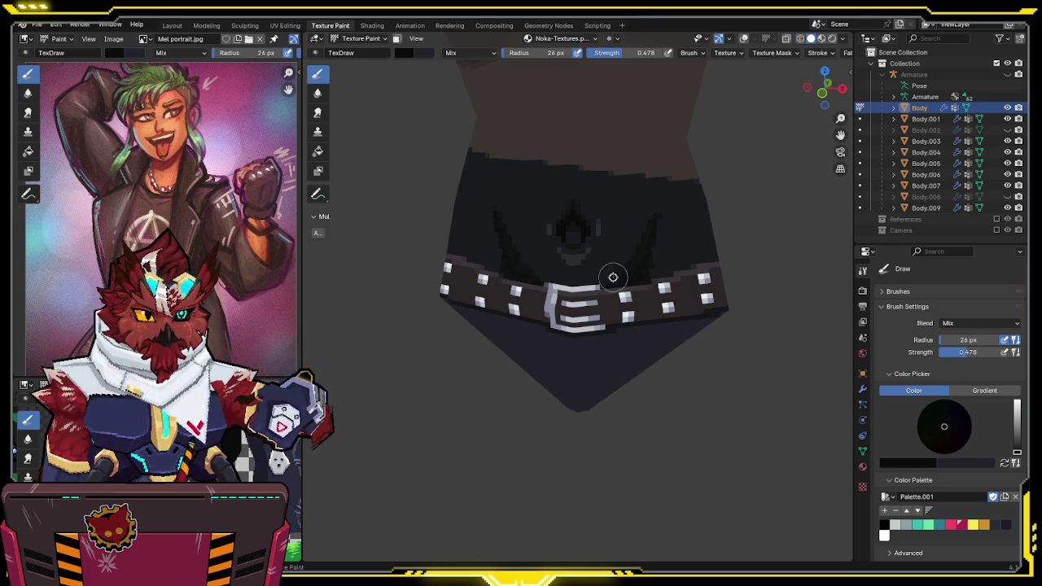
# Sample a near-black colour from the shorts and set brush Strength to 1.000
pyautogui.press('s')
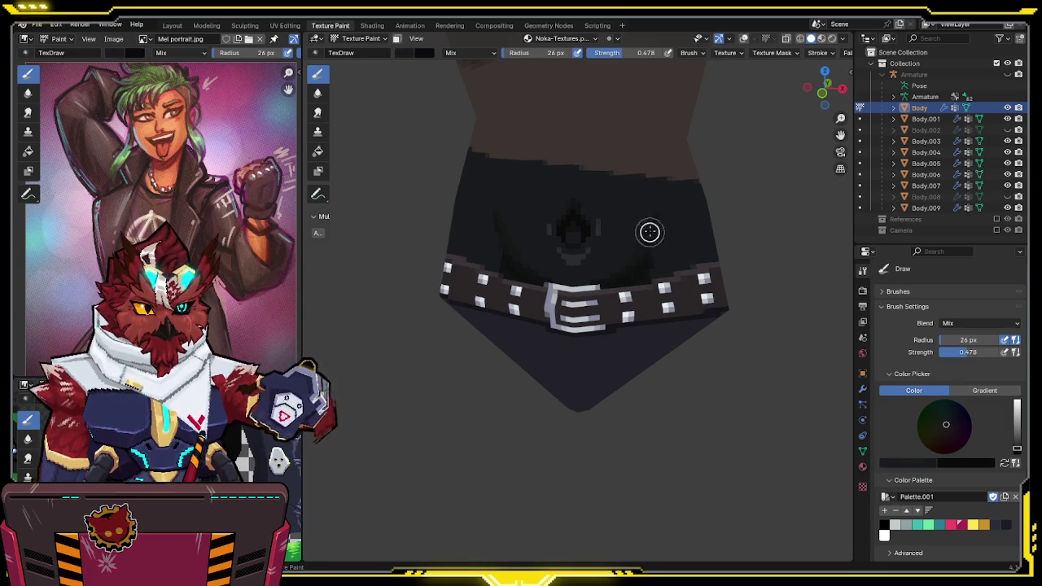
pyautogui.moveTo(661, 176); pyautogui.dragTo(655, 80, button='middle')
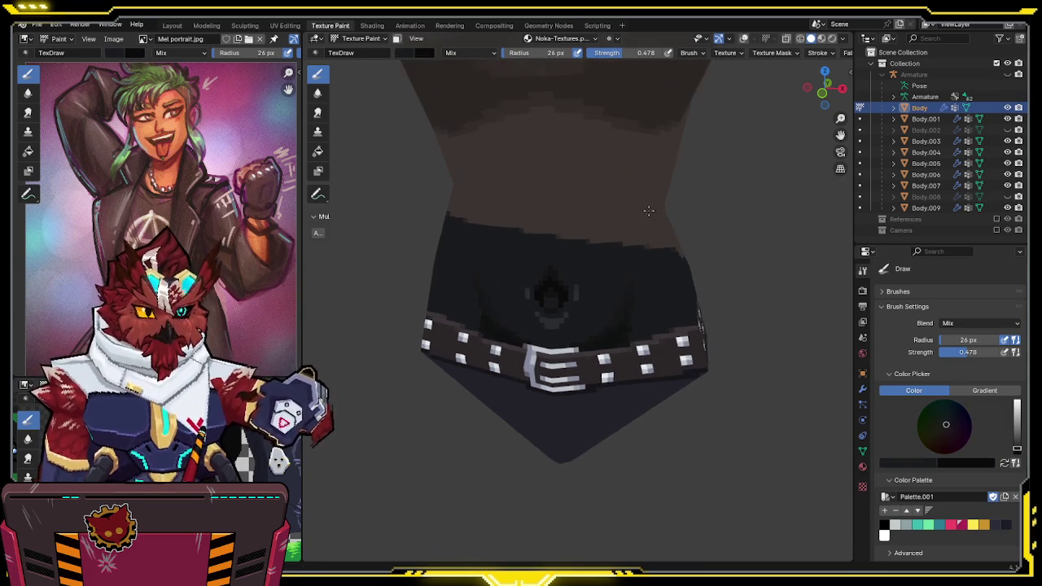
pyautogui.press('s')
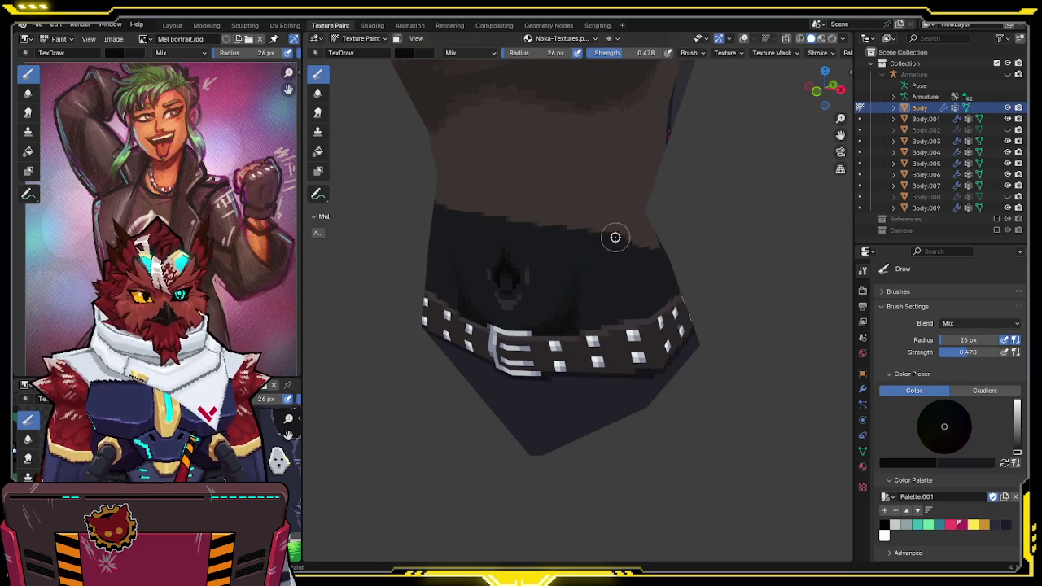
pyautogui.click(627, 52)
pyautogui.write('1')
pyautogui.press('Return')
# Orbit around the torso and belt, resampling dark shorts colours for the waist shading
pyautogui.moveTo(656, 209); pyautogui.dragTo(642, 232, button='middle')
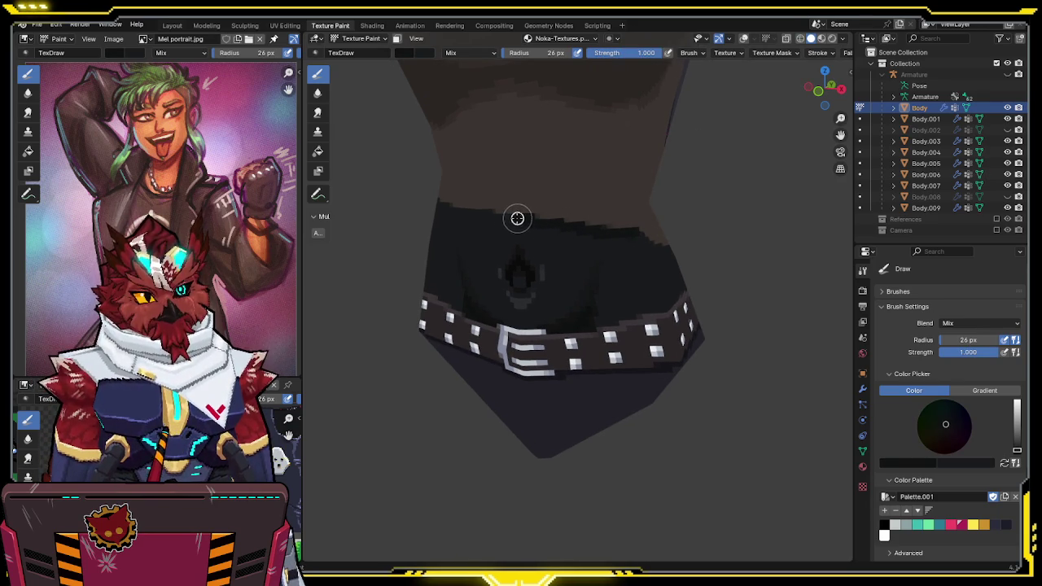
pyautogui.moveTo(429, 200); pyautogui.dragTo(506, 249, button='middle')
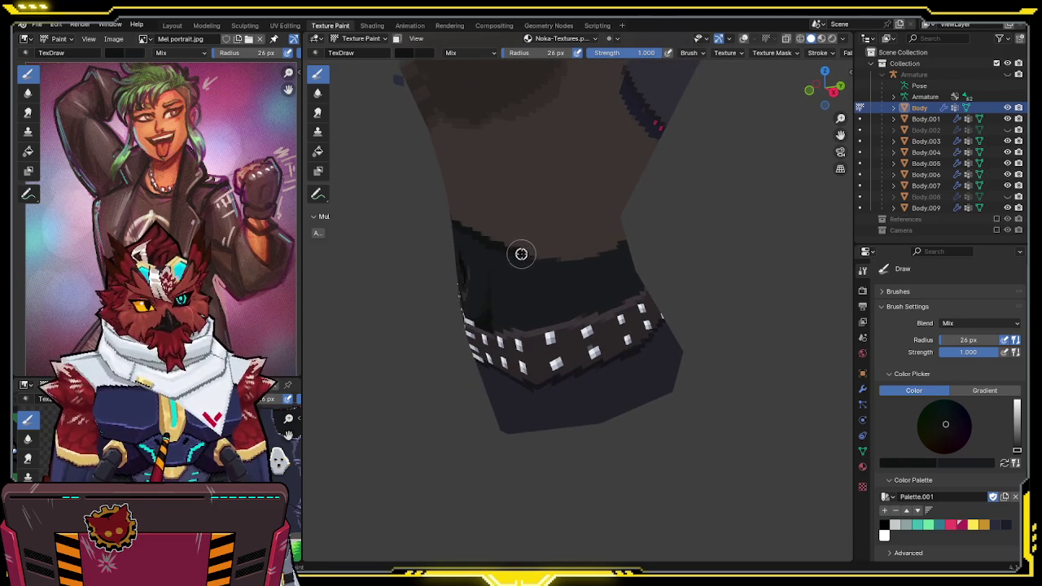
pyautogui.moveTo(584, 263); pyautogui.dragTo(510, 279, button='middle')
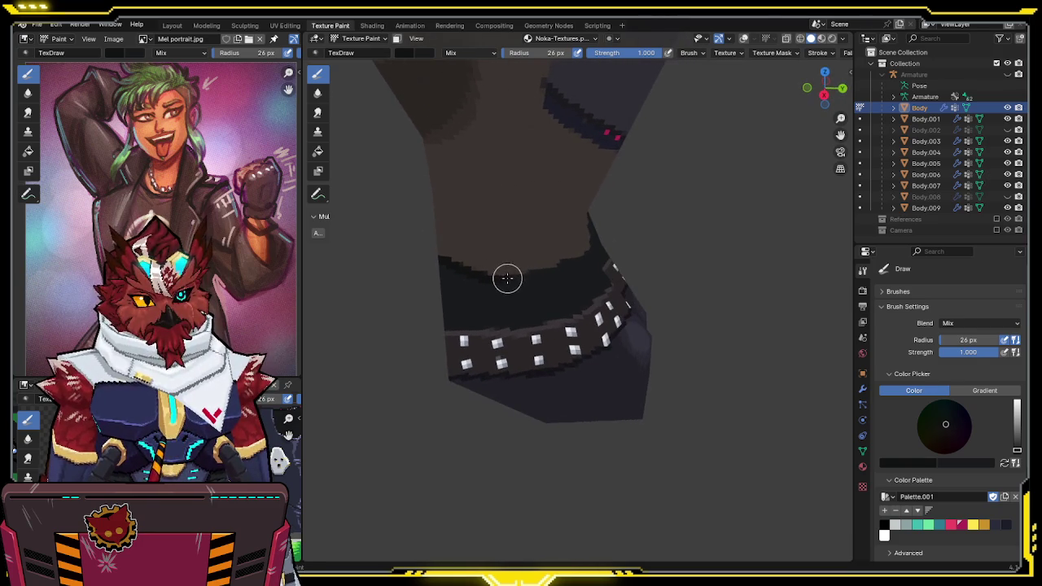
pyautogui.moveTo(587, 255)
pyautogui.mouseDown(button='middle')
pyautogui.moveTo(677, 245)
pyautogui.moveTo(581, 236)
pyautogui.mouseUp(button='middle')
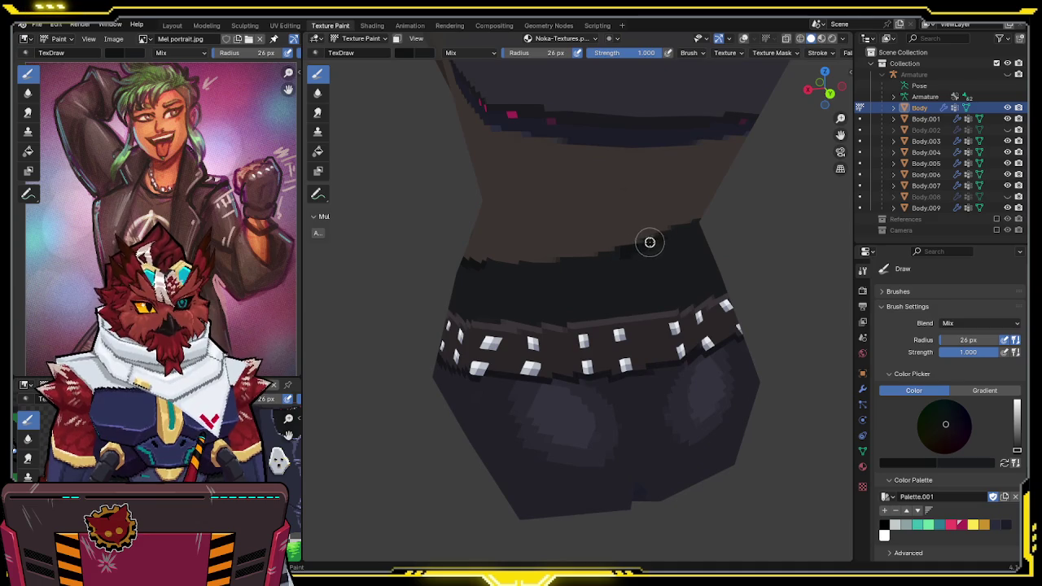
pyautogui.moveTo(530, 261)
pyautogui.mouseDown(button='middle')
pyautogui.moveTo(647, 235)
pyautogui.moveTo(511, 263)
pyautogui.mouseUp(button='middle')
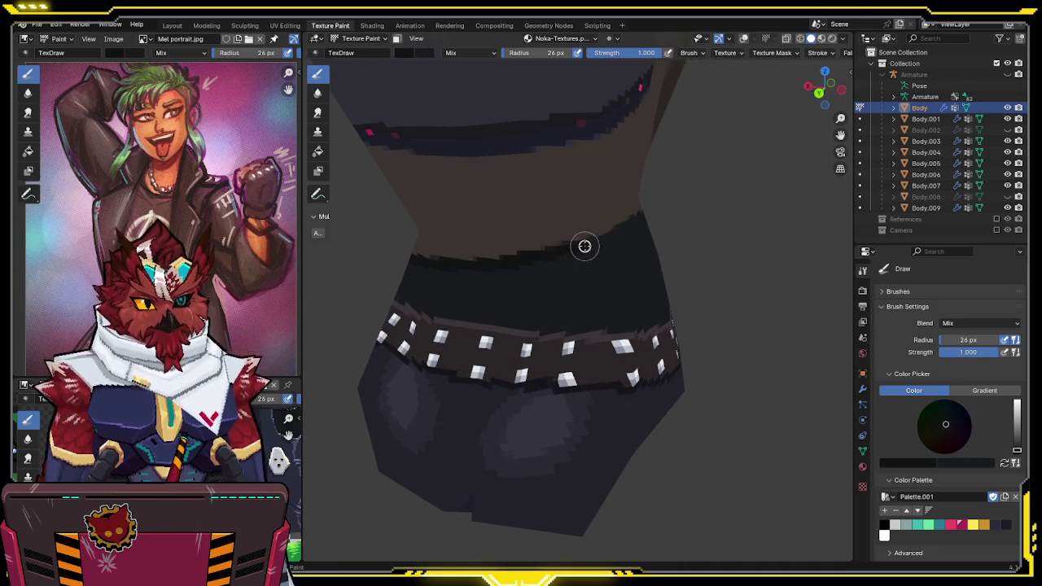
pyautogui.moveTo(621, 230); pyautogui.dragTo(501, 259, button='middle')
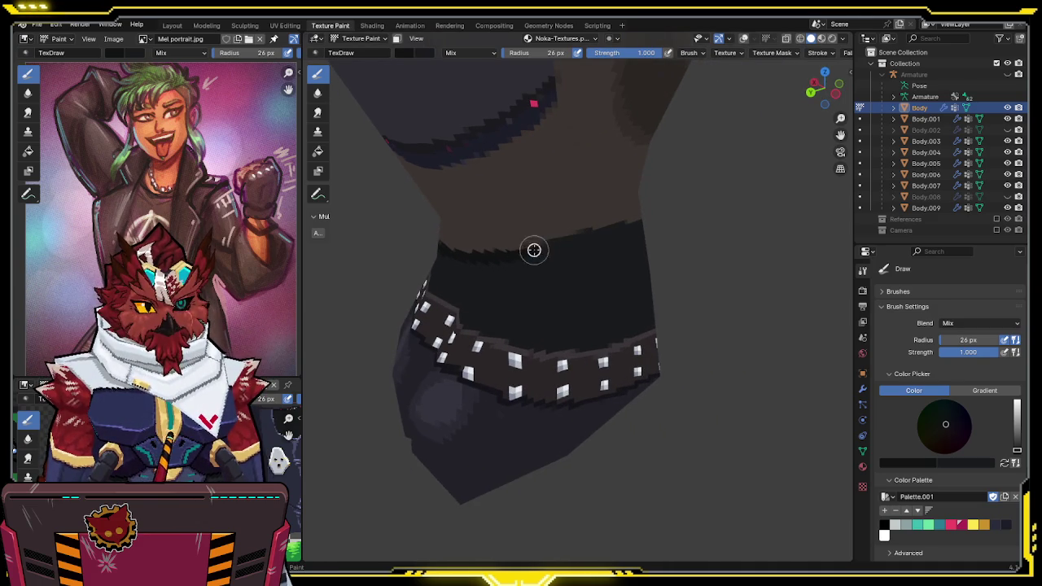
pyautogui.moveTo(611, 233); pyautogui.dragTo(523, 225, button='middle')
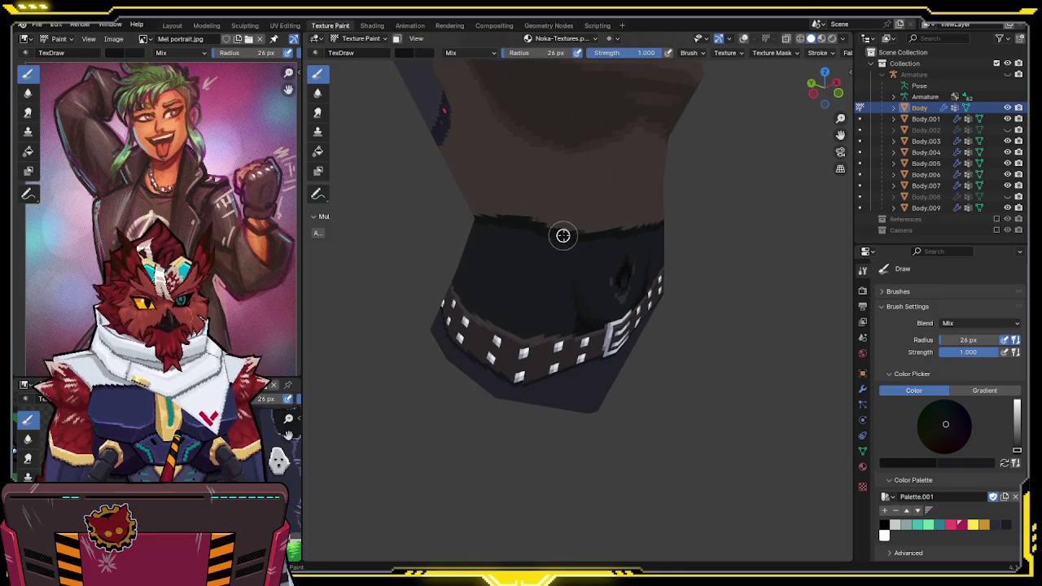
pyautogui.press('s')
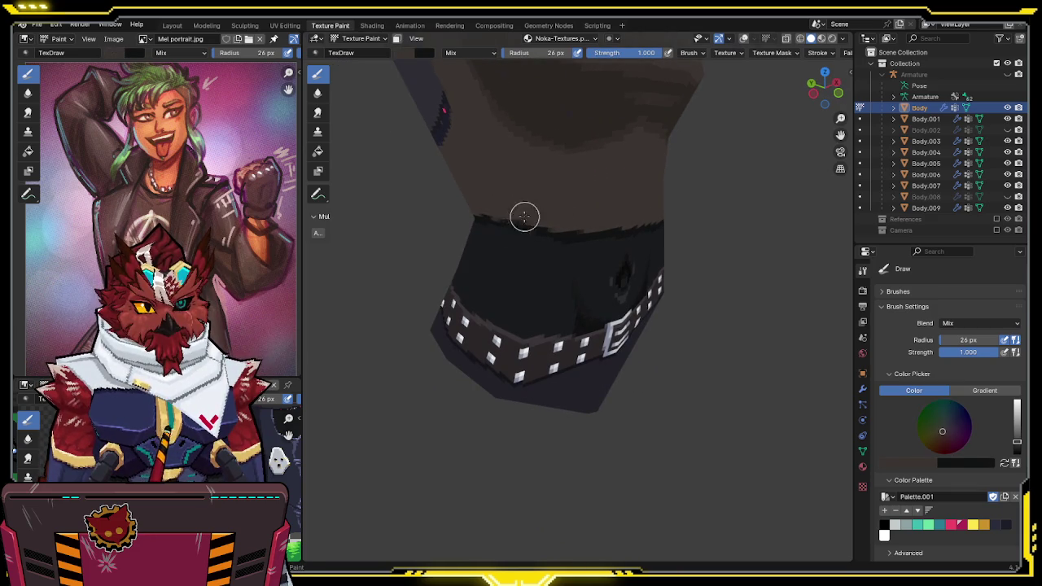
pyautogui.press('s')
pyautogui.moveTo(518, 222)
pyautogui.mouseDown(button='middle')
pyautogui.moveTo(676, 218)
pyautogui.moveTo(731, 260)
pyautogui.moveTo(691, 233)
pyautogui.moveTo(658, 277)
pyautogui.moveTo(555, 254)
pyautogui.moveTo(654, 252)
pyautogui.moveTo(611, 252)
pyautogui.moveTo(619, 237)
pyautogui.moveTo(705, 232)
pyautogui.moveTo(694, 227)
pyautogui.moveTo(715, 221)
pyautogui.moveTo(675, 245)
pyautogui.moveTo(745, 211)
pyautogui.moveTo(708, 207)
pyautogui.moveTo(645, 252)
pyautogui.moveTo(619, 245)
pyautogui.mouseUp(button='middle')
pyautogui.scroll(-3, 562, 215)
pyautogui.scroll(3, 677, 190)
# Make the legs object Body.007 active and sample the pants colour
pyautogui.hotkey('alt', 'q')
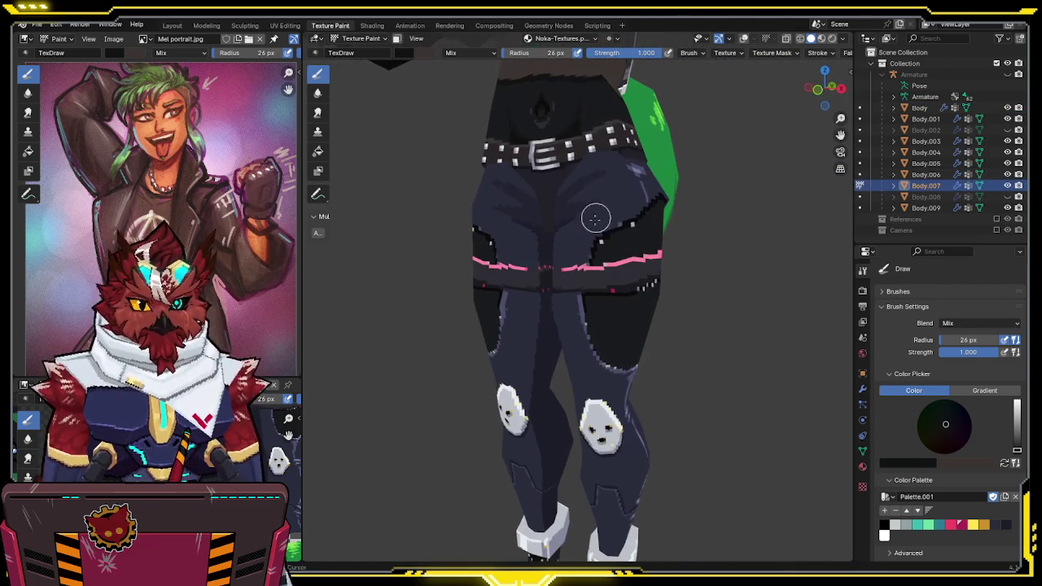
pyautogui.moveTo(213, 273)
pyautogui.mouseDown(button='middle')
pyautogui.moveTo(221, 209)
pyautogui.moveTo(218, 233)
pyautogui.mouseUp(button='middle')
pyautogui.moveTo(586, 191); pyautogui.dragTo(556, 183, button='middle')
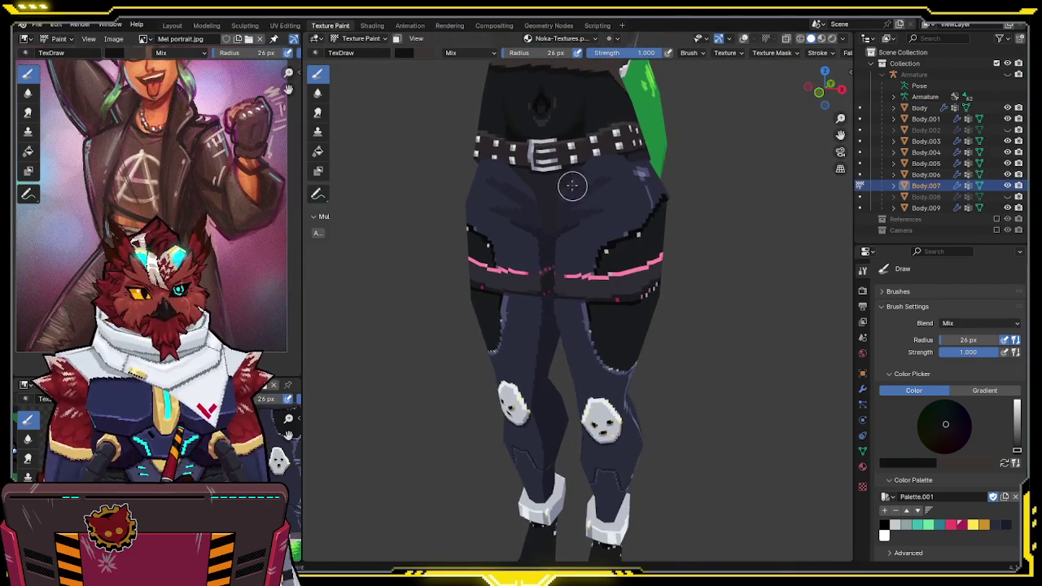
pyautogui.press('s')
pyautogui.moveTo(632, 205)
pyautogui.mouseDown(button='middle')
pyautogui.moveTo(598, 213)
pyautogui.moveTo(631, 195)
pyautogui.mouseUp(button='middle')
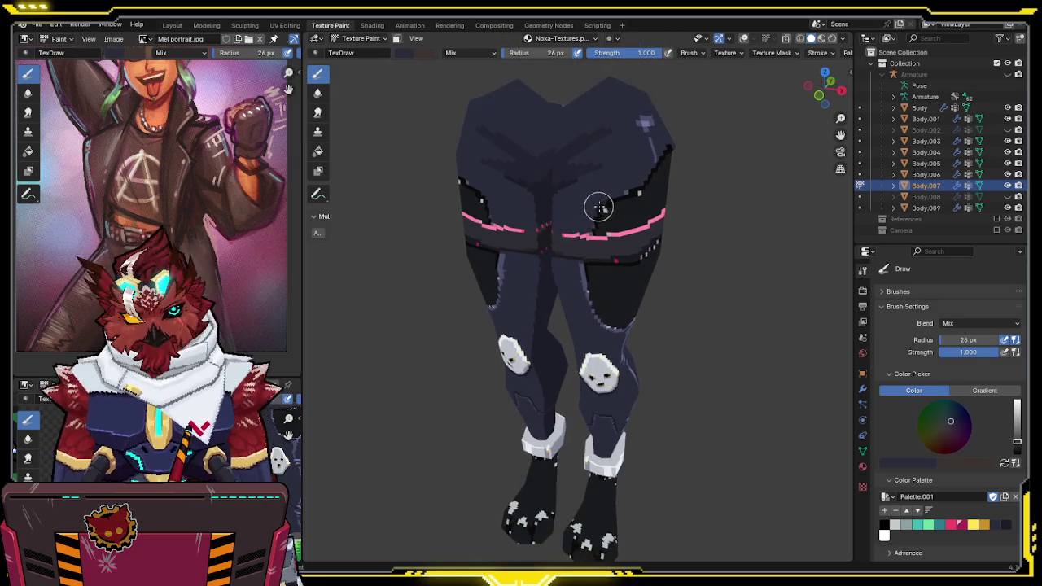
pyautogui.scroll(-3, 603, 261)
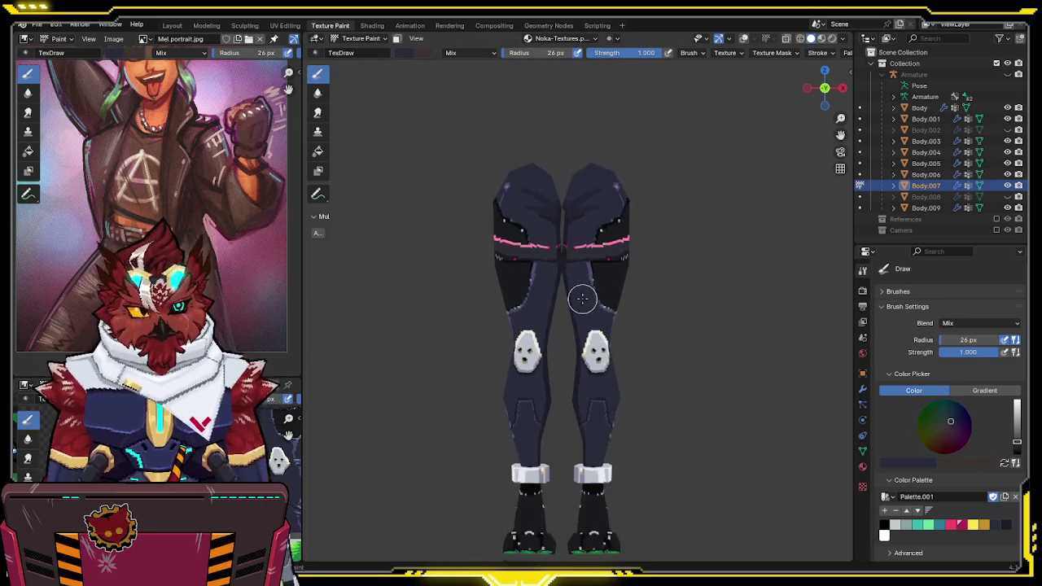
# In Edit Mode, delete the left leg's geometry from a front view and return to Object Mode
pyautogui.hotkey('ctrl', 'Tab')
pyautogui.click(588, 316)
pyautogui.press('KP_1')
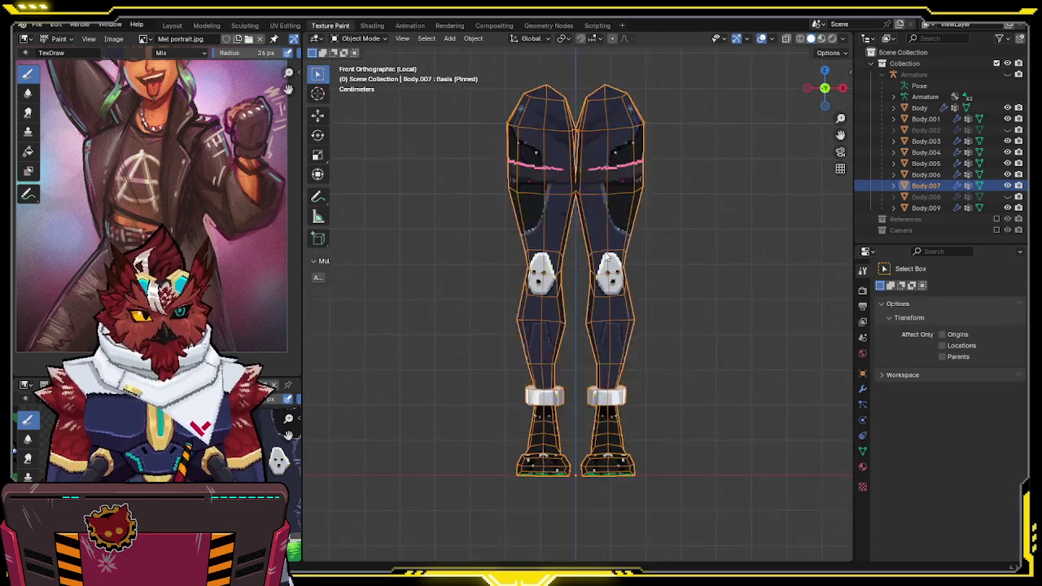
pyautogui.press('l')
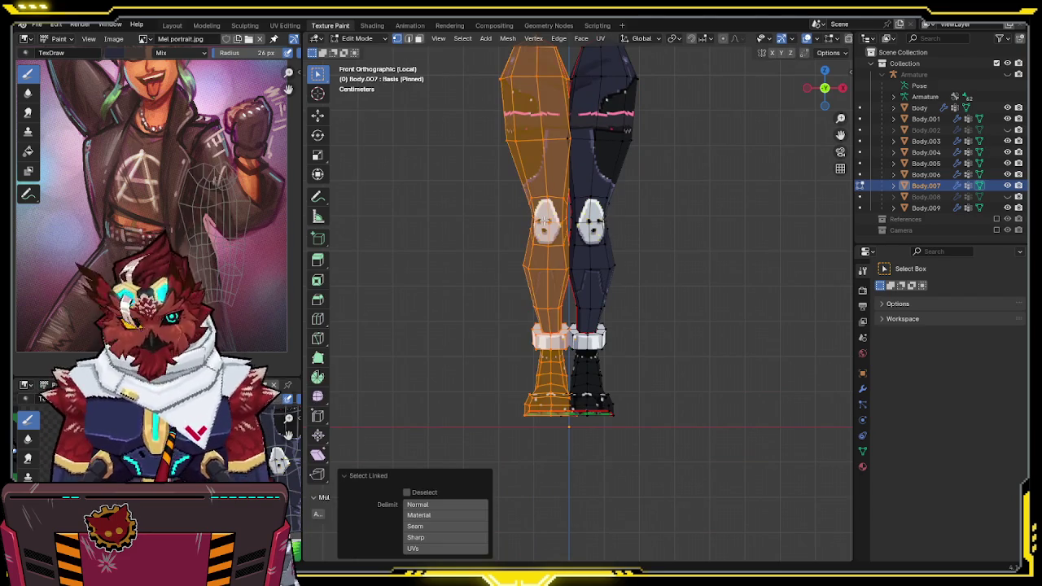
pyautogui.press('x')
pyautogui.click(722, 226)
pyautogui.hotkey('ctrl', 'Tab')
pyautogui.click(719, 279)
# Delete all shape keys from Body.007 in the mesh data properties
pyautogui.click(863, 453)
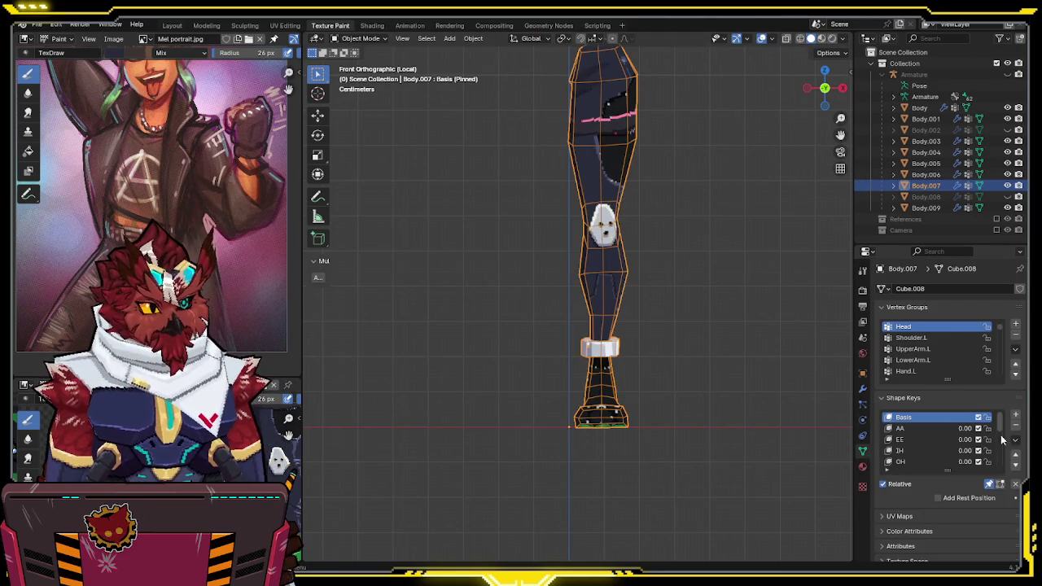
pyautogui.click(1015, 439)
pyautogui.click(955, 364)
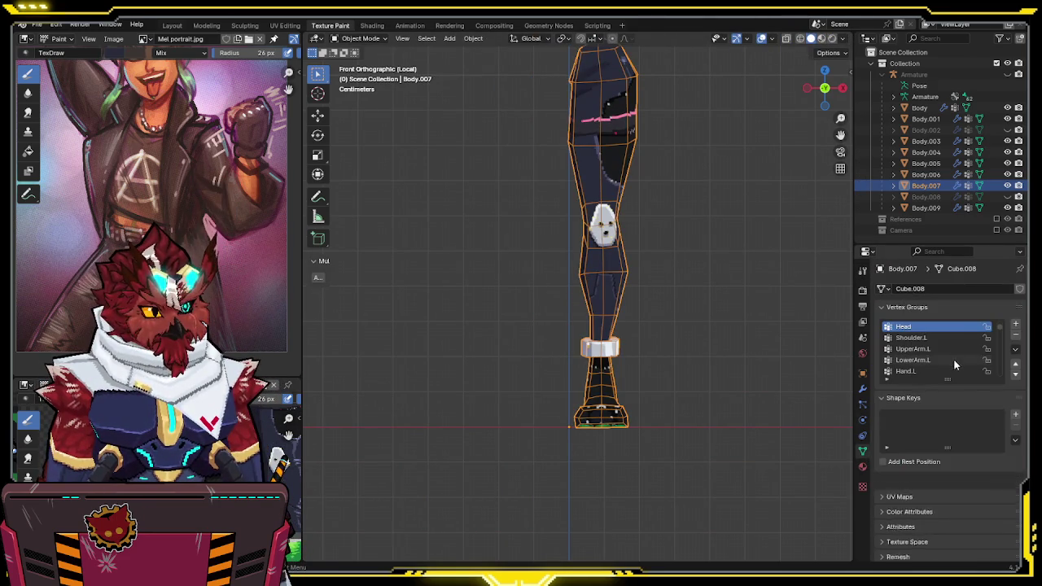
# Add a Mirror modifier to restore the second leg, save, and return to Texture Paint
pyautogui.press('Tab')
pyautogui.press('q')
pyautogui.click(738, 332)
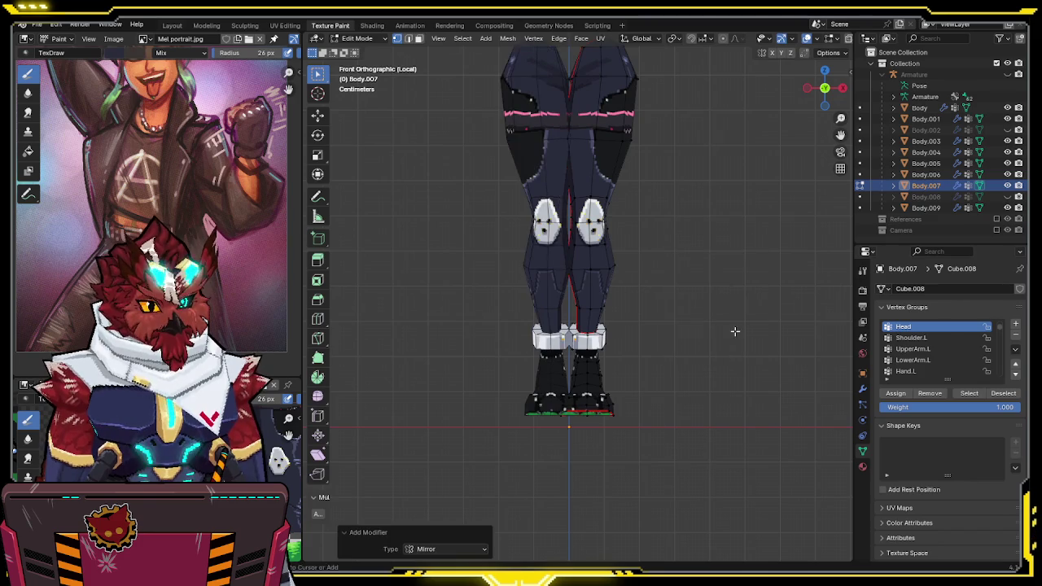
pyautogui.press('Tab')
pyautogui.press('KP_Decimal')
pyautogui.hotkey('ctrl', 's')
pyautogui.press('KP_Decimal')
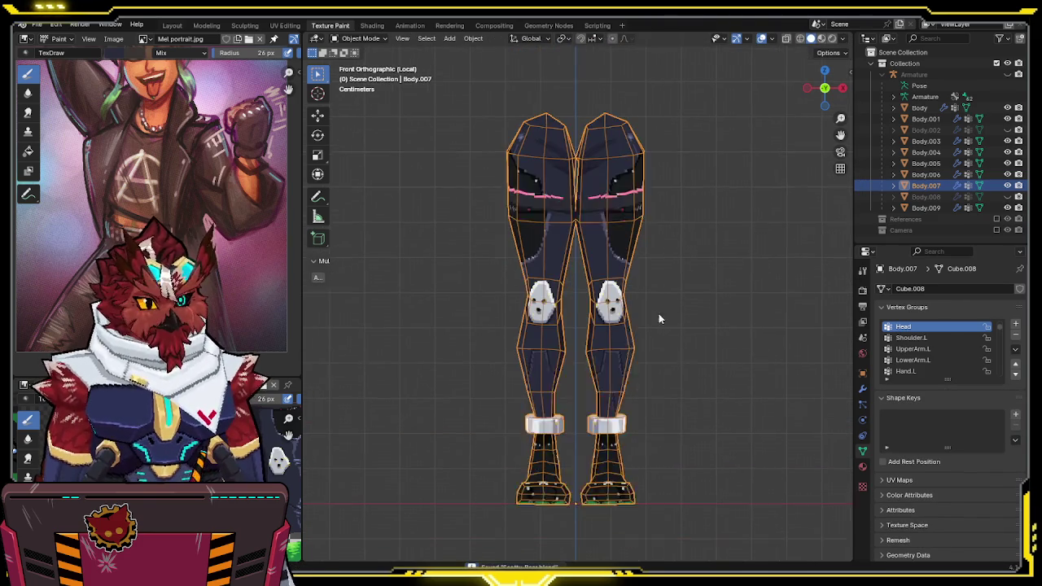
pyautogui.hotkey('ctrl', 'Tab')
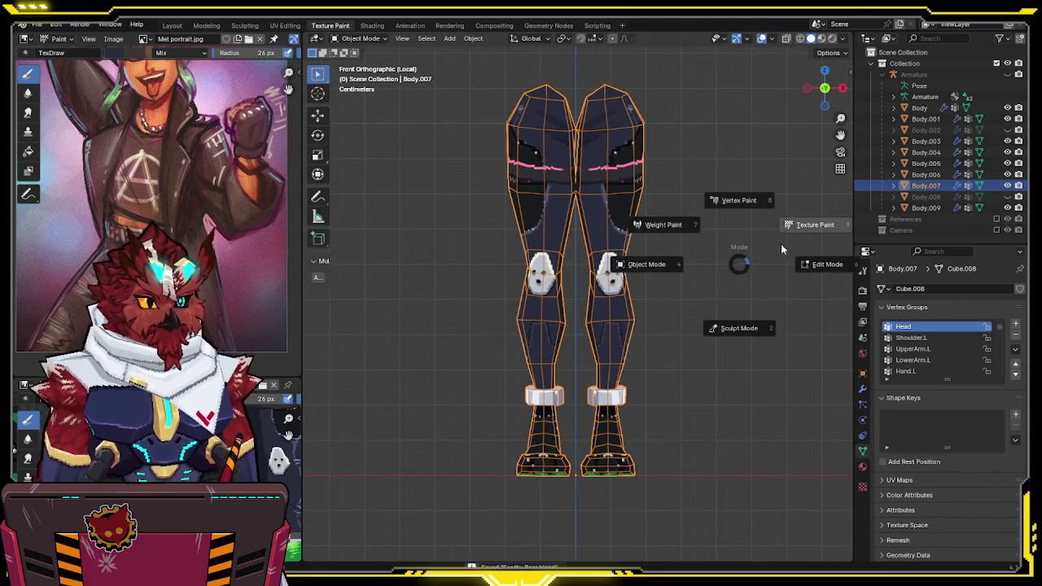
pyautogui.click(779, 246)
pyautogui.click(863, 391)
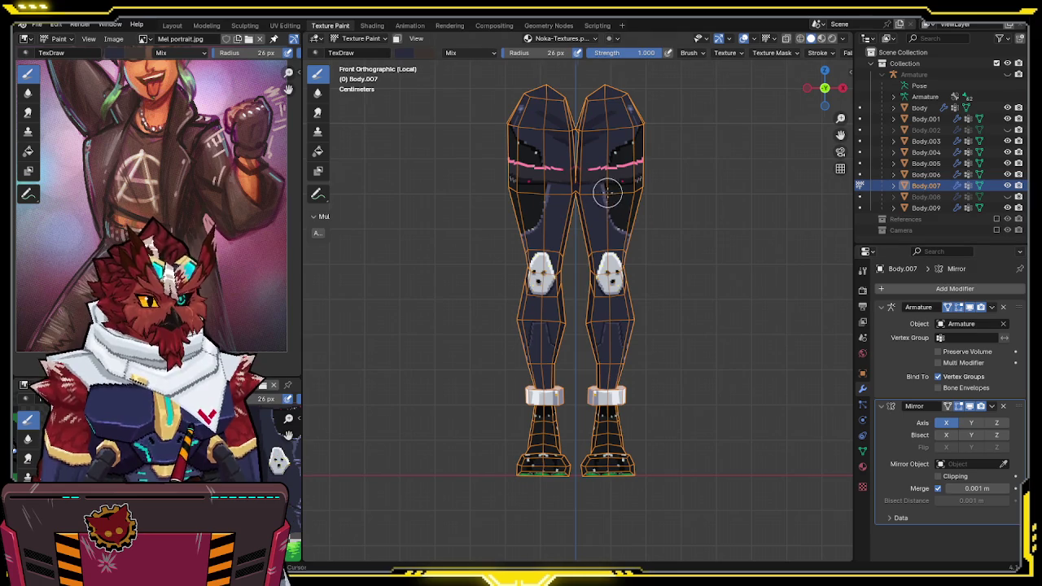
# Save the file and frame the isolated legs from the front, down to the feet
pyautogui.keyDown('shift'); pyautogui.moveTo(606, 193); pyautogui.dragTo(598, 279, button='middle'); pyautogui.keyUp('shift')
pyautogui.hotkey('ctrl', 's')
pyautogui.keyDown('shift'); pyautogui.moveTo(531, 255); pyautogui.dragTo(518, 192, button='middle'); pyautogui.keyUp('shift')
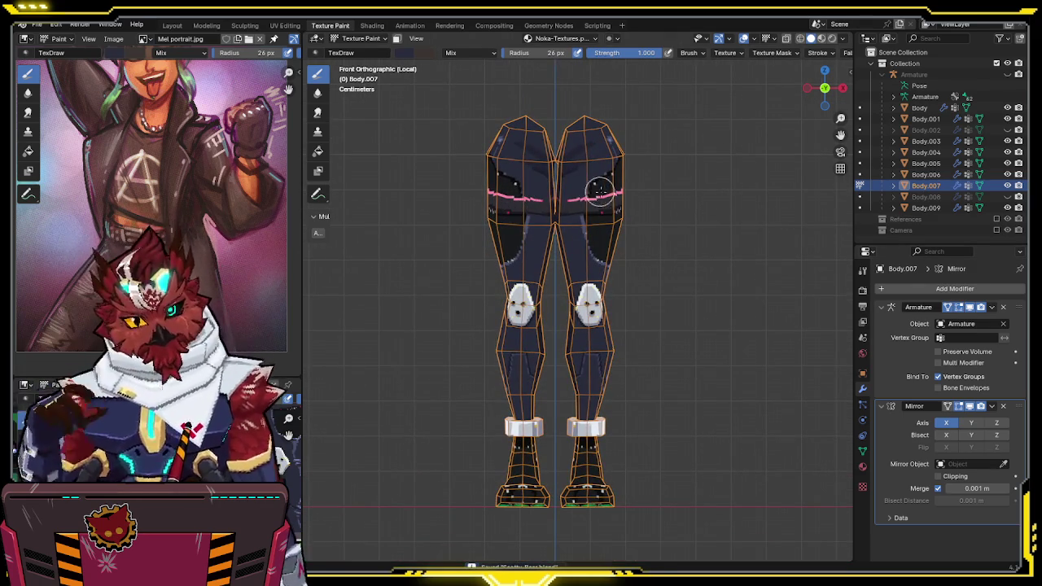
pyautogui.keyDown('shift'); pyautogui.moveTo(589, 166); pyautogui.dragTo(583, 206, button='middle'); pyautogui.keyUp('shift')
pyautogui.press('KP_Divide')
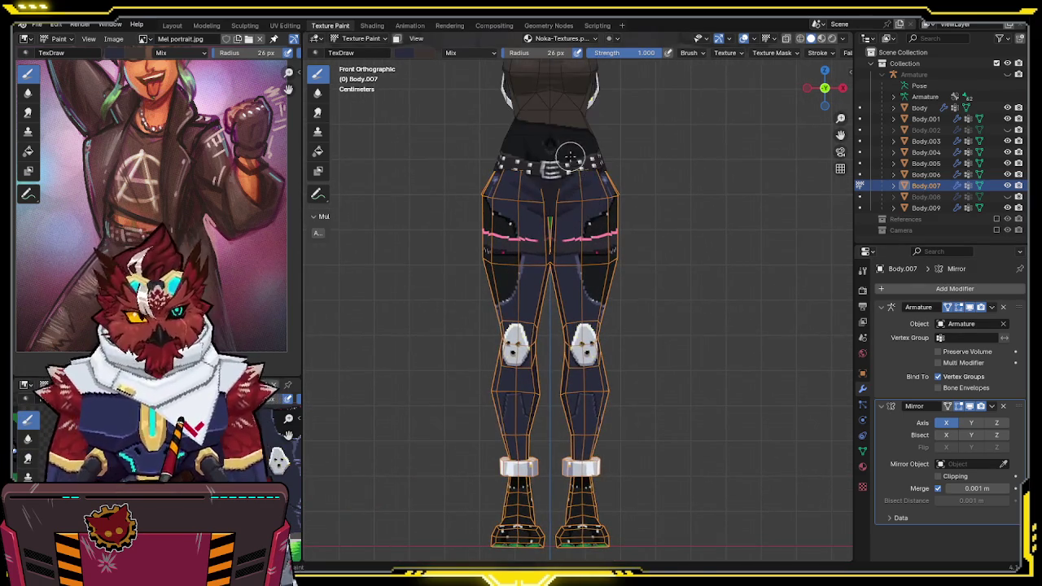
pyautogui.scroll(5, 541, 203)
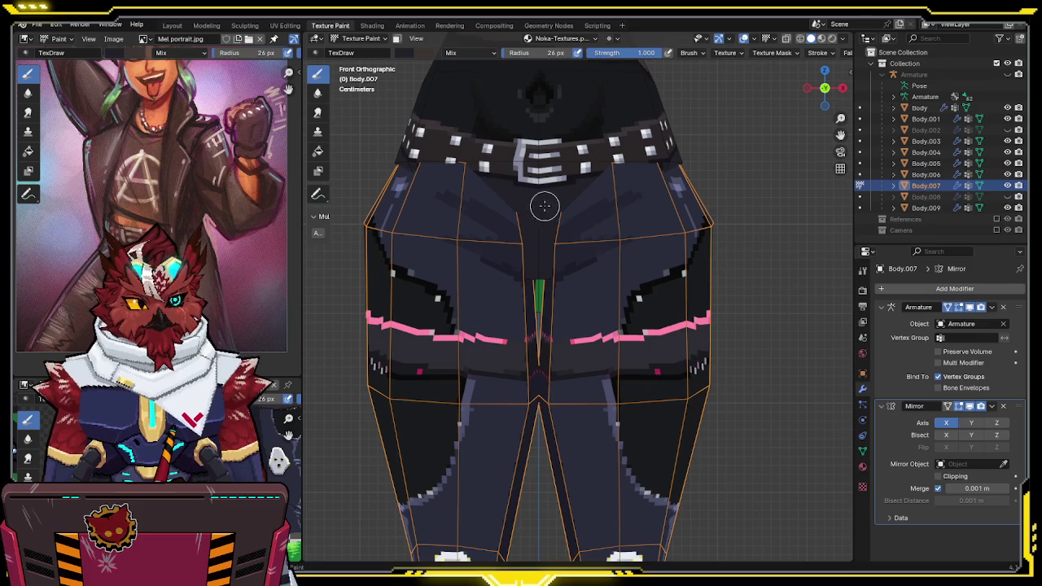
pyautogui.press('KP_Divide')
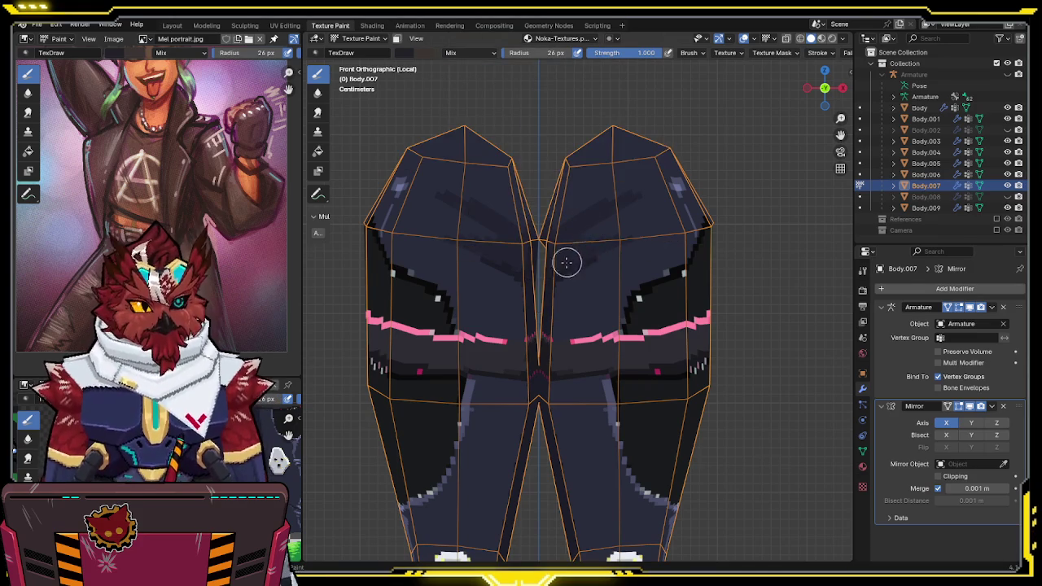
pyautogui.keyDown('shift'); pyautogui.moveTo(574, 256); pyautogui.dragTo(593, 166, button='middle'); pyautogui.keyUp('shift')
pyautogui.scroll(-3, 594, 166)
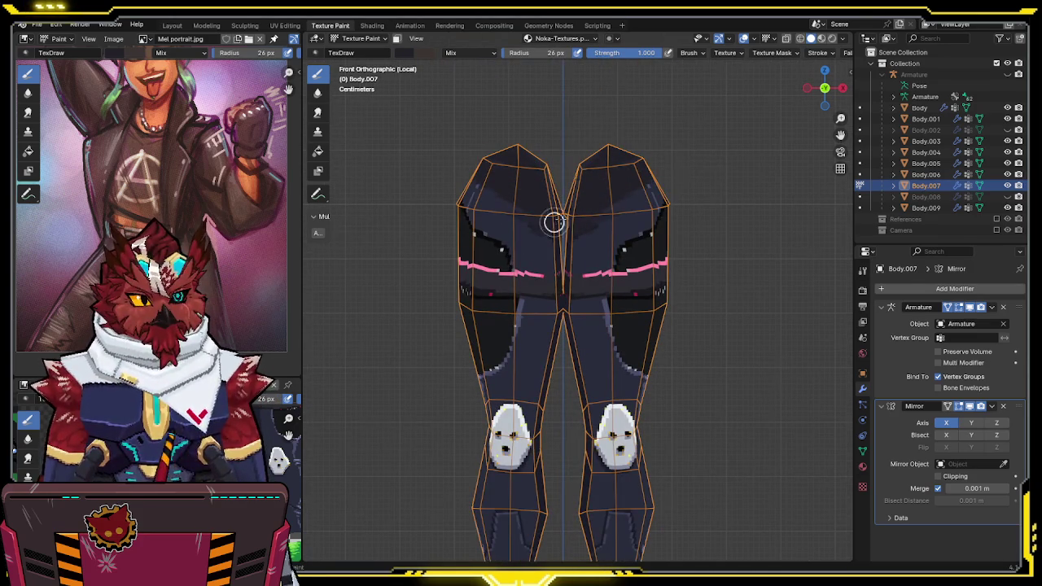
pyautogui.keyDown('shift'); pyautogui.moveTo(666, 314); pyautogui.dragTo(653, 228, button='middle'); pyautogui.keyUp('shift')
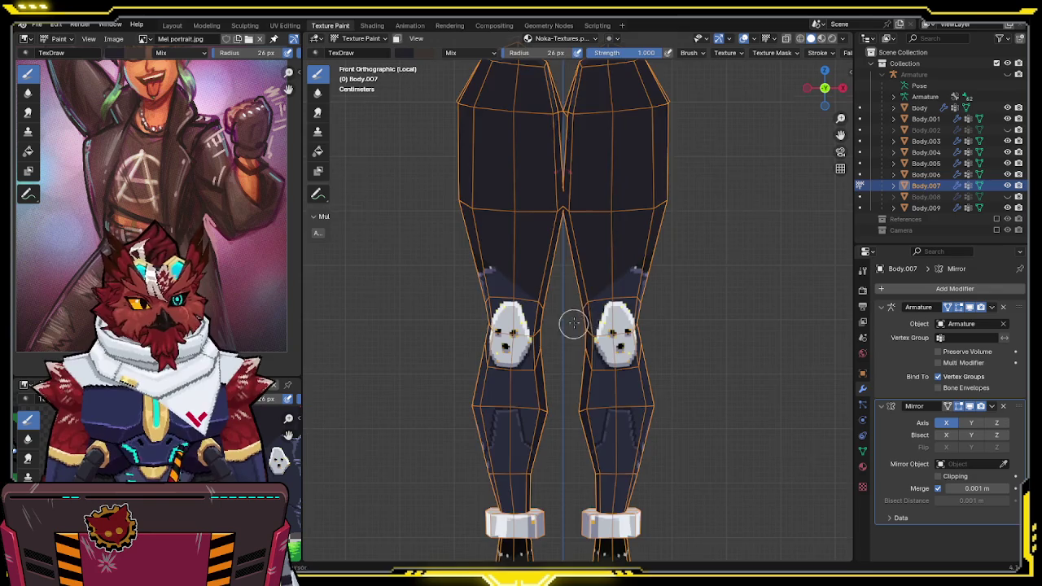
pyautogui.keyDown('shift'); pyautogui.moveTo(572, 325); pyautogui.dragTo(574, 358, button='middle'); pyautogui.keyUp('shift')
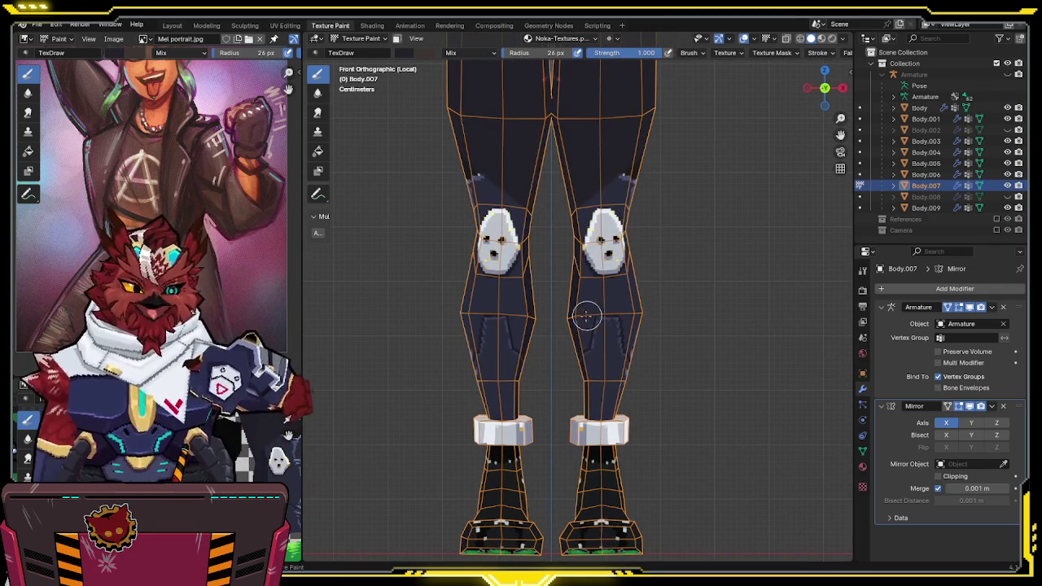
# Paint dark navy cloth over both white knee pads and orbit to check coverage
pyautogui.moveTo(553, 364); pyautogui.dragTo(640, 191)
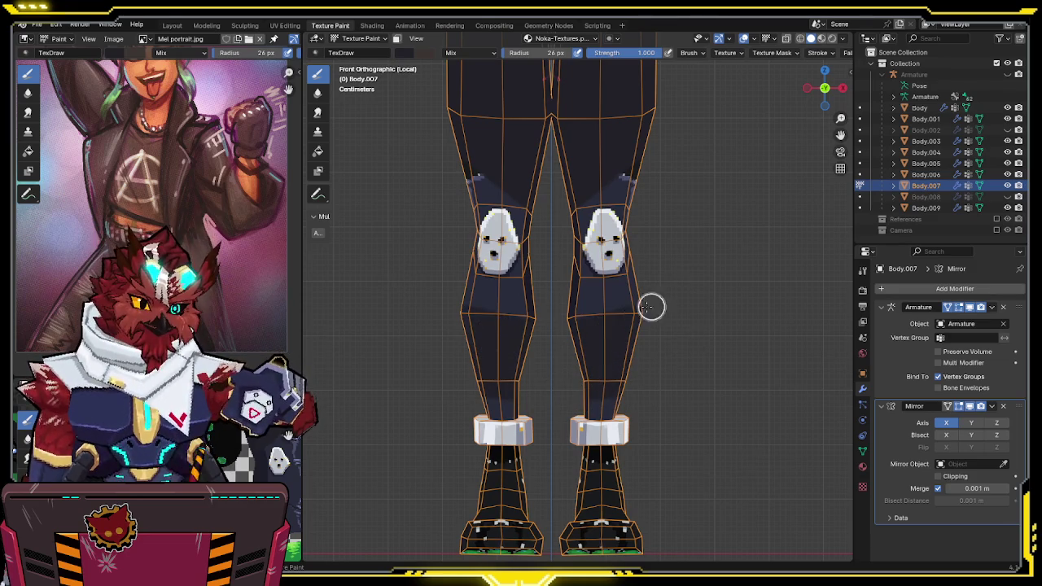
pyautogui.moveTo(659, 165)
pyautogui.mouseDown(button='middle')
pyautogui.moveTo(684, 157)
pyautogui.moveTo(571, 235)
pyautogui.moveTo(551, 220)
pyautogui.moveTo(539, 227)
pyautogui.mouseUp(button='middle')
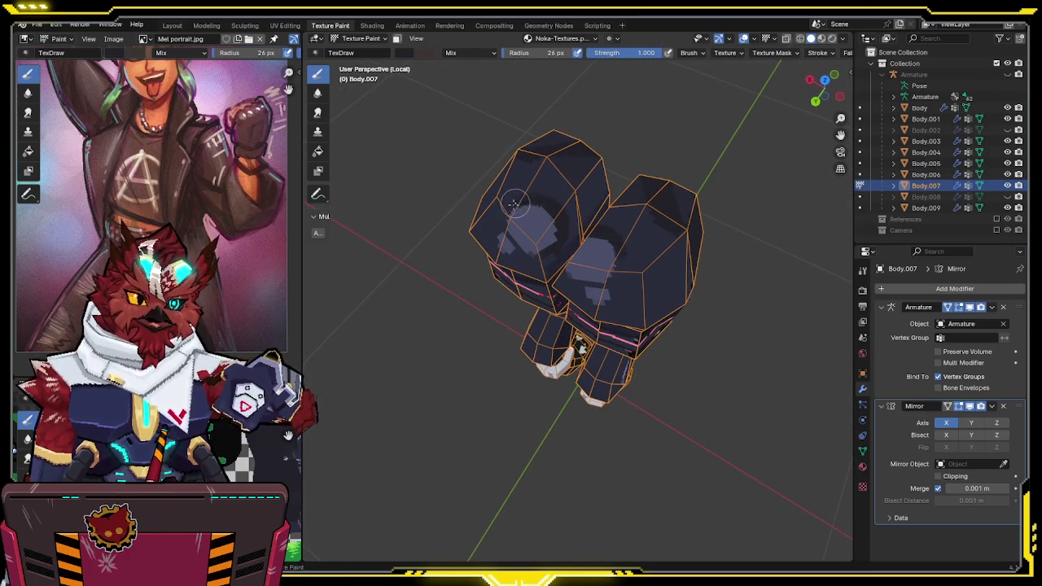
pyautogui.moveTo(518, 201); pyautogui.dragTo(546, 198, button='middle')
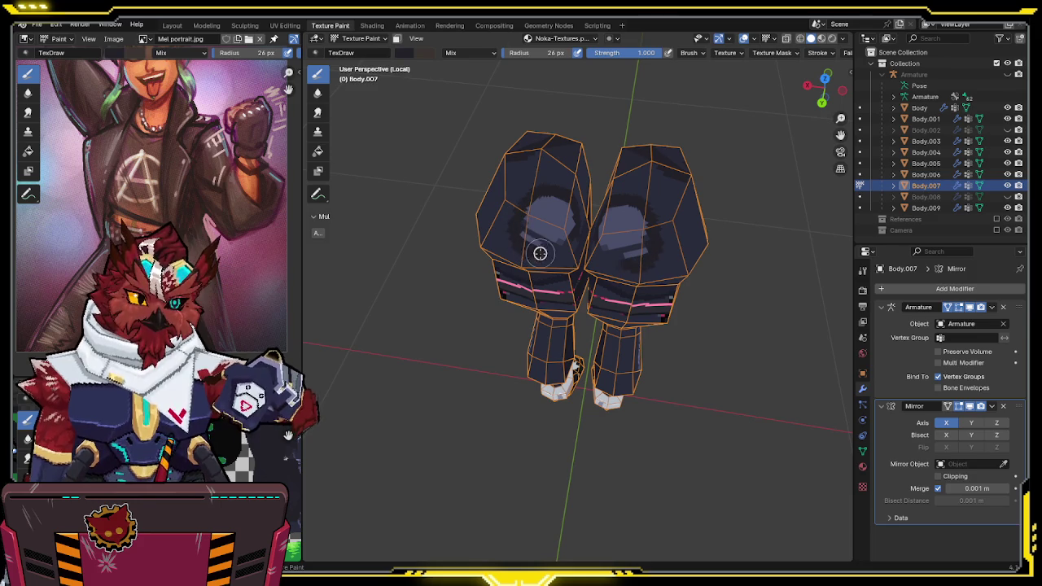
pyautogui.moveTo(562, 247)
pyautogui.mouseDown(button='middle')
pyautogui.moveTo(587, 244)
pyautogui.moveTo(699, 148)
pyautogui.moveTo(640, 151)
pyautogui.moveTo(577, 174)
pyautogui.moveTo(640, 187)
pyautogui.mouseUp(button='middle')
pyautogui.scroll(2, 587, 244)
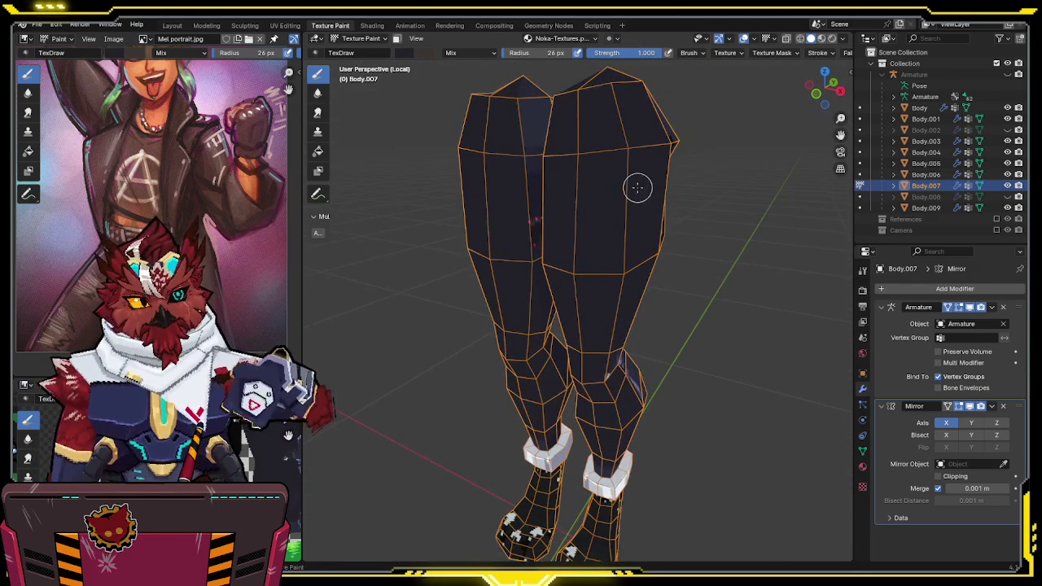
# Inspect the belt mesh on its own in Local view, then show the full character again
pyautogui.press('KP_Divide')
pyautogui.hotkey('alt', 'q')
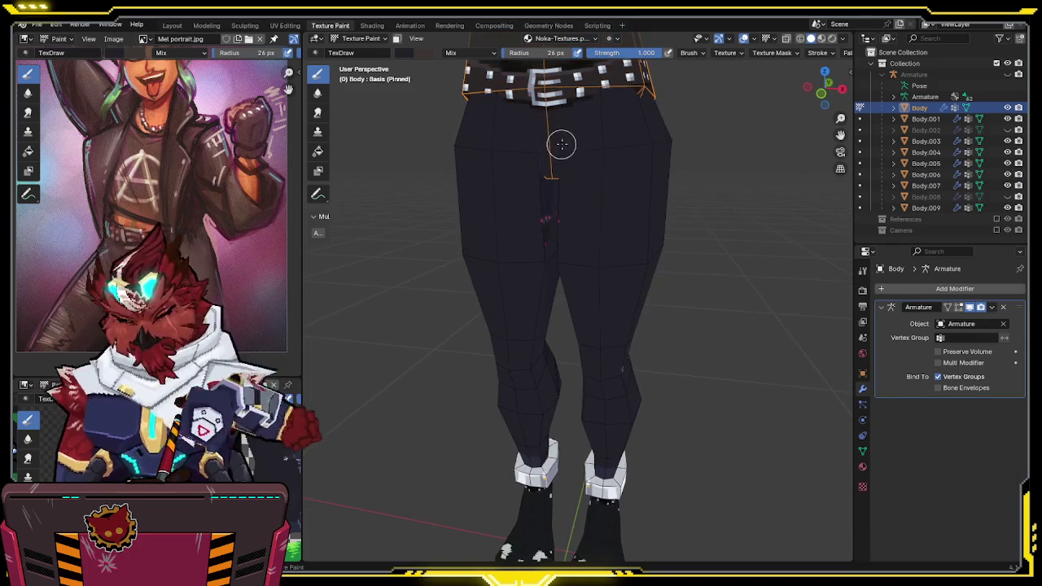
pyautogui.press('KP_Divide')
pyautogui.scroll(3, 589, 124)
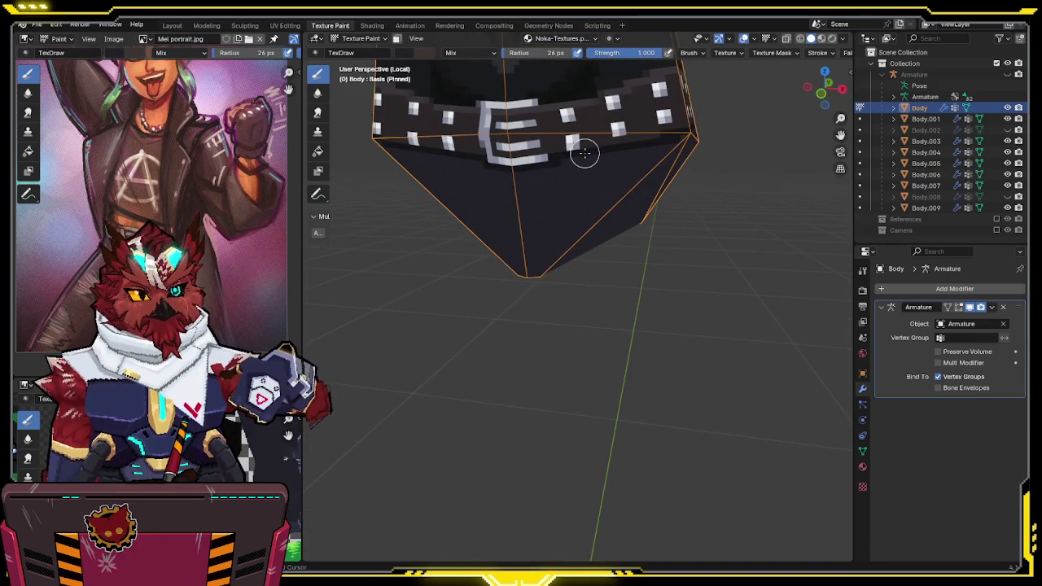
pyautogui.press('KP_Divide')
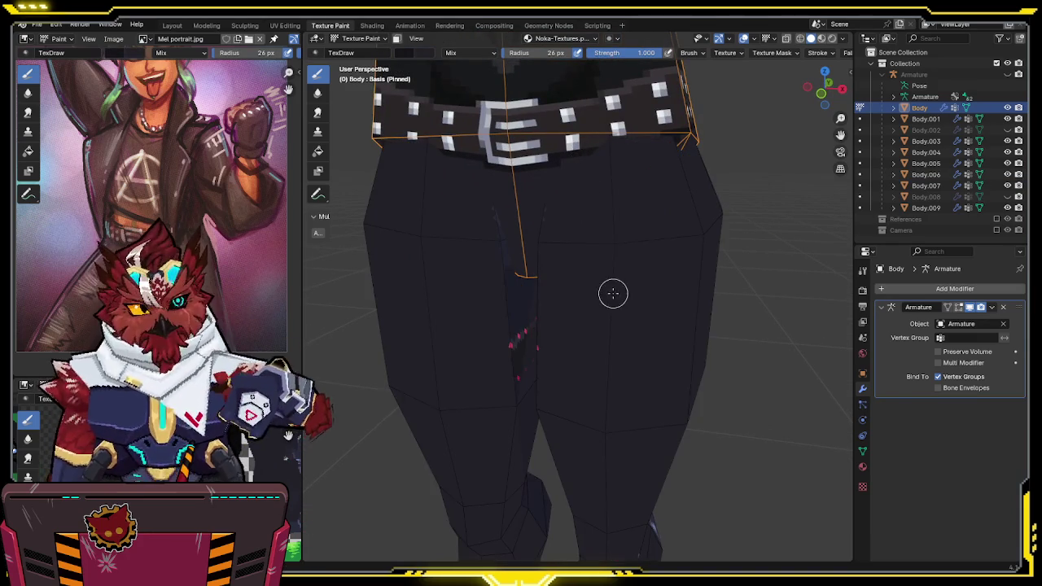
# Isolate Body.007 again and drag its Mirror modifier above the Armature modifier
pyautogui.hotkey('alt', 'q')
pyautogui.scroll(-2, 643, 229)
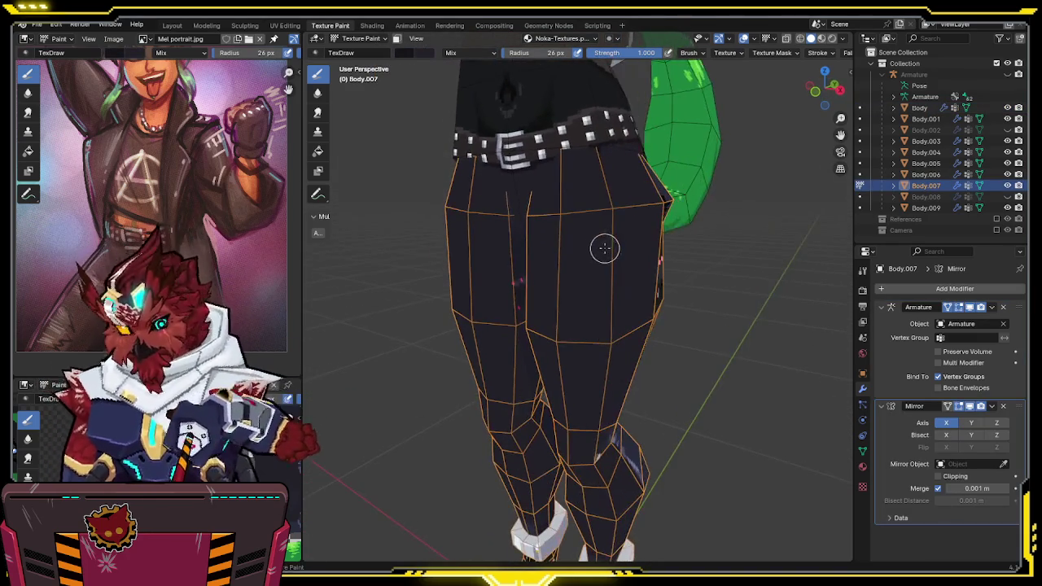
pyautogui.press('KP_Divide')
pyautogui.moveTo(602, 245)
pyautogui.mouseDown(button='middle')
pyautogui.moveTo(524, 222)
pyautogui.moveTo(658, 226)
pyautogui.mouseUp(button='middle')
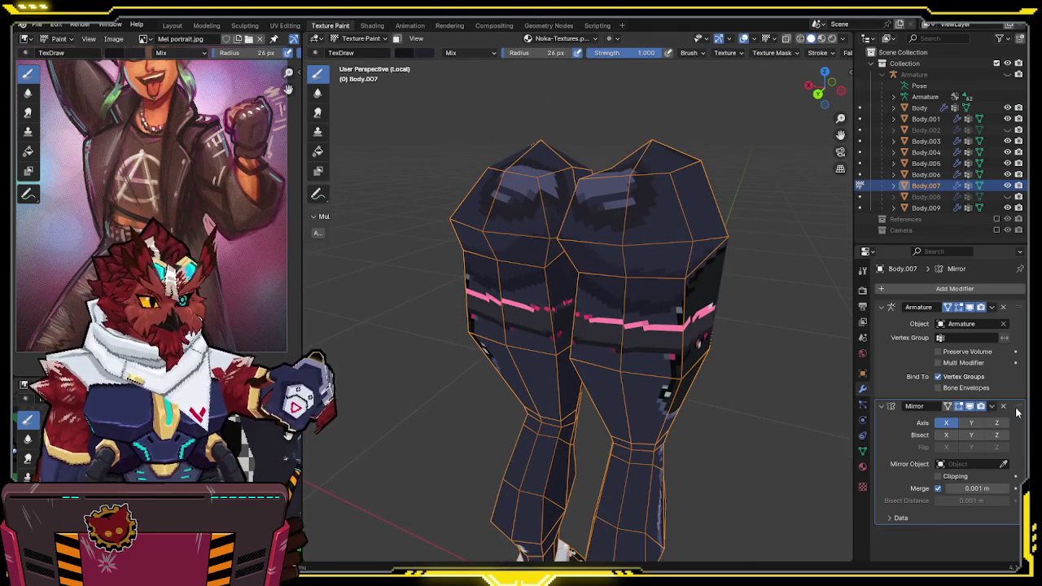
pyautogui.moveTo(1015, 406); pyautogui.dragTo(1014, 307)
pyautogui.moveTo(545, 246); pyautogui.dragTo(699, 218, button='middle')
# Orbit around the isolated leg touching up waist shading, then toggle overlays to show mesh edges
pyautogui.scroll(2, 638, 214)
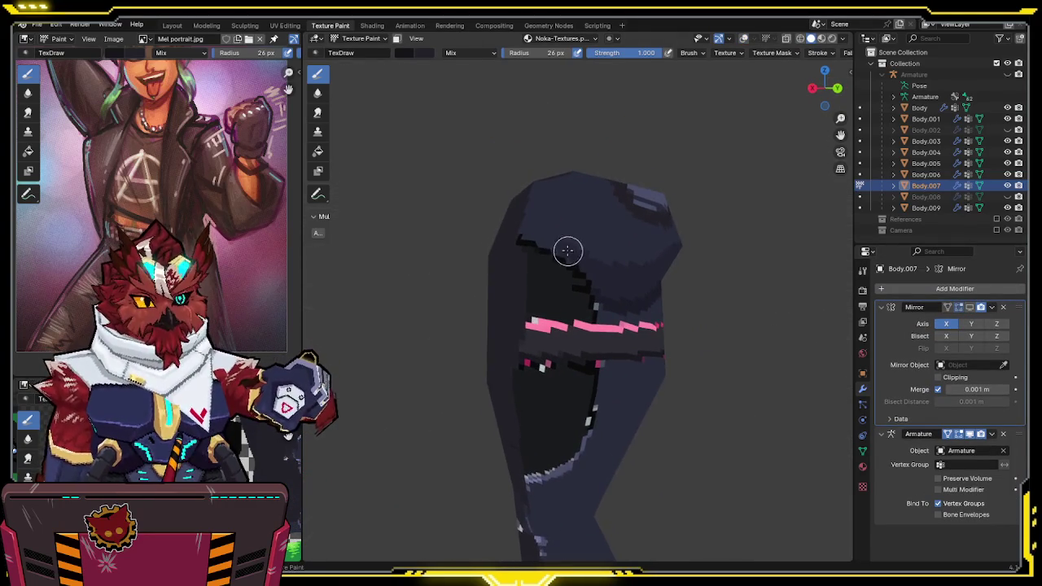
pyautogui.moveTo(565, 252); pyautogui.dragTo(558, 251, button='middle')
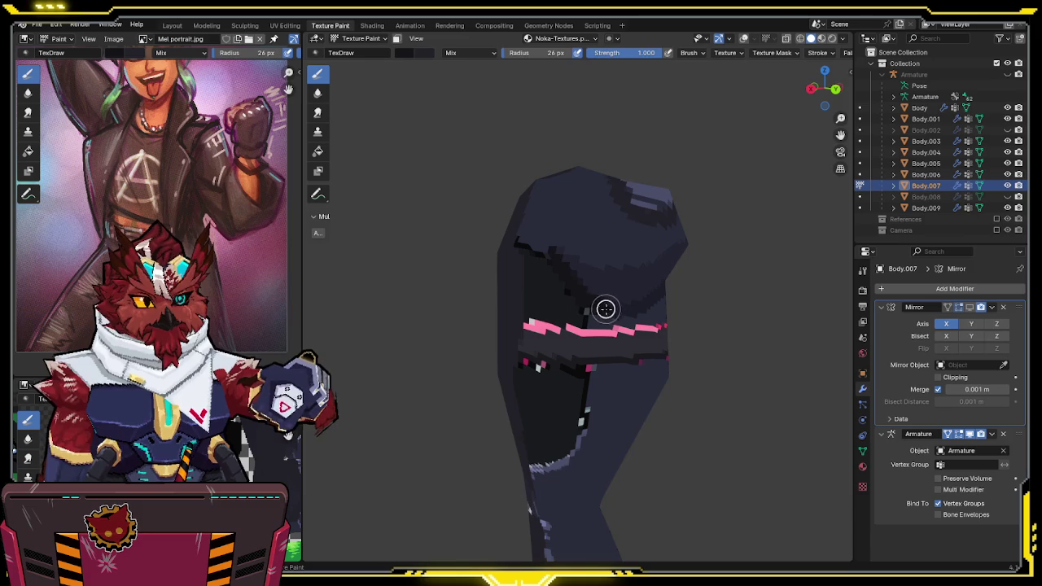
pyautogui.moveTo(610, 276); pyautogui.dragTo(555, 278, button='middle')
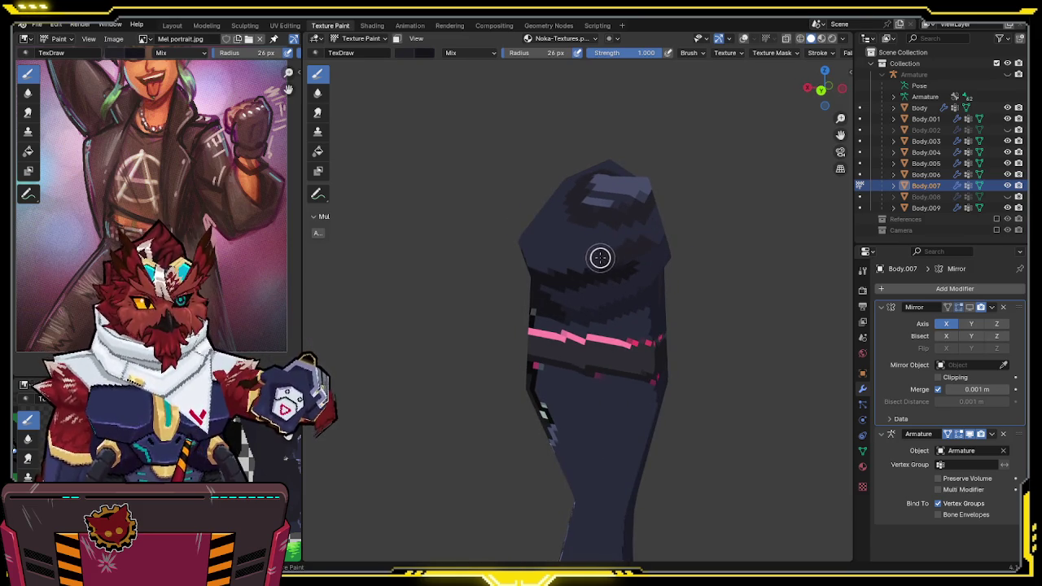
pyautogui.moveTo(641, 249)
pyautogui.mouseDown(button='middle')
pyautogui.moveTo(572, 242)
pyautogui.moveTo(557, 276)
pyautogui.moveTo(609, 285)
pyautogui.moveTo(594, 313)
pyautogui.moveTo(579, 317)
pyautogui.moveTo(529, 285)
pyautogui.moveTo(605, 279)
pyautogui.moveTo(573, 282)
pyautogui.moveTo(623, 239)
pyautogui.moveTo(605, 268)
pyautogui.moveTo(593, 258)
pyautogui.mouseUp(button='middle')
pyautogui.moveTo(547, 285); pyautogui.dragTo(627, 267, button='middle')
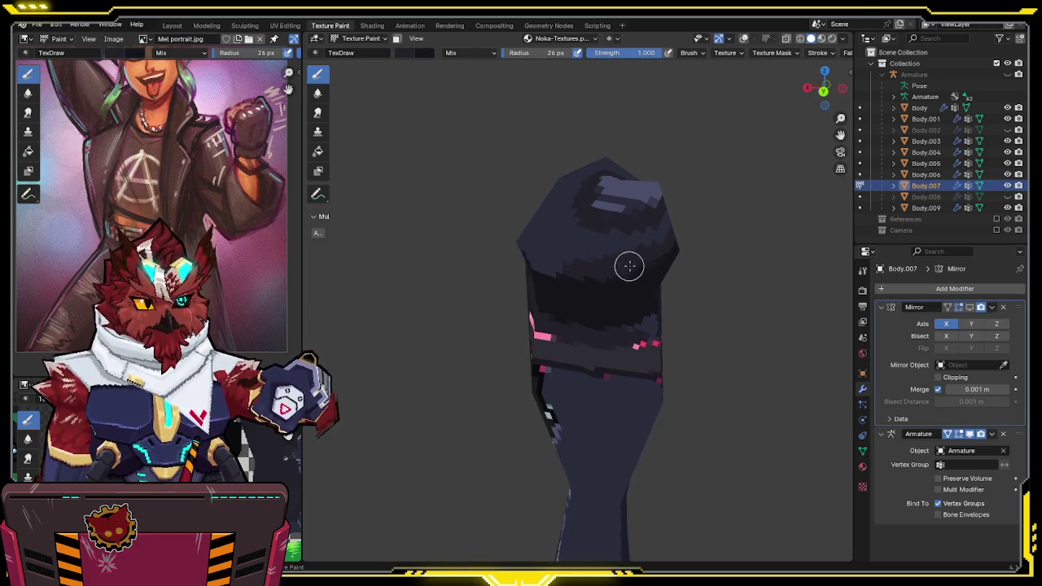
pyautogui.moveTo(562, 266)
pyautogui.mouseDown(button='middle')
pyautogui.moveTo(592, 268)
pyautogui.moveTo(554, 252)
pyautogui.mouseUp(button='middle')
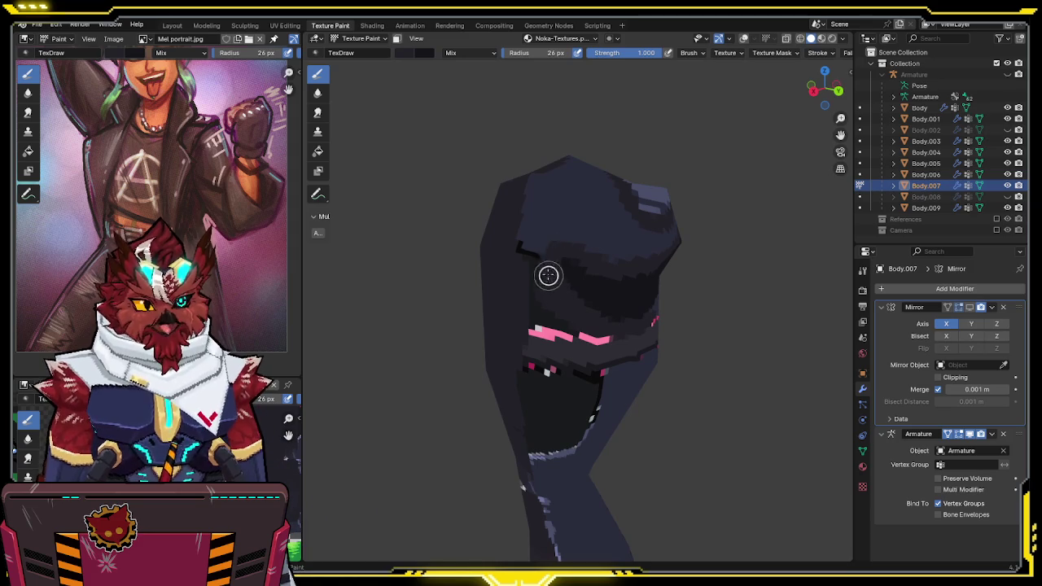
pyautogui.moveTo(553, 201); pyautogui.dragTo(579, 246, button='middle')
pyautogui.moveTo(513, 257); pyautogui.dragTo(631, 246, button='middle')
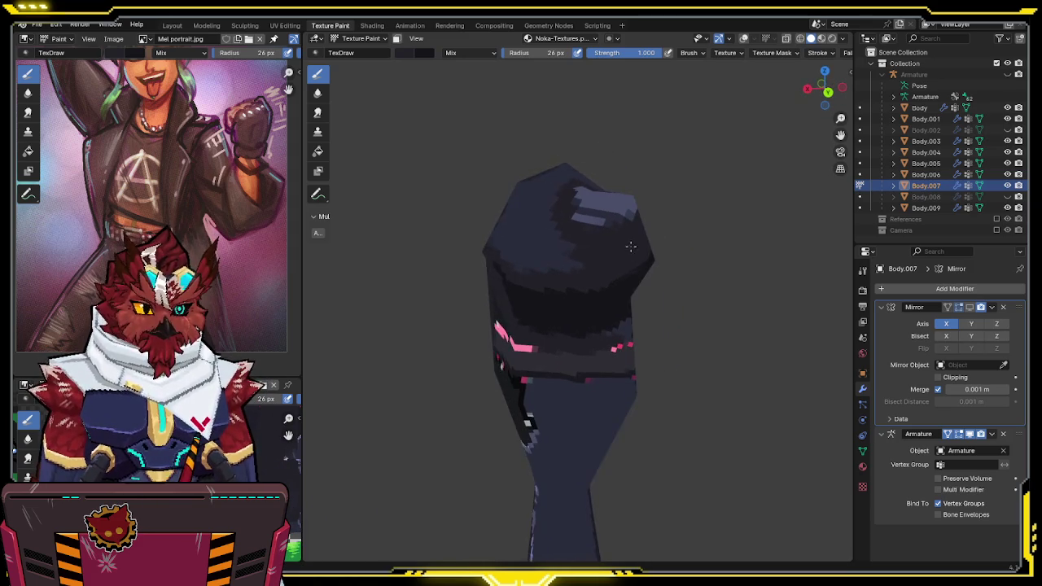
pyautogui.moveTo(486, 239); pyautogui.dragTo(553, 269, button='middle')
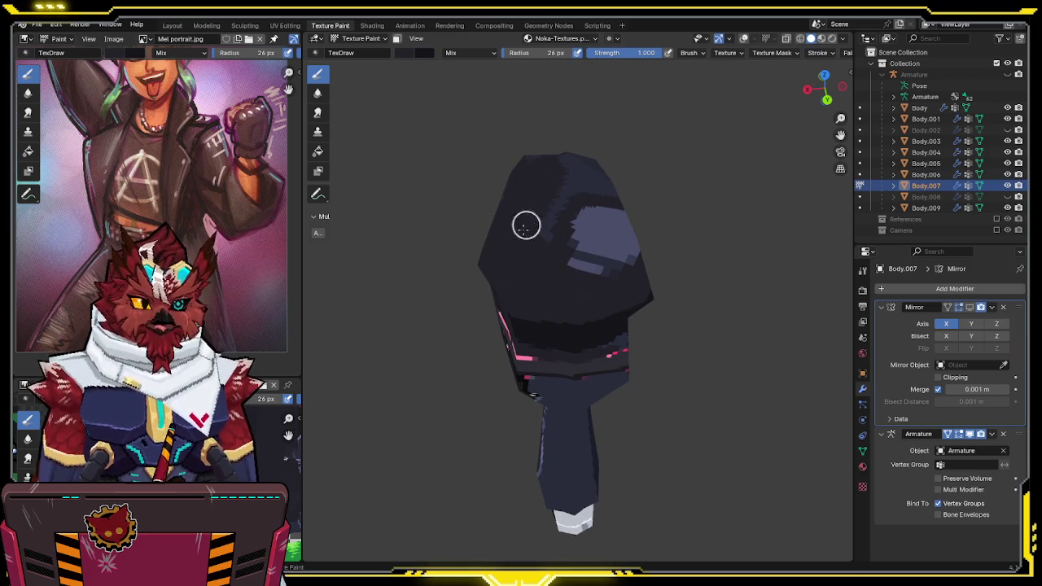
pyautogui.moveTo(538, 204)
pyautogui.mouseDown(button='middle')
pyautogui.moveTo(495, 174)
pyautogui.moveTo(554, 204)
pyautogui.mouseUp(button='middle')
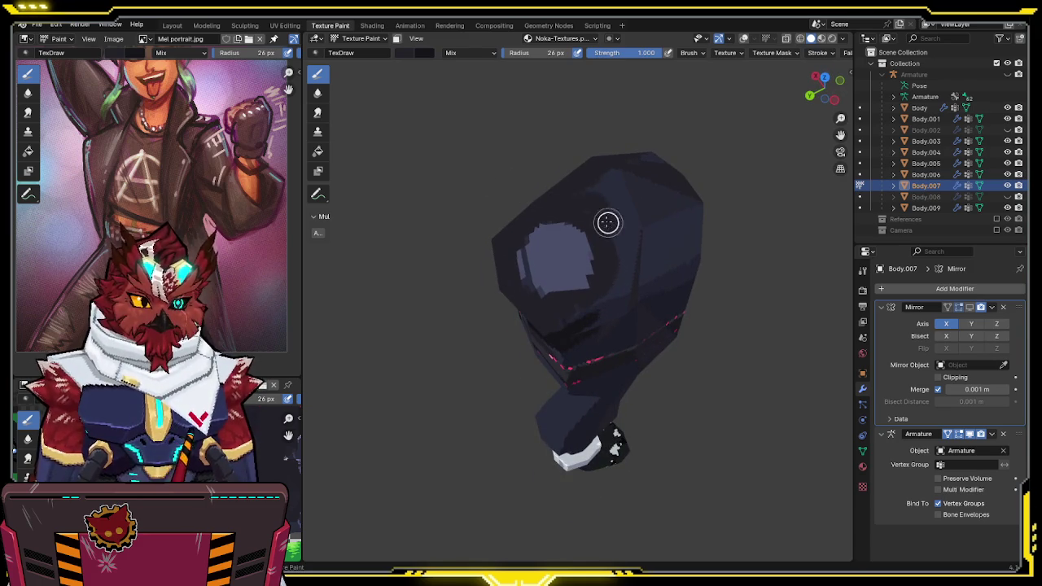
pyautogui.moveTo(615, 231)
pyautogui.mouseDown(button='middle')
pyautogui.moveTo(568, 253)
pyautogui.moveTo(577, 237)
pyautogui.mouseUp(button='middle')
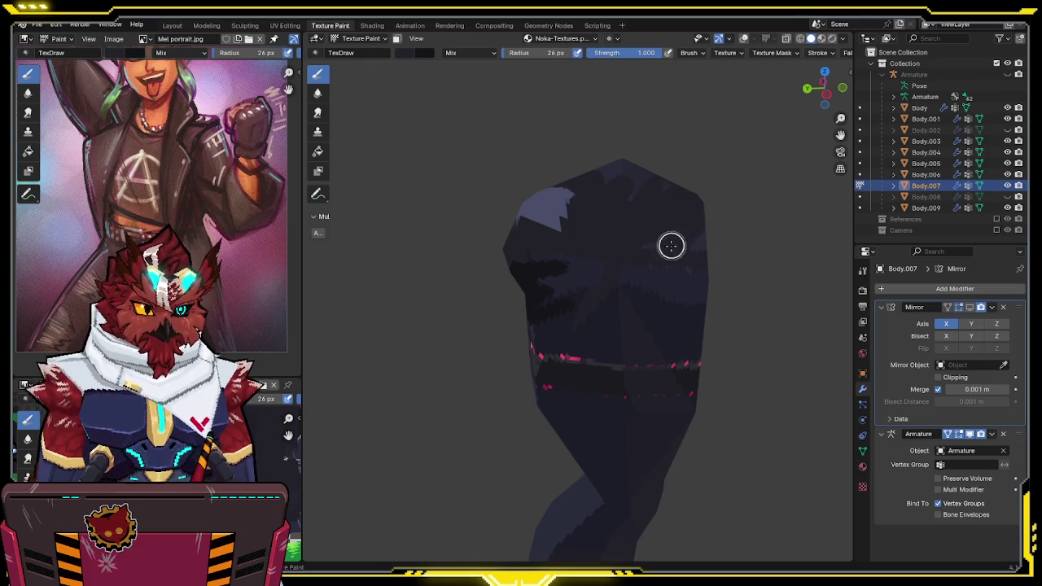
pyautogui.moveTo(728, 240)
pyautogui.mouseDown(button='middle')
pyautogui.moveTo(638, 270)
pyautogui.moveTo(682, 283)
pyautogui.mouseUp(button='middle')
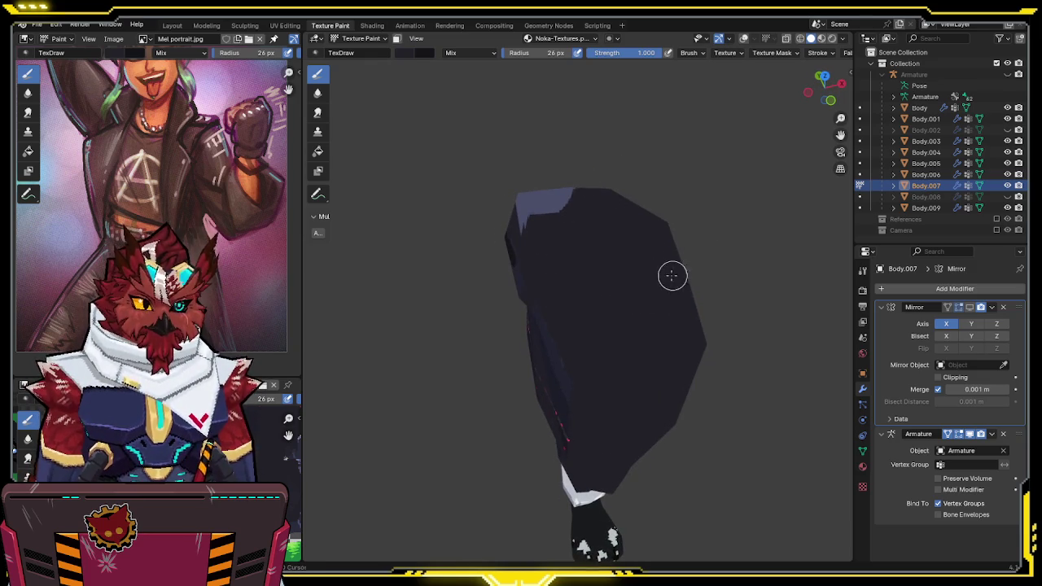
pyautogui.moveTo(681, 275); pyautogui.dragTo(637, 168, button='middle')
pyautogui.scroll(3, 696, 144)
pyautogui.moveTo(430, 152); pyautogui.dragTo(524, 222, button='middle')
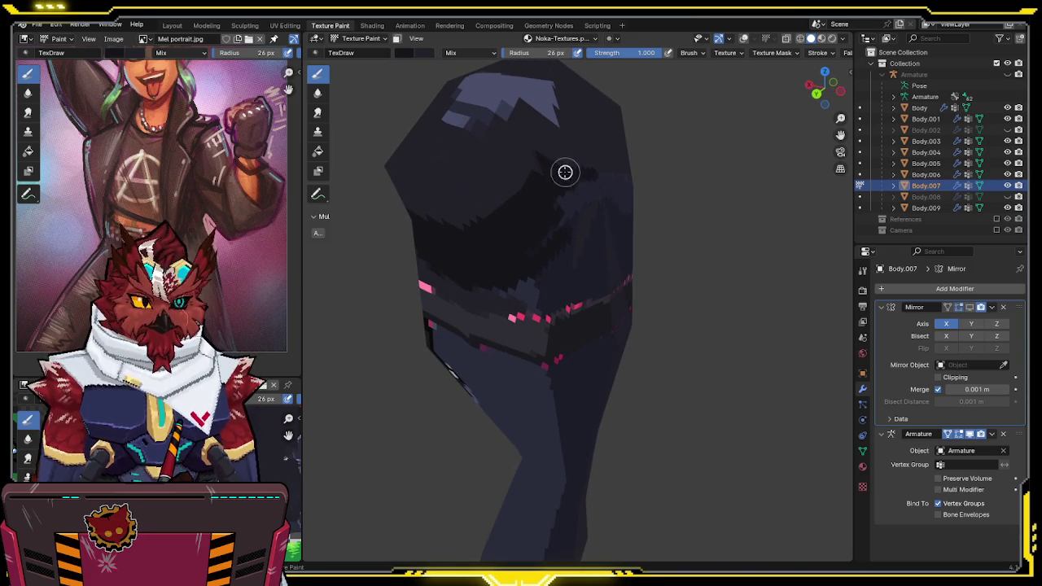
pyautogui.moveTo(591, 174); pyautogui.dragTo(512, 174, button='middle')
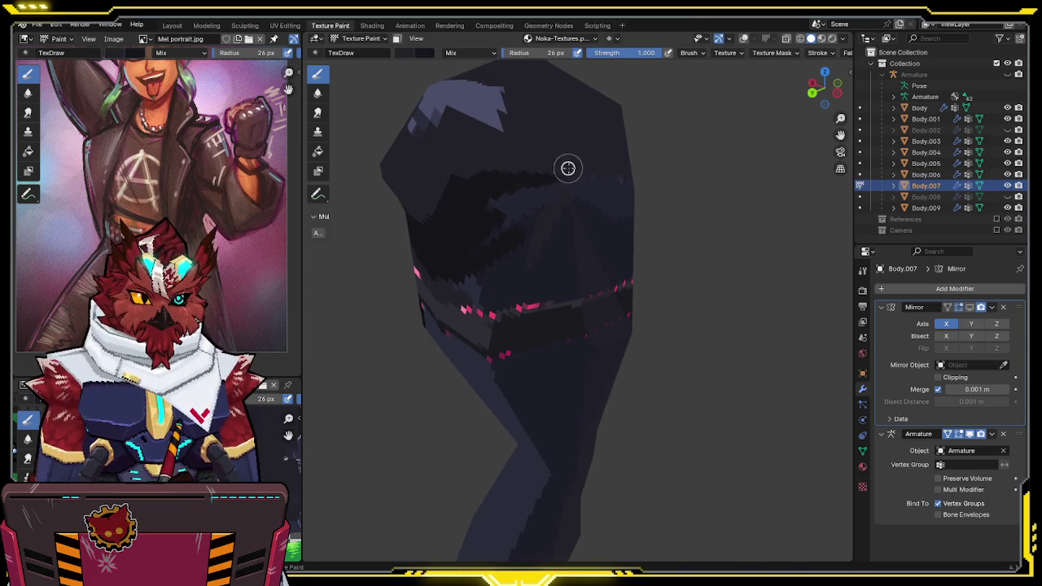
pyautogui.moveTo(637, 170); pyautogui.dragTo(552, 158, button='middle')
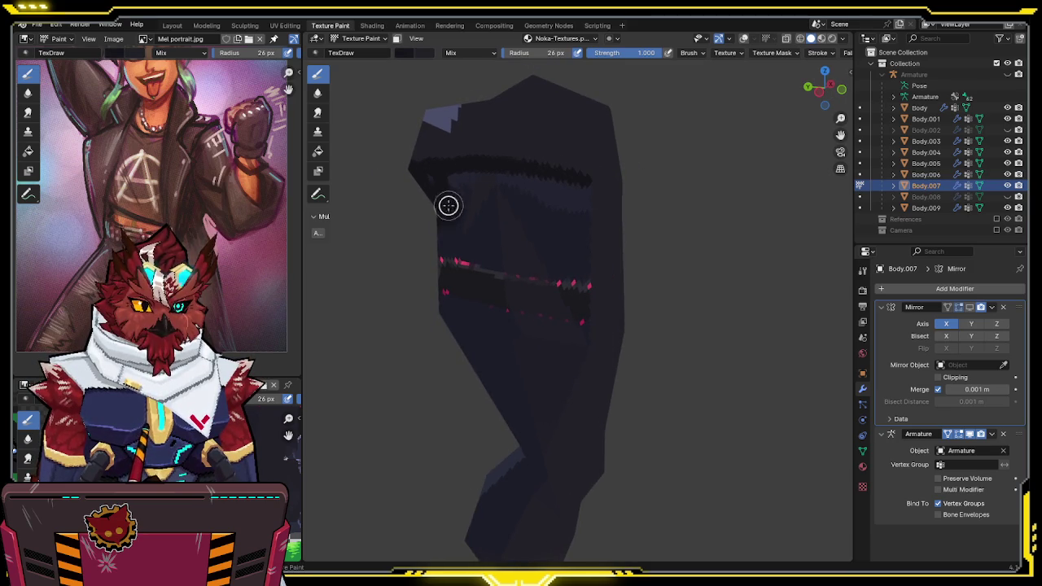
pyautogui.moveTo(521, 316)
pyautogui.keyDown('shift'); pyautogui.mouseDown(button='middle')
pyautogui.moveTo(487, 236)
pyautogui.moveTo(614, 193)
pyautogui.mouseUp(button='middle'); pyautogui.keyUp('shift')
pyautogui.hotkey('shift', 'alt', 'z')
# In Edit Mode, select the thigh and lower-leg faces with click and circle select
pyautogui.press('Tab')
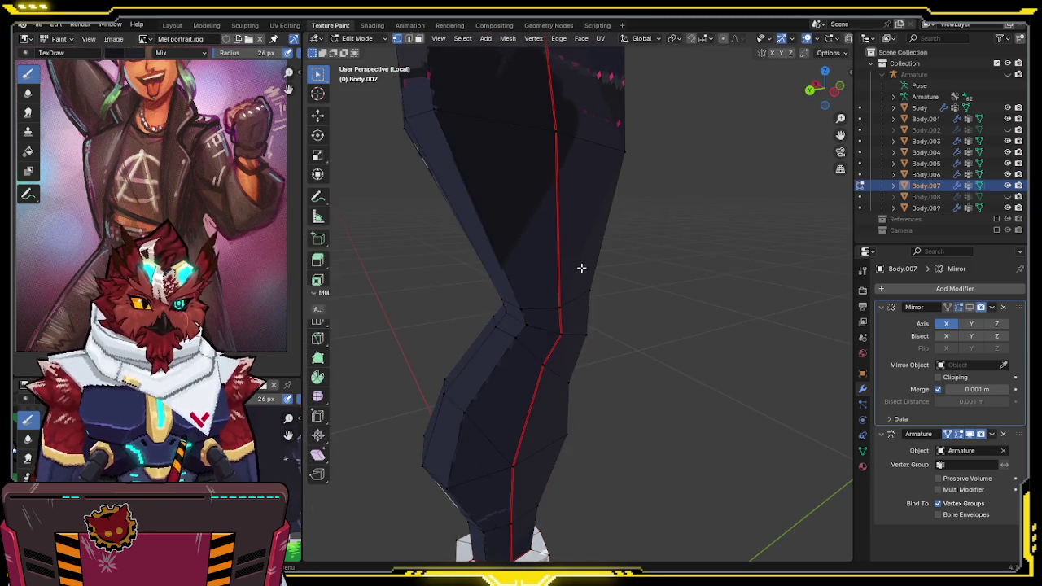
pyautogui.click(539, 262)
pyautogui.keyDown('shift'); pyautogui.click(586, 214); pyautogui.keyUp('shift')
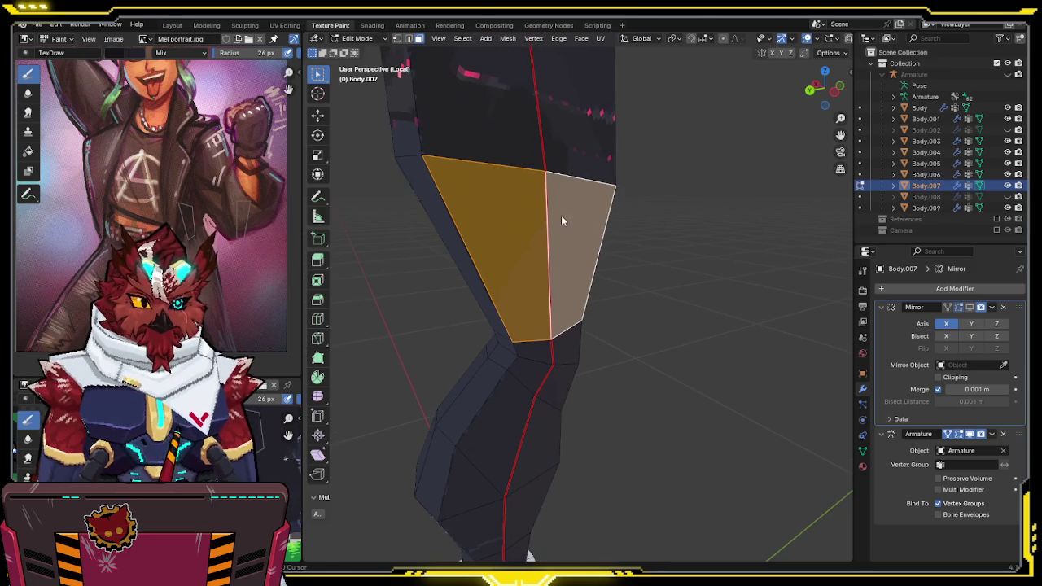
pyautogui.scroll(-2, 561, 215)
pyautogui.scroll(-1, 535, 268)
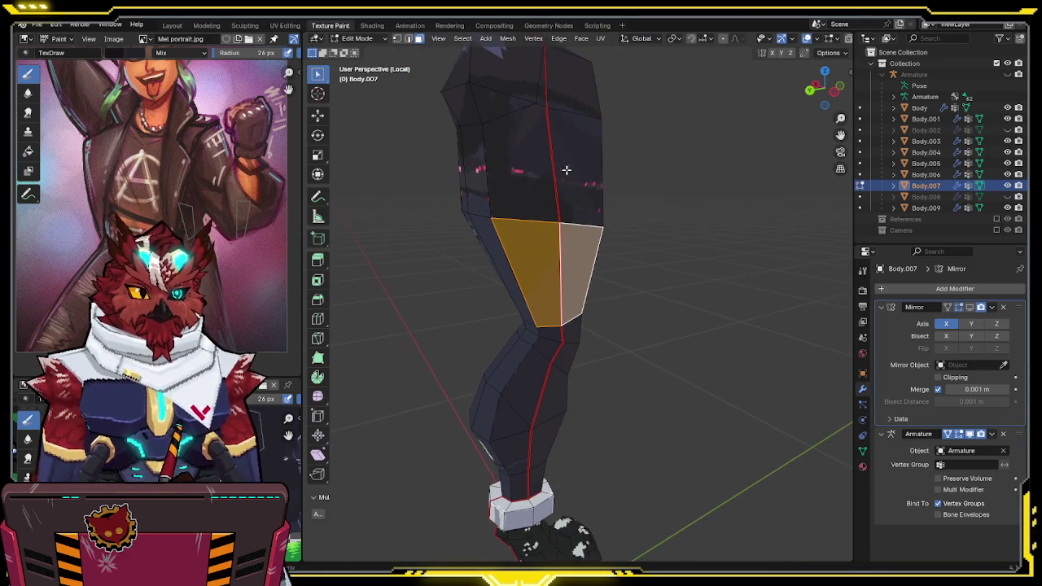
pyautogui.press('c')
pyautogui.moveTo(569, 178); pyautogui.dragTo(563, 228)
pyautogui.moveTo(562, 308); pyautogui.dragTo(522, 463)
# Back in Texture Paint, darken the leg's side and paint over the light band at its top
pyautogui.hotkey('ctrl', 'Tab')
pyautogui.click(590, 426)
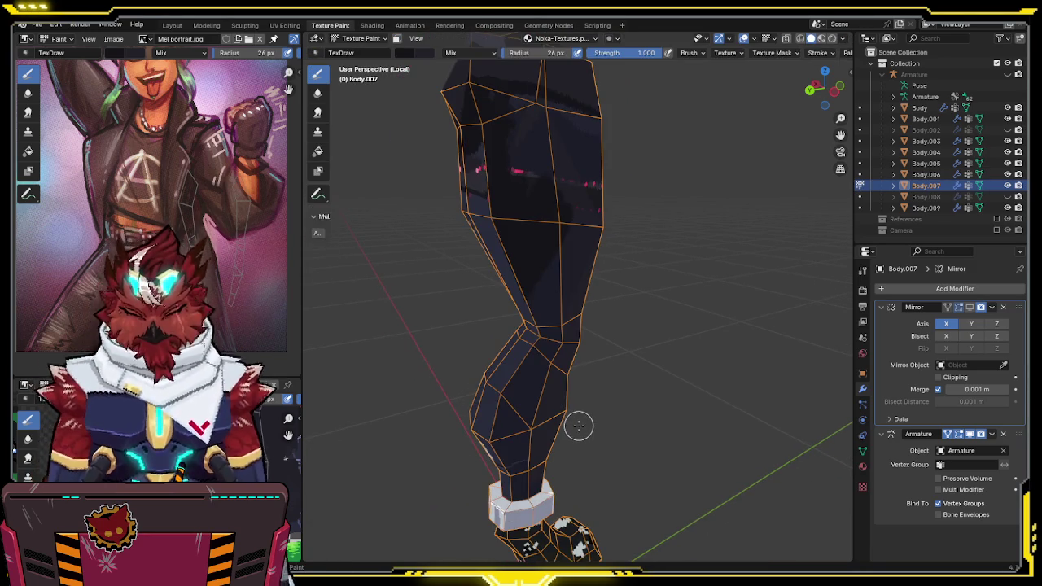
pyautogui.moveTo(541, 98)
pyautogui.mouseDown()
pyautogui.moveTo(502, 139)
pyautogui.moveTo(445, 291)
pyautogui.moveTo(602, 294)
pyautogui.moveTo(555, 411)
pyautogui.mouseUp()
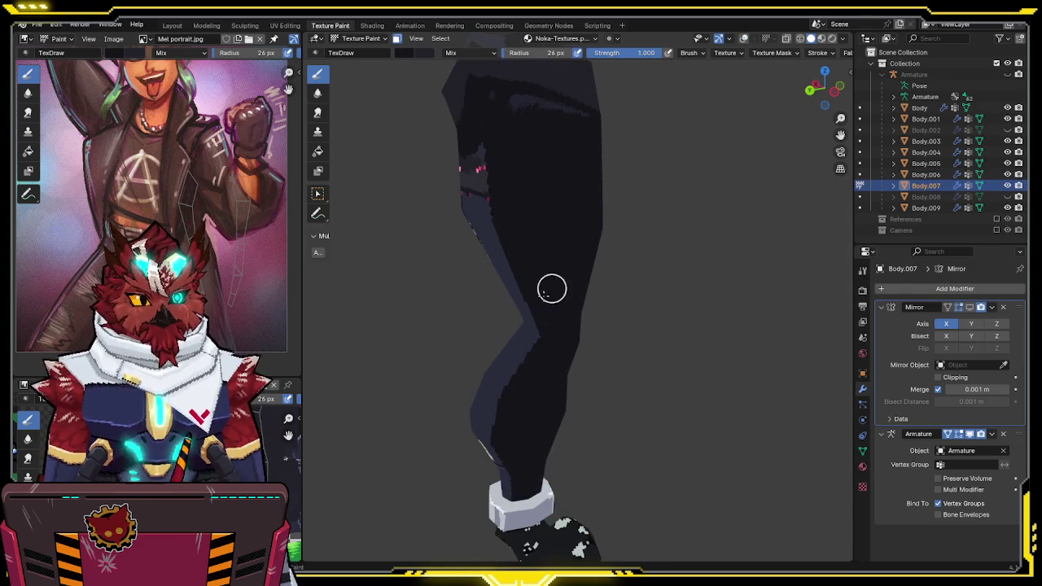
pyautogui.moveTo(557, 434)
pyautogui.mouseDown(button='middle')
pyautogui.moveTo(663, 356)
pyautogui.moveTo(603, 351)
pyautogui.mouseUp(button='middle')
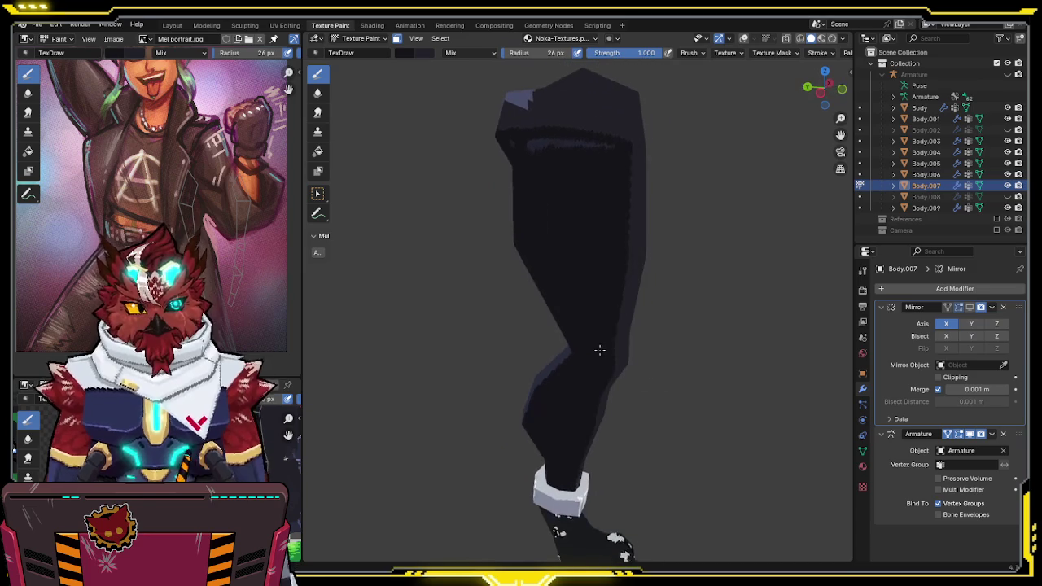
pyautogui.moveTo(578, 188); pyautogui.dragTo(578, 252, button='middle')
pyautogui.scroll(3, 651, 210)
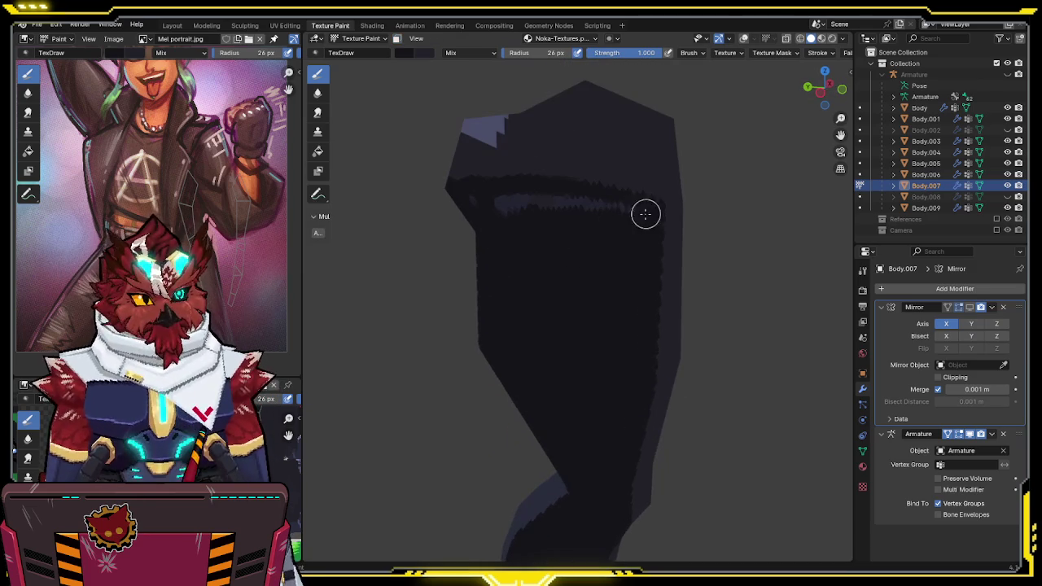
pyautogui.moveTo(611, 205); pyautogui.dragTo(500, 205)
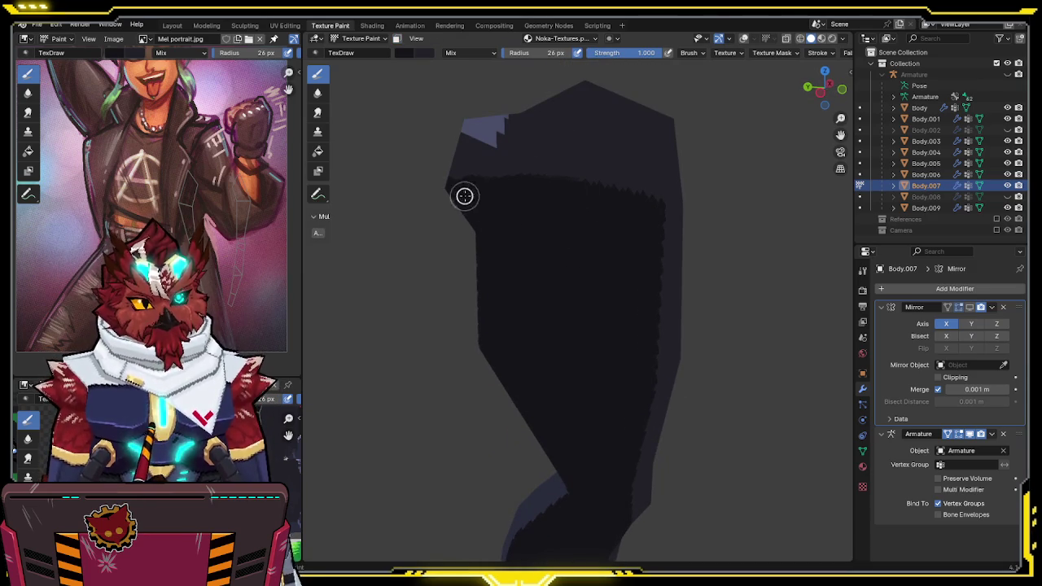
pyautogui.moveTo(610, 266)
pyautogui.mouseDown(button='middle')
pyautogui.moveTo(577, 201)
pyautogui.moveTo(567, 249)
pyautogui.moveTo(551, 246)
pyautogui.mouseUp(button='middle')
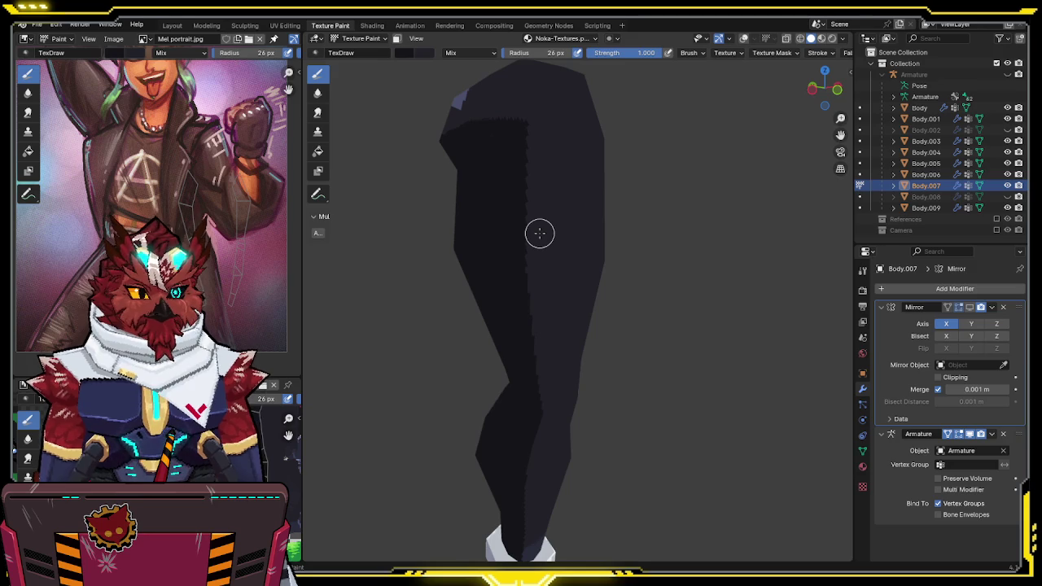
pyautogui.moveTo(625, 303)
pyautogui.mouseDown(button='middle')
pyautogui.moveTo(596, 249)
pyautogui.moveTo(662, 282)
pyautogui.moveTo(610, 149)
pyautogui.mouseUp(button='middle')
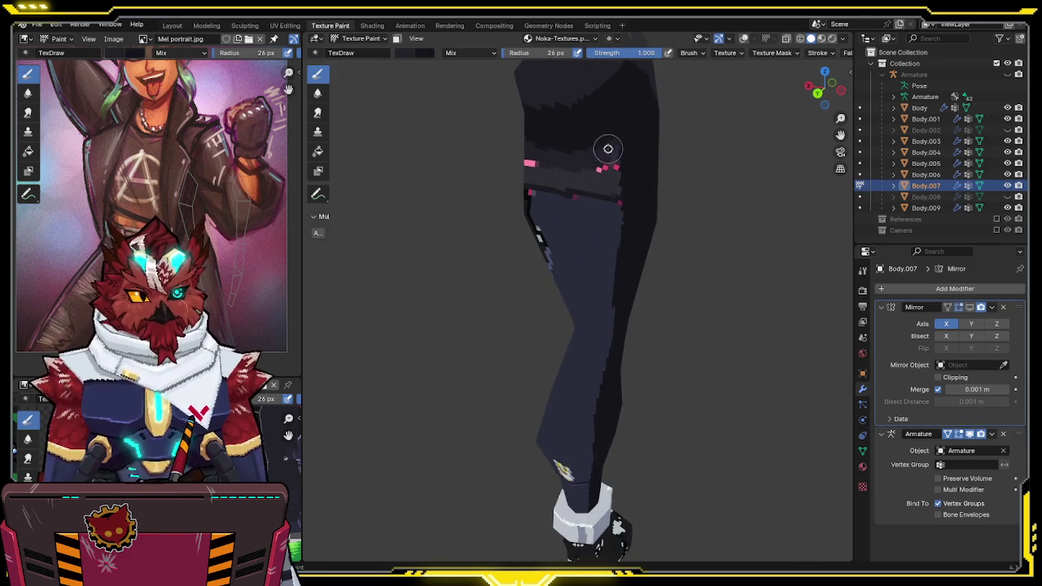
pyautogui.press('Tab')
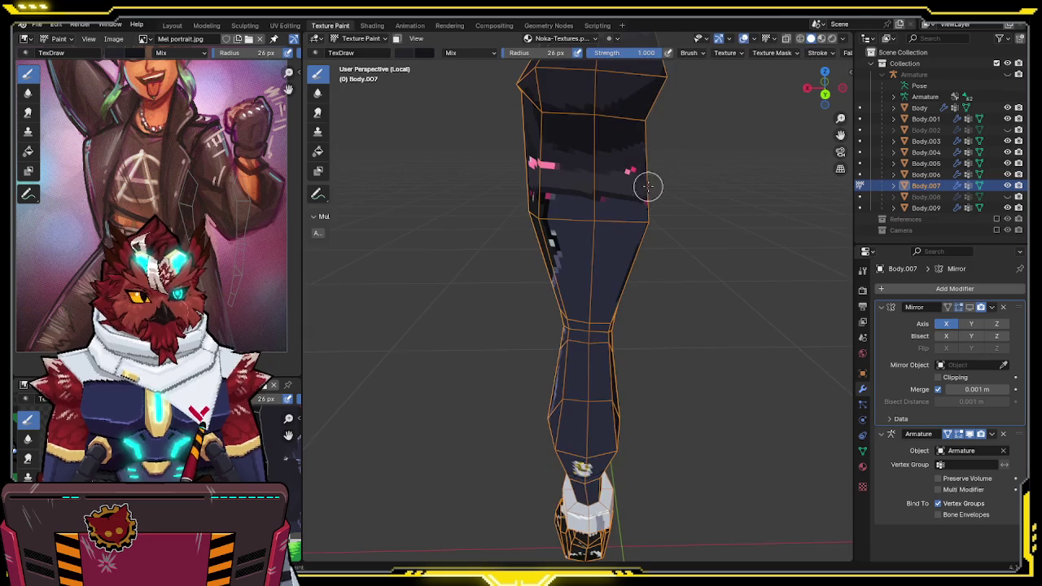
# Select the whole leg, enable face-selection masking, and paint out the pink marks on the upper leg
pyautogui.keyDown('alt'); pyautogui.click(609, 215); pyautogui.keyUp('alt')
pyautogui.moveTo(609, 214); pyautogui.dragTo(551, 202, button='middle')
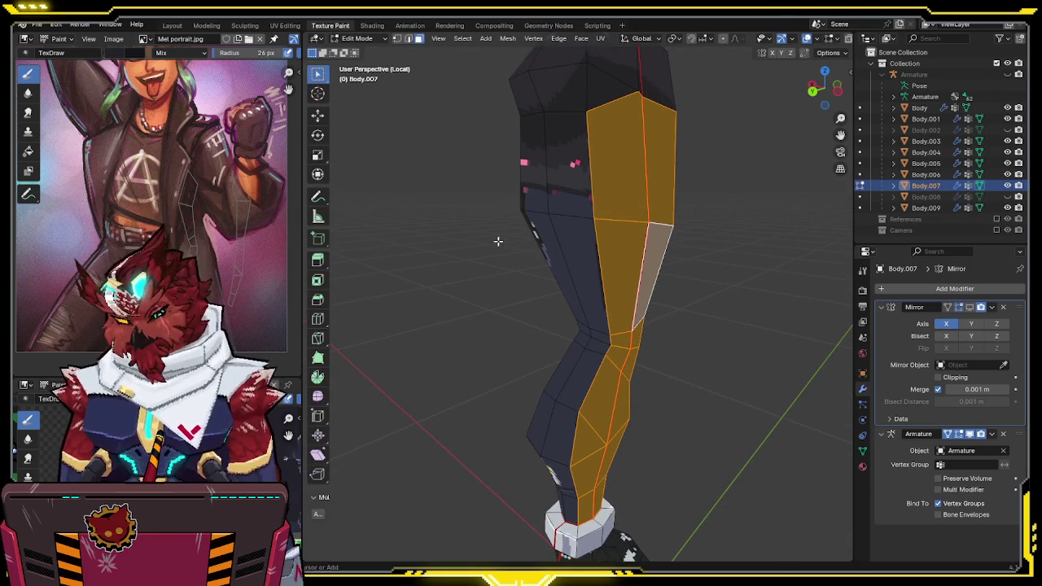
pyautogui.press('a')
pyautogui.moveTo(500, 235)
pyautogui.mouseDown(button='middle')
pyautogui.moveTo(636, 261)
pyautogui.moveTo(621, 361)
pyautogui.mouseUp(button='middle')
pyautogui.hotkey('ctrl', 'Tab')
pyautogui.click(682, 308)
pyautogui.moveTo(681, 308)
pyautogui.mouseDown(button='middle')
pyautogui.moveTo(530, 249)
pyautogui.moveTo(591, 256)
pyautogui.moveTo(656, 216)
pyautogui.mouseUp(button='middle')
pyautogui.press('m')
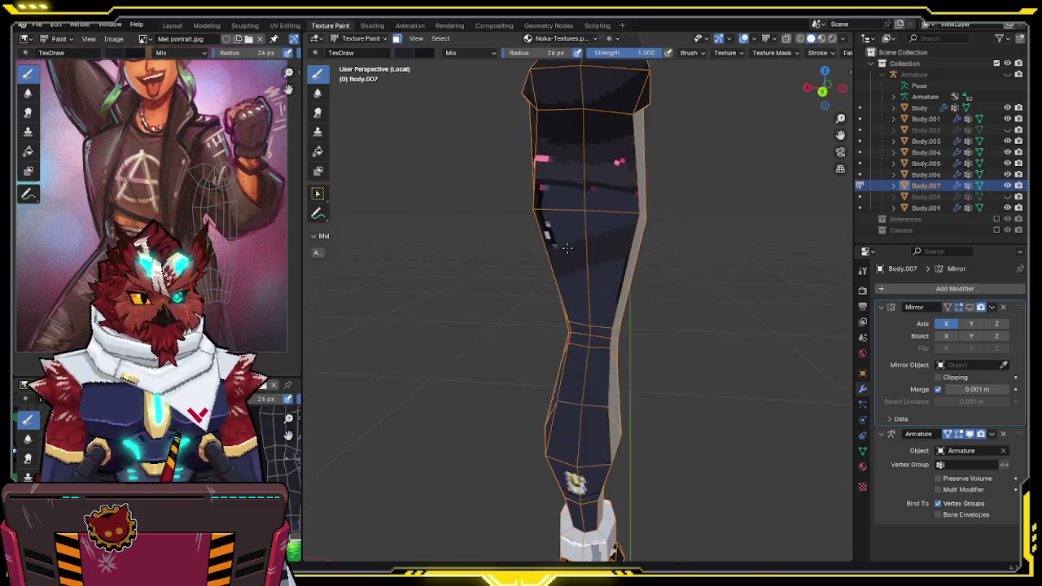
pyautogui.moveTo(599, 150)
pyautogui.mouseDown()
pyautogui.moveTo(572, 168)
pyautogui.moveTo(645, 189)
pyautogui.mouseUp()
# Deselect the ankle band and foot meshes with Select Linked so they are excluded from painting
pyautogui.moveTo(557, 239)
pyautogui.mouseDown(button='middle')
pyautogui.moveTo(526, 203)
pyautogui.moveTo(542, 217)
pyautogui.moveTo(609, 215)
pyautogui.moveTo(540, 187)
pyautogui.mouseUp(button='middle')
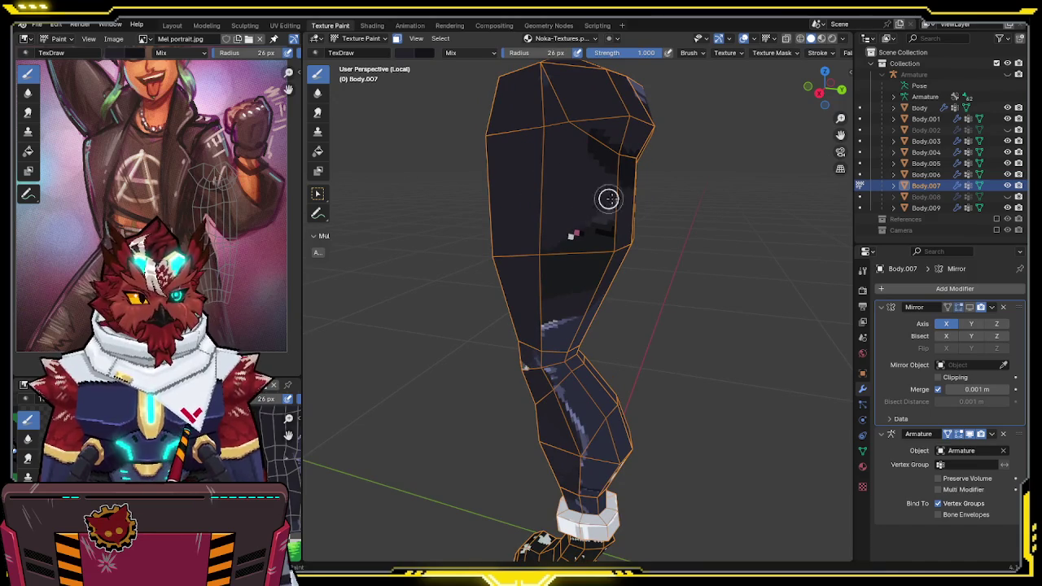
pyautogui.moveTo(530, 391)
pyautogui.mouseDown(button='middle')
pyautogui.moveTo(636, 283)
pyautogui.moveTo(578, 336)
pyautogui.moveTo(599, 381)
pyautogui.mouseUp(button='middle')
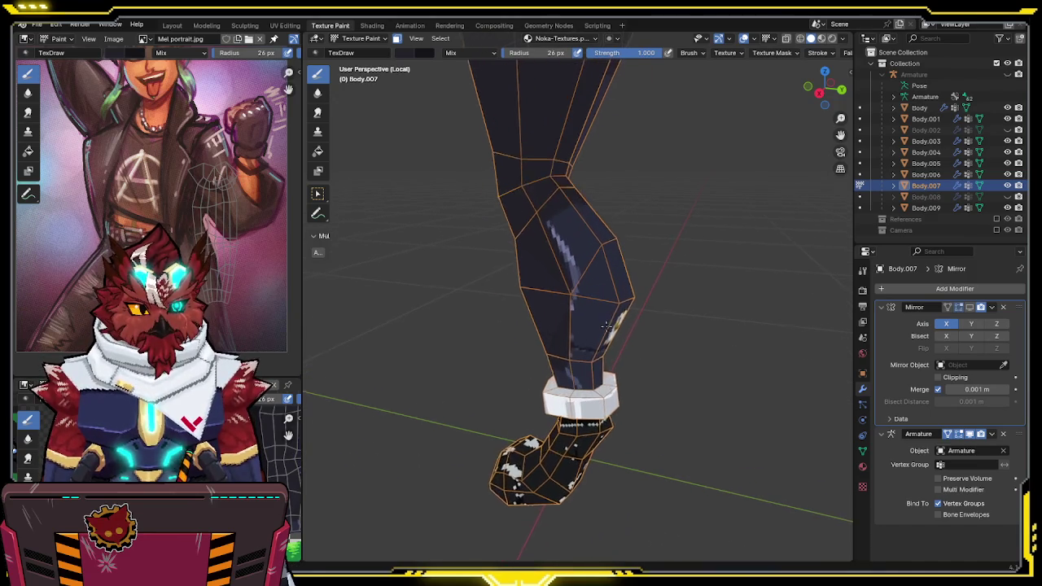
pyautogui.press('Tab')
pyautogui.hotkey('shift', 'l')
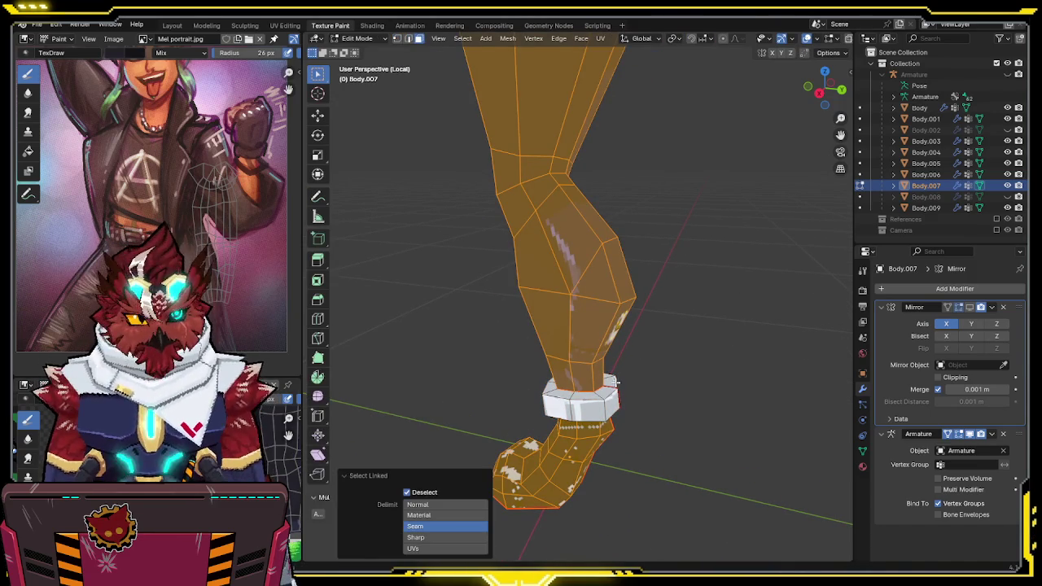
pyautogui.moveTo(609, 381); pyautogui.dragTo(644, 342, button='middle')
pyautogui.hotkey('shift', 'l')
pyautogui.moveTo(544, 465)
pyautogui.mouseDown(button='middle')
pyautogui.moveTo(612, 337)
pyautogui.moveTo(675, 291)
pyautogui.moveTo(664, 348)
pyautogui.moveTo(726, 339)
pyautogui.moveTo(632, 396)
pyautogui.mouseUp(button='middle')
pyautogui.scroll(-2, 561, 441)
# Return to Texture Paint and orbit around the leg to review the masked painting from every side
pyautogui.hotkey('ctrl', 'Tab')
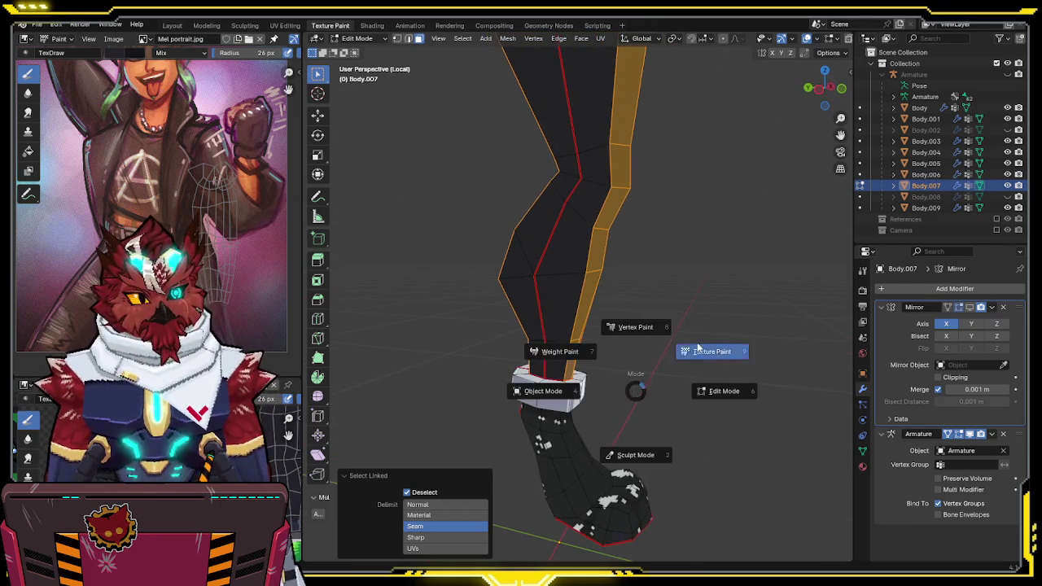
pyautogui.click(628, 322)
pyautogui.scroll(2, 628, 322)
pyautogui.moveTo(628, 323); pyautogui.dragTo(684, 237, button='middle')
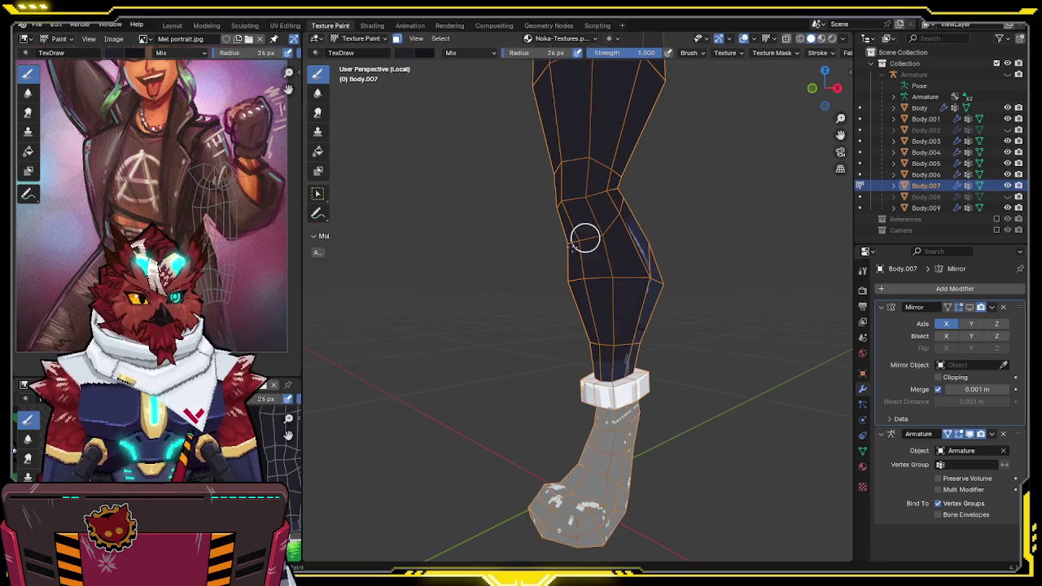
pyautogui.moveTo(705, 303)
pyautogui.mouseDown(button='middle')
pyautogui.moveTo(619, 326)
pyautogui.moveTo(530, 284)
pyautogui.mouseUp(button='middle')
pyautogui.moveTo(564, 395); pyautogui.dragTo(524, 289, button='middle')
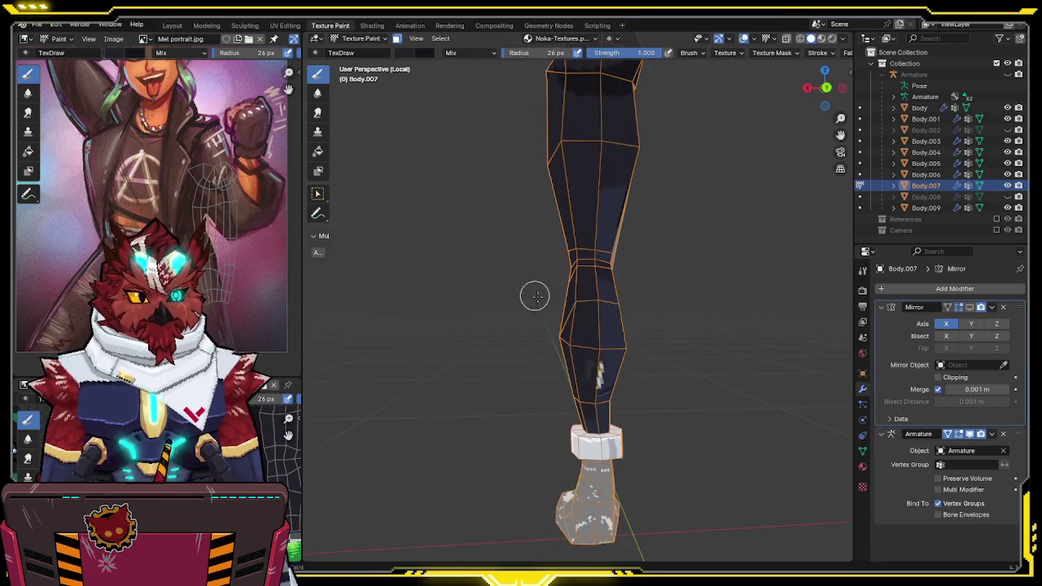
pyautogui.moveTo(651, 383); pyautogui.dragTo(585, 377, button='middle')
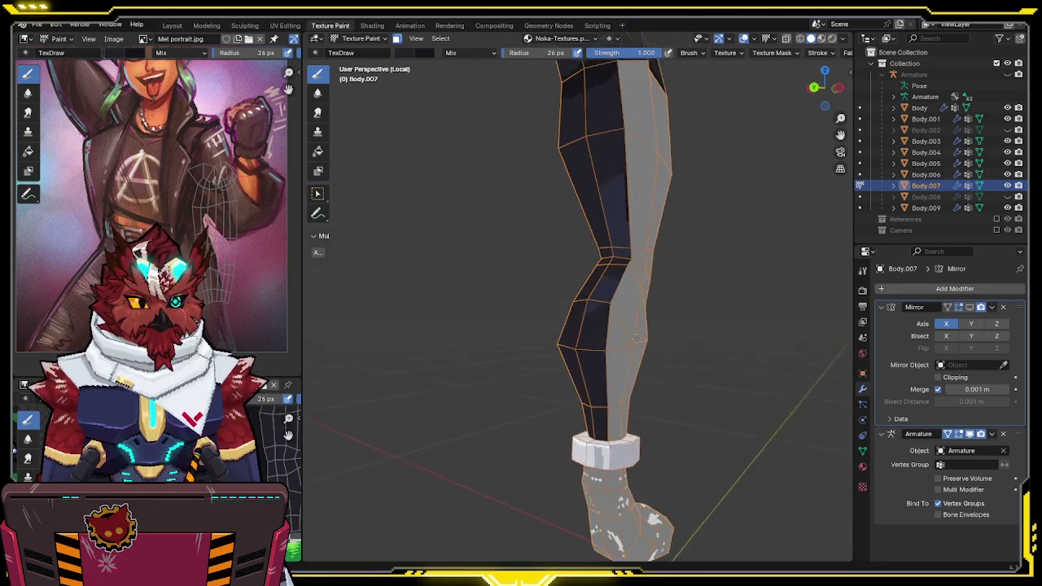
pyautogui.moveTo(635, 139)
pyautogui.mouseDown(button='middle')
pyautogui.moveTo(613, 226)
pyautogui.moveTo(758, 214)
pyautogui.mouseUp(button='middle')
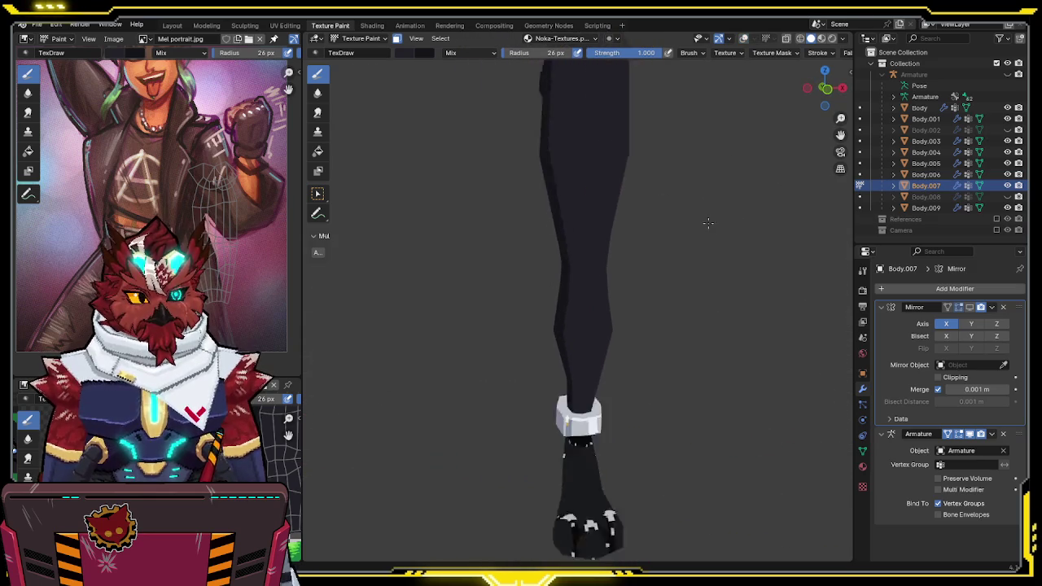
pyautogui.scroll(-3, 654, 268)
pyautogui.moveTo(653, 268)
pyautogui.mouseDown(button='middle')
pyautogui.moveTo(739, 261)
pyautogui.moveTo(670, 312)
pyautogui.moveTo(717, 311)
pyautogui.moveTo(659, 228)
pyautogui.moveTo(719, 193)
pyautogui.moveTo(693, 246)
pyautogui.moveTo(615, 272)
pyautogui.mouseUp(button='middle')
pyautogui.scroll(3, 716, 312)
# Brighten the brush colour and paint grey over the light bluish patch near the leg
pyautogui.click(421, 54)
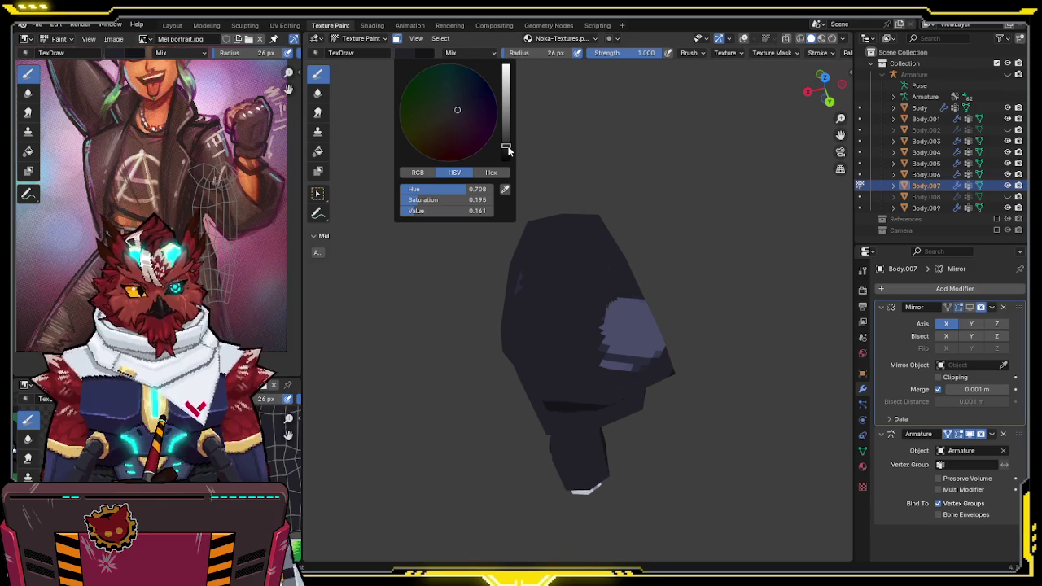
pyautogui.moveTo(507, 147); pyautogui.dragTo(506, 89)
pyautogui.moveTo(577, 184)
pyautogui.mouseDown(button='middle')
pyautogui.moveTo(589, 274)
pyautogui.moveTo(679, 260)
pyautogui.moveTo(628, 272)
pyautogui.mouseUp(button='middle')
pyautogui.moveTo(587, 245)
pyautogui.mouseDown(button='middle')
pyautogui.moveTo(600, 220)
pyautogui.moveTo(534, 299)
pyautogui.mouseUp(button='middle')
pyautogui.moveTo(534, 300)
pyautogui.mouseDown()
pyautogui.moveTo(510, 349)
pyautogui.moveTo(513, 325)
pyautogui.moveTo(535, 333)
pyautogui.mouseUp()
pyautogui.moveTo(535, 333); pyautogui.dragTo(565, 252, button='middle')
# Frame the hips and belt, then briefly isolate the Body object in Local View
pyautogui.scroll(5, 626, 214)
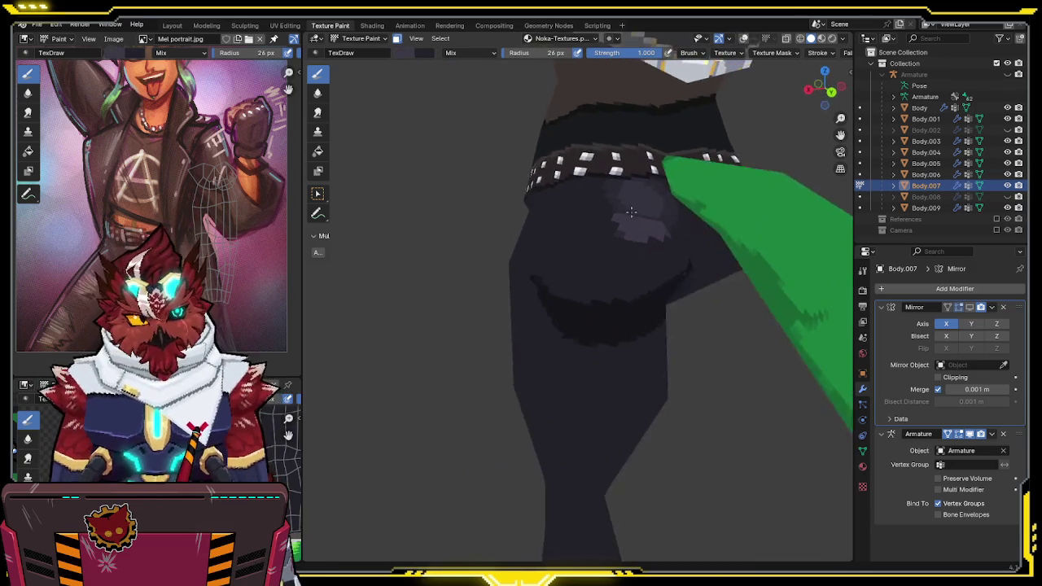
pyautogui.moveTo(626, 215); pyautogui.dragTo(627, 246, button='middle')
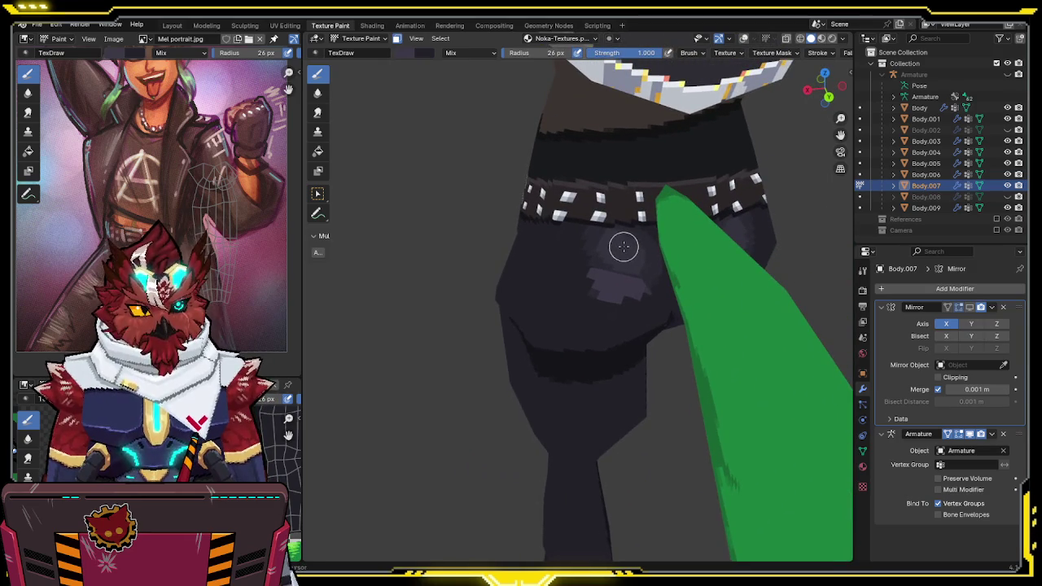
pyautogui.hotkey('alt', 'q')
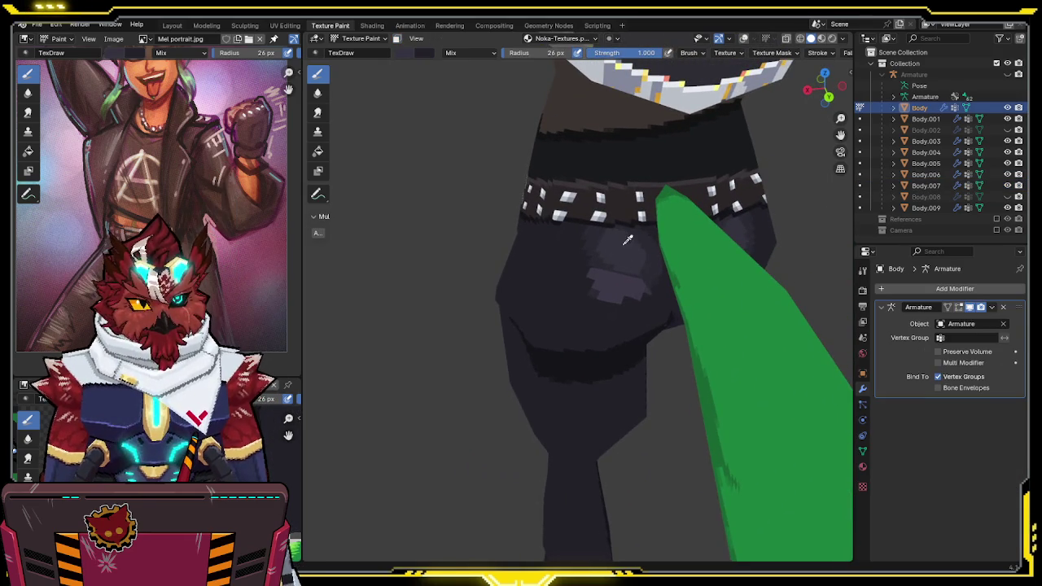
pyautogui.press('KP_Divide')
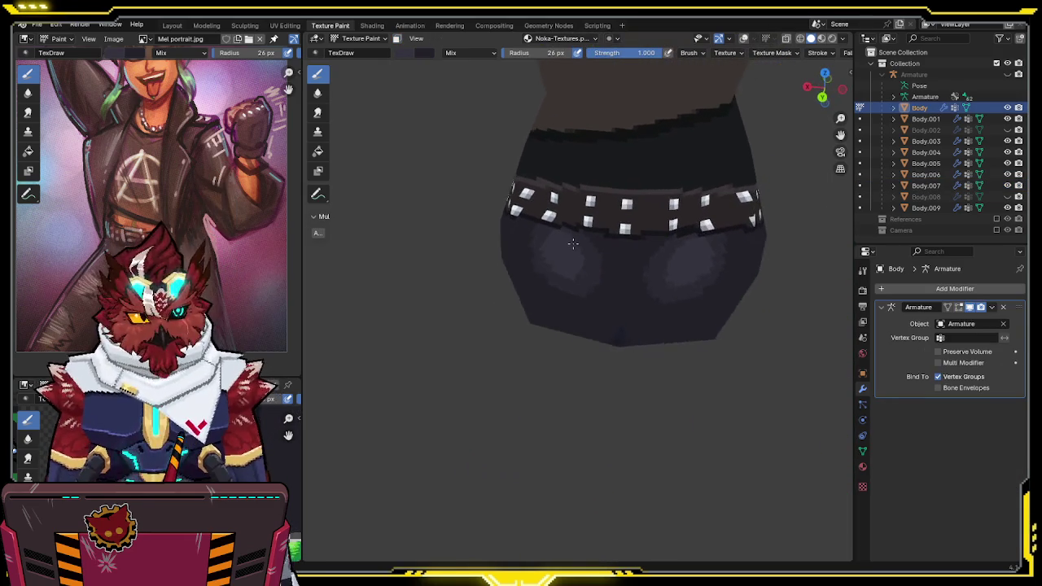
pyautogui.press('KP_Divide')
pyautogui.hotkey('alt', 'q')
pyautogui.moveTo(552, 302); pyautogui.dragTo(561, 296, button='middle')
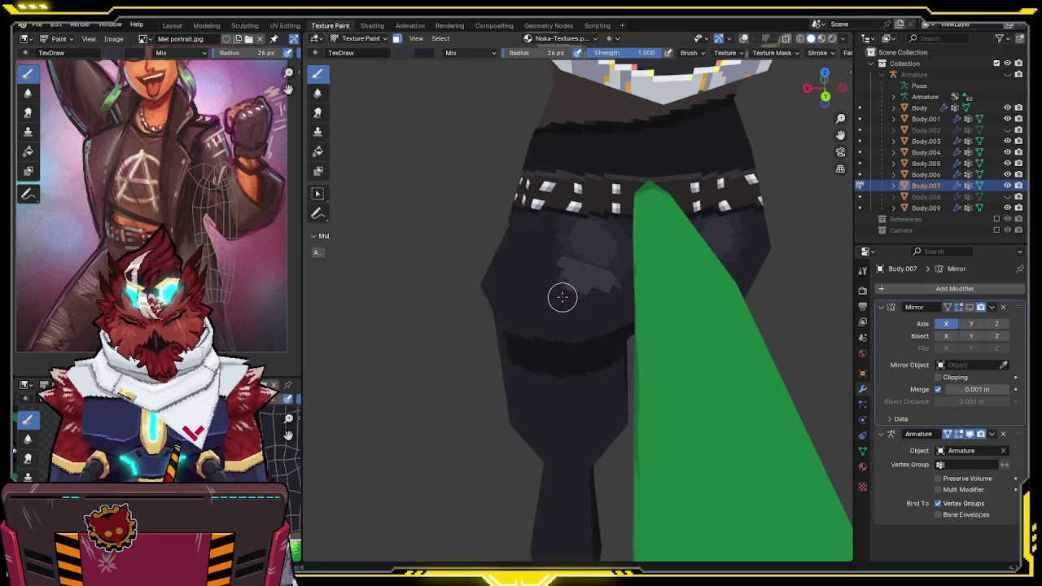
pyautogui.moveTo(599, 248); pyautogui.dragTo(654, 223, button='middle')
# Make Body.007 active and isolate the leg part in Local View to inspect it
pyautogui.hotkey('alt', 'q')
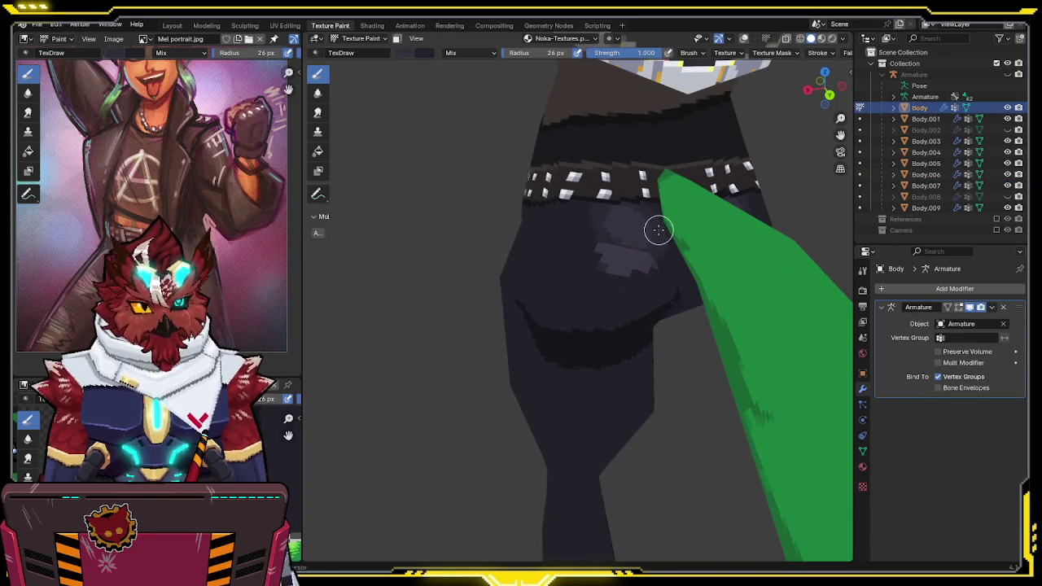
pyautogui.hotkey('alt', 'q')
pyautogui.press('KP_Divide')
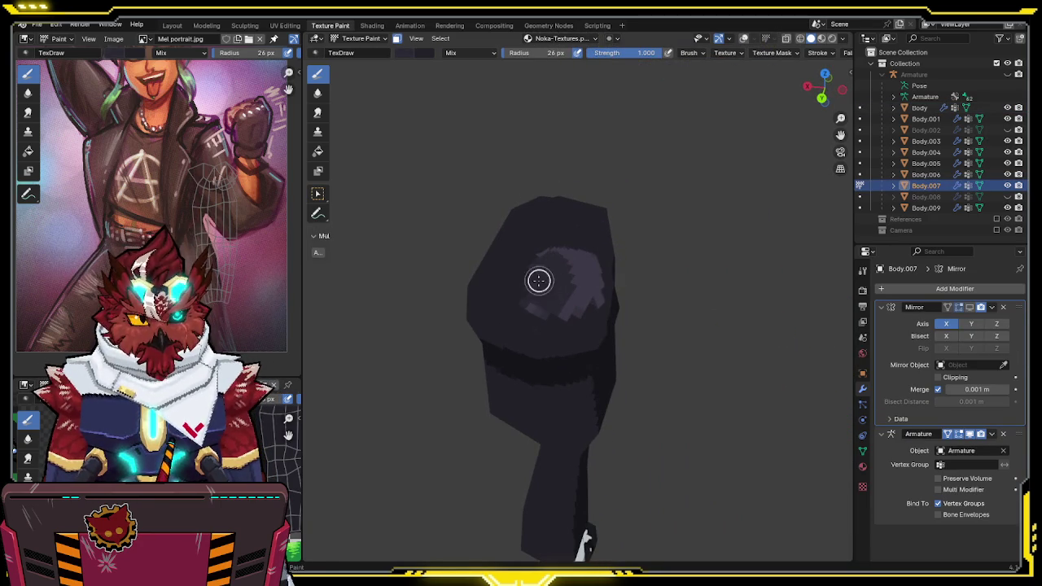
pyautogui.moveTo(541, 304); pyautogui.dragTo(529, 298, button='middle')
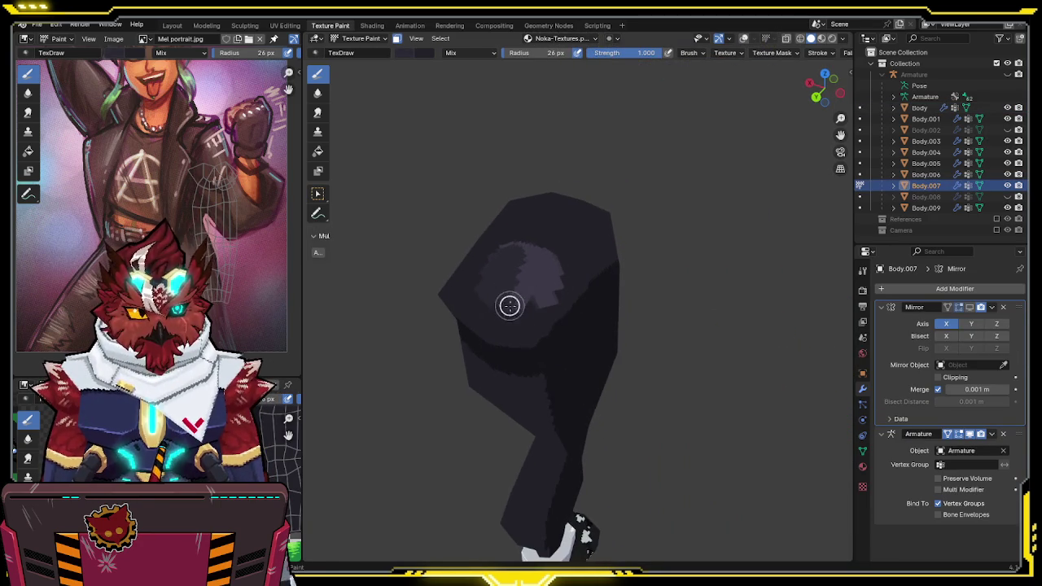
pyautogui.moveTo(528, 252)
pyautogui.mouseDown(button='middle')
pyautogui.moveTo(528, 319)
pyautogui.moveTo(561, 267)
pyautogui.moveTo(565, 288)
pyautogui.moveTo(568, 247)
pyautogui.moveTo(538, 302)
pyautogui.mouseUp(button='middle')
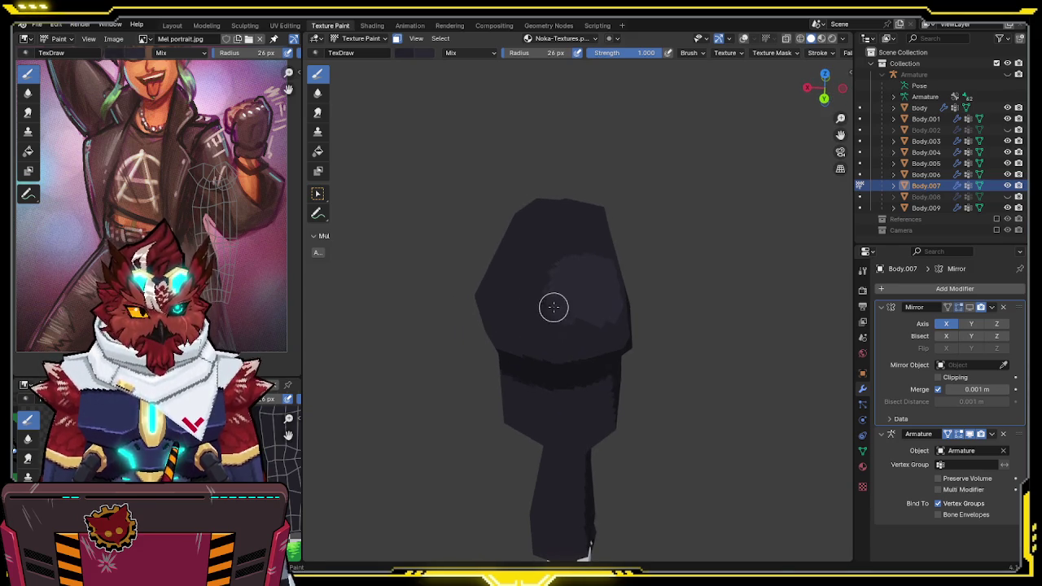
pyautogui.moveTo(567, 259)
pyautogui.mouseDown(button='middle')
pyautogui.moveTo(646, 188)
pyautogui.moveTo(608, 204)
pyautogui.moveTo(600, 251)
pyautogui.moveTo(621, 221)
pyautogui.moveTo(621, 206)
pyautogui.moveTo(595, 261)
pyautogui.moveTo(593, 239)
pyautogui.mouseUp(button='middle')
# Isolate the dark hips mesh on its own, orbit around it, then restore the full body
pyautogui.hotkey('alt', 'q')
pyautogui.press('KP_Divide')
pyautogui.press('KP_Divide')
pyautogui.hotkey('alt', 'q')
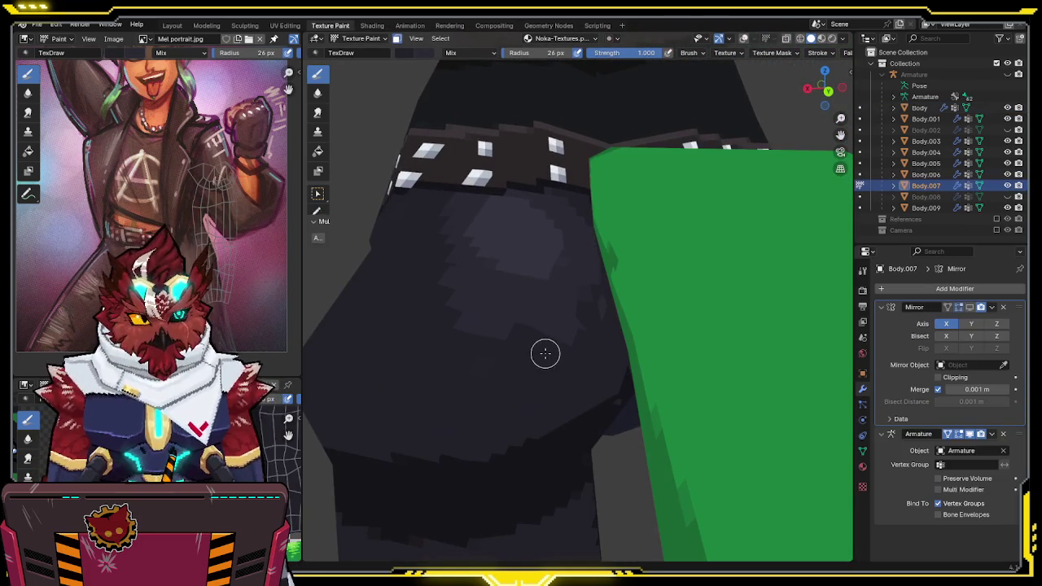
pyautogui.press('KP_Divide')
pyautogui.moveTo(544, 352); pyautogui.dragTo(450, 387, button='middle')
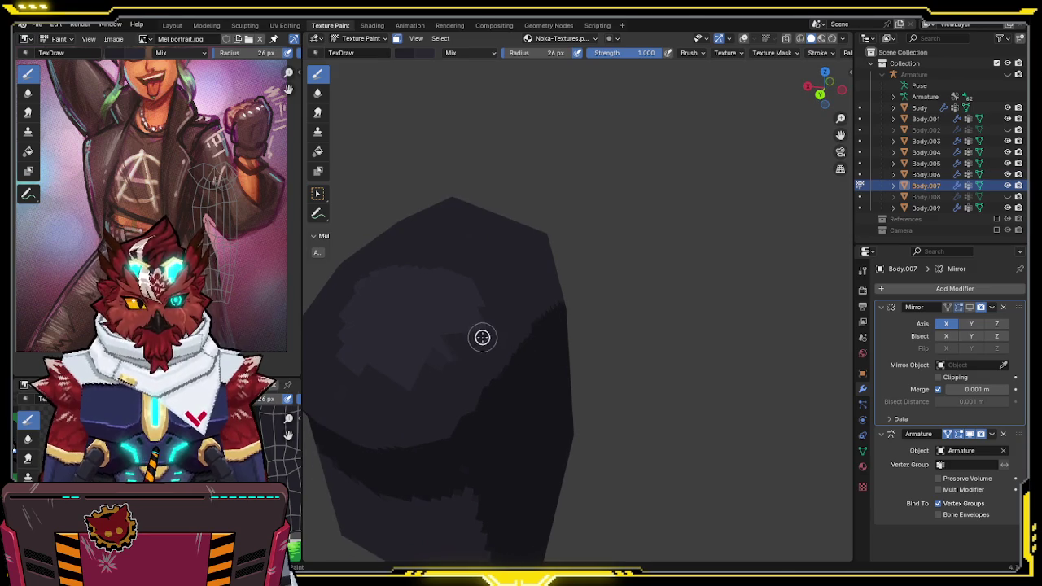
pyautogui.moveTo(475, 345); pyautogui.dragTo(502, 310, button='middle')
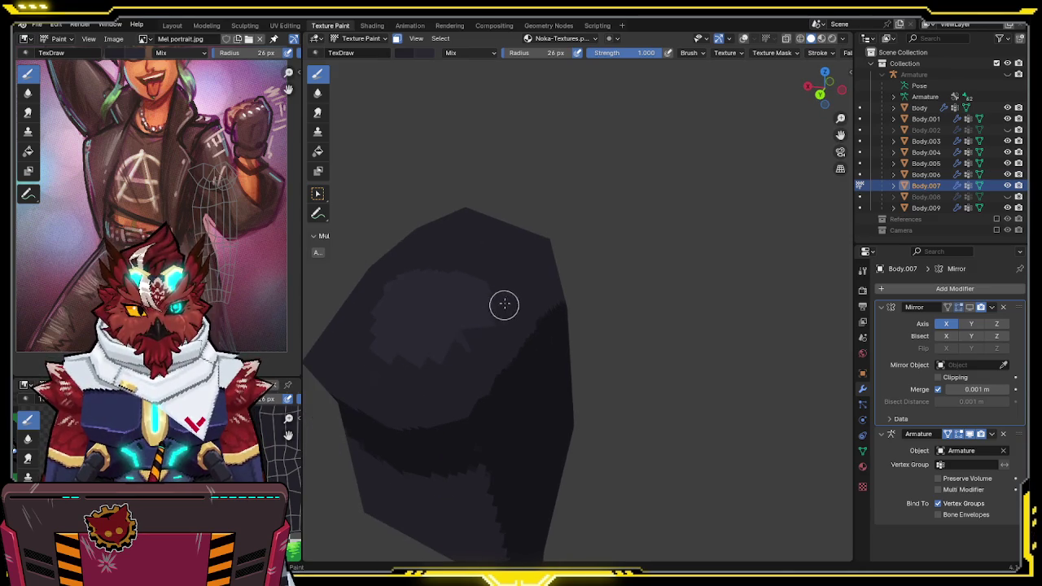
pyautogui.moveTo(461, 341)
pyautogui.mouseDown(button='middle')
pyautogui.moveTo(521, 295)
pyautogui.moveTo(570, 288)
pyautogui.mouseUp(button='middle')
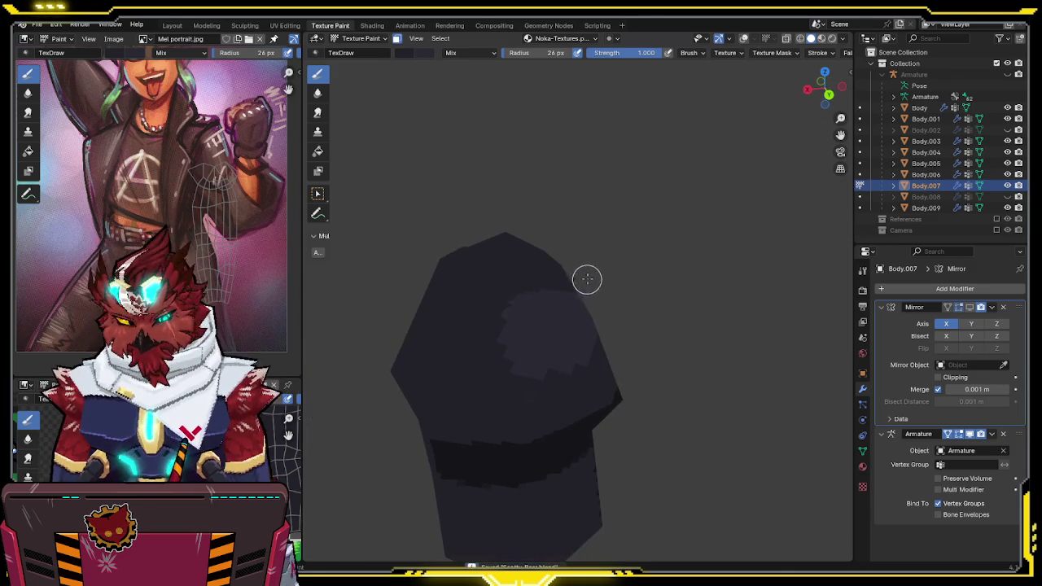
pyautogui.press('KP_Divide')
# Make the Body waist mesh the paint target, view it from below, and turn overlays on
pyautogui.scroll(-3, 627, 246)
pyautogui.moveTo(626, 246); pyautogui.dragTo(634, 235, button='middle')
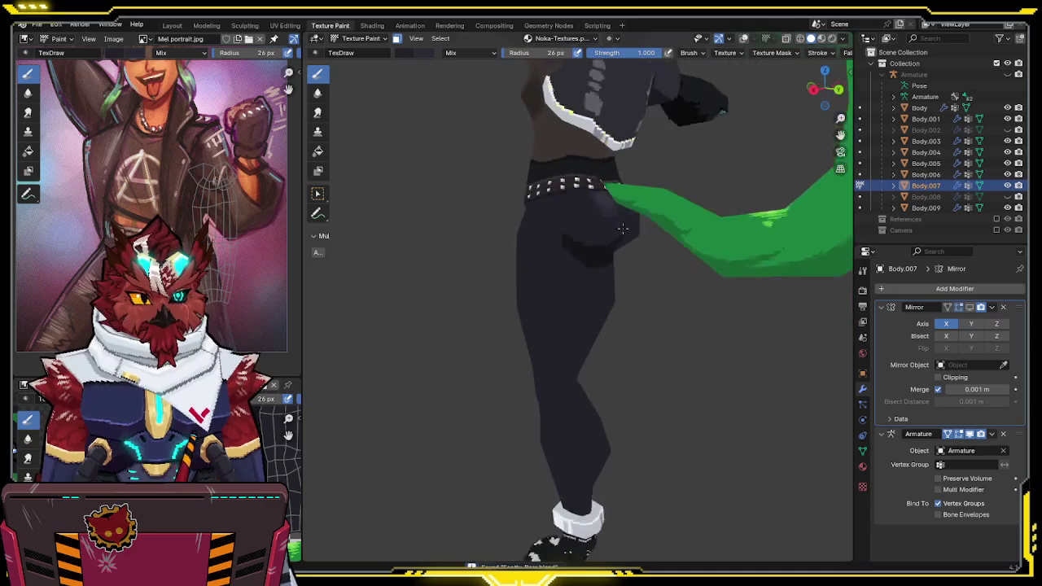
pyautogui.moveTo(653, 284); pyautogui.dragTo(642, 198, button='middle')
pyautogui.scroll(3, 642, 198)
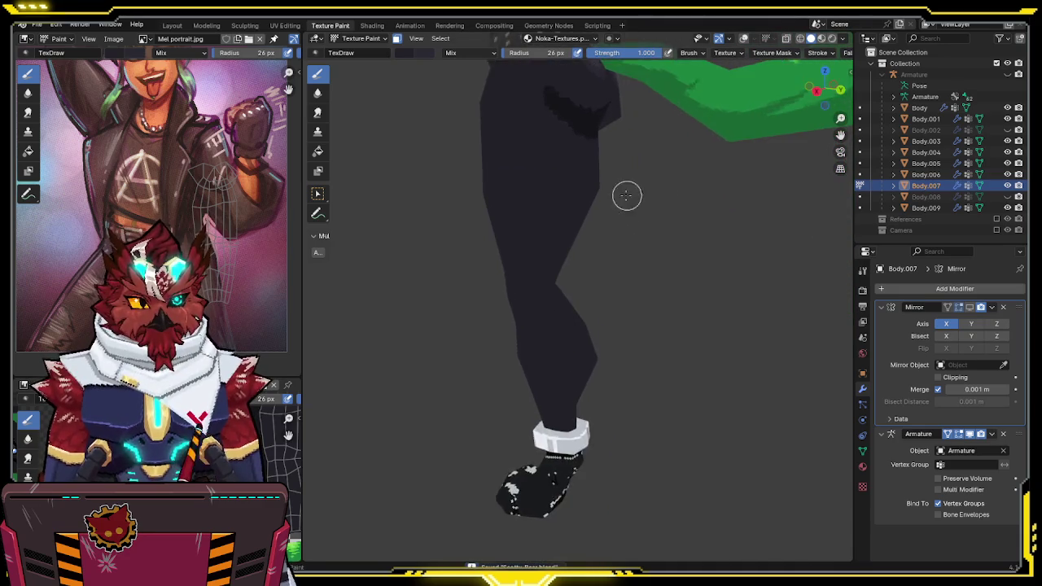
pyautogui.scroll(-3, 652, 165)
pyautogui.moveTo(630, 298)
pyautogui.mouseDown(button='middle')
pyautogui.moveTo(542, 249)
pyautogui.moveTo(626, 314)
pyautogui.moveTo(558, 288)
pyautogui.mouseUp(button='middle')
pyautogui.hotkey('alt', 'q')
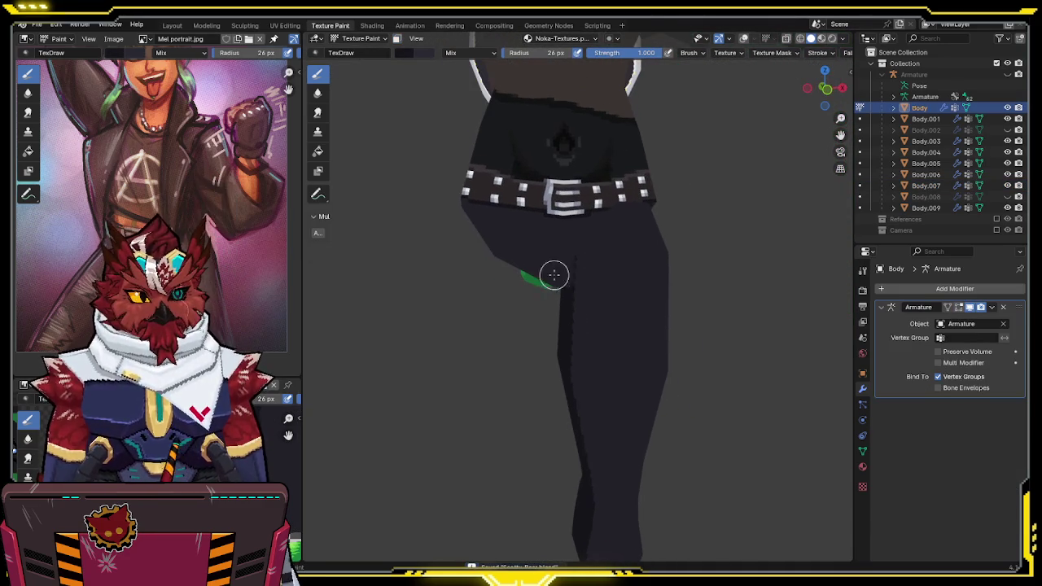
pyautogui.moveTo(557, 249)
pyautogui.mouseDown(button='middle')
pyautogui.moveTo(561, 286)
pyautogui.moveTo(565, 269)
pyautogui.moveTo(552, 263)
pyautogui.moveTo(571, 234)
pyautogui.mouseUp(button='middle')
pyautogui.hotkey('shift', 'alt', 'z')
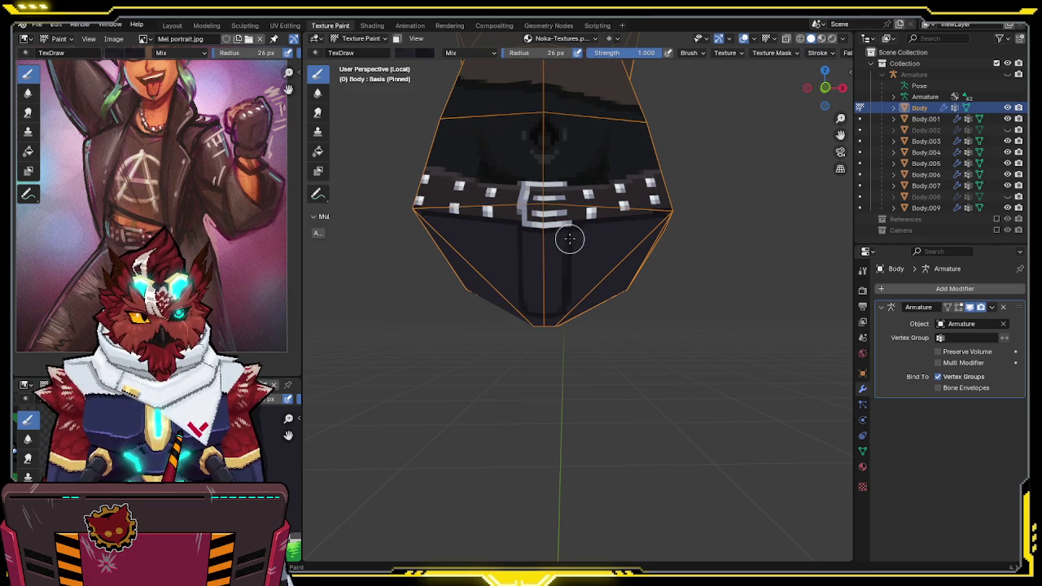
# Check the shorts below the buckle from lower angles, toggling overlays off and back on
pyautogui.hotkey('shift', 'alt', 'z')
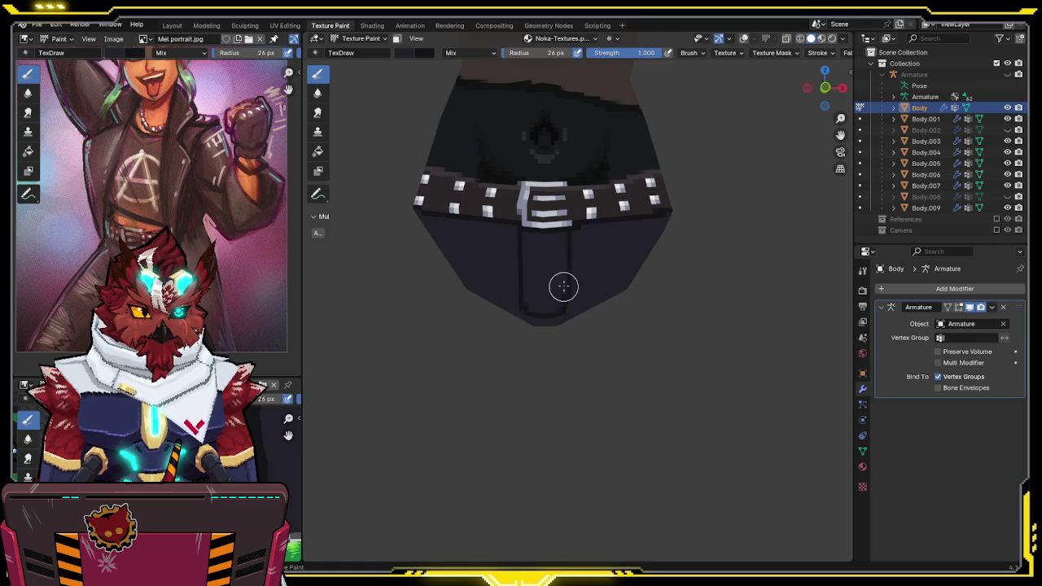
pyautogui.moveTo(556, 282)
pyautogui.mouseDown(button='middle')
pyautogui.moveTo(557, 154)
pyautogui.moveTo(556, 226)
pyautogui.moveTo(574, 190)
pyautogui.moveTo(554, 214)
pyautogui.mouseUp(button='middle')
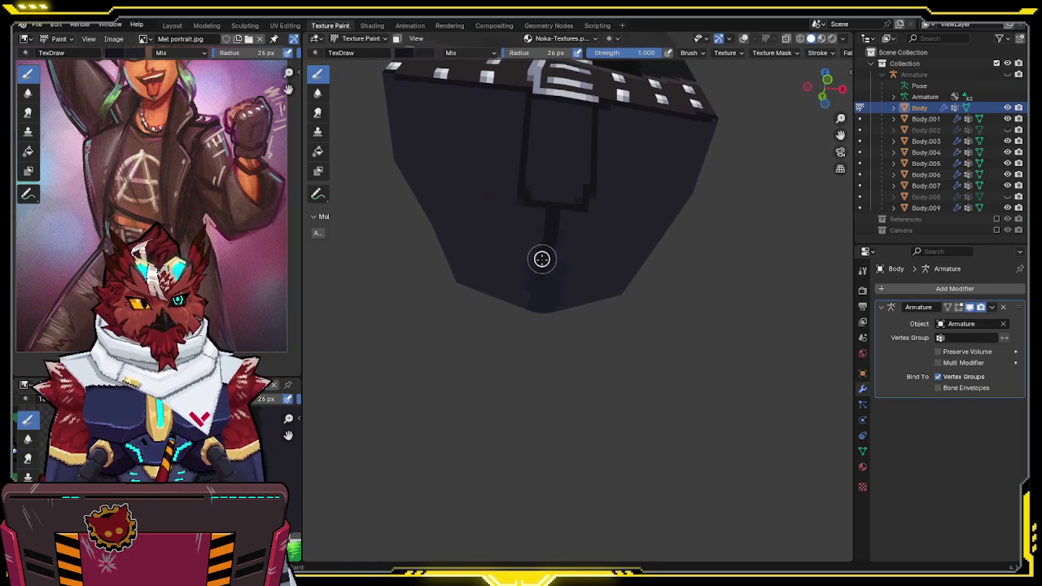
pyautogui.hotkey('shift', 'alt', 'z')
pyautogui.moveTo(557, 230)
pyautogui.mouseDown(button='middle')
pyautogui.moveTo(575, 225)
pyautogui.moveTo(578, 198)
pyautogui.mouseUp(button='middle')
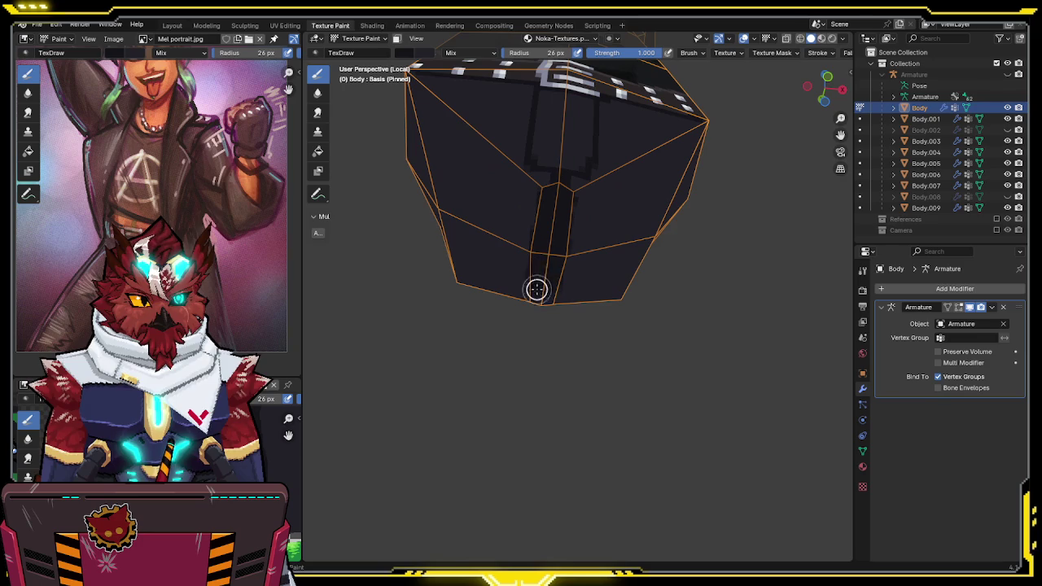
pyautogui.moveTo(537, 298)
pyautogui.mouseDown(button='middle')
pyautogui.moveTo(640, 242)
pyautogui.moveTo(658, 284)
pyautogui.mouseUp(button='middle')
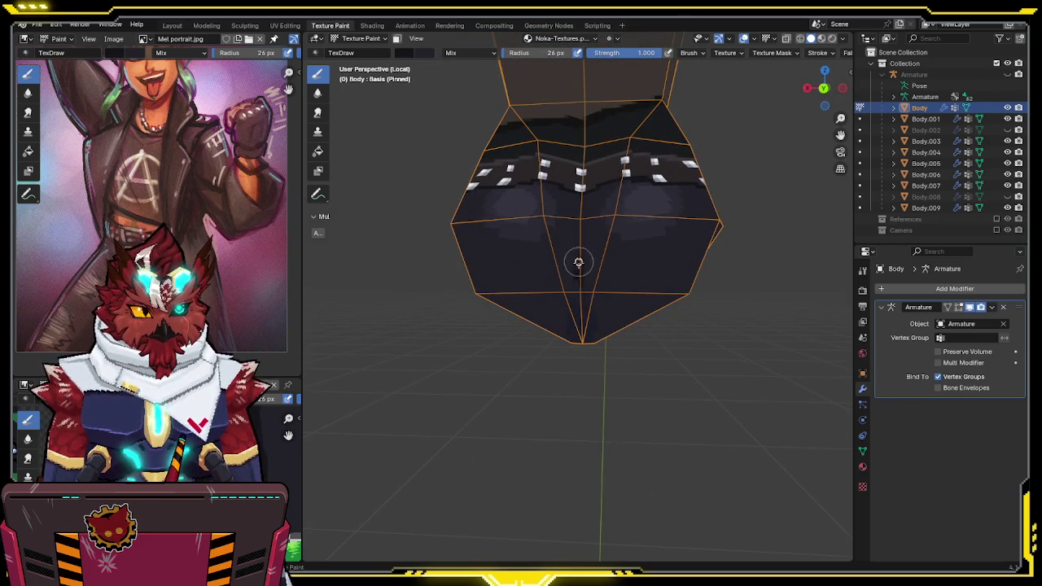
# Isolate the shorts in Local View and paint a dark crease stroke along the underside seam
pyautogui.moveTo(582, 281); pyautogui.dragTo(587, 258, button='middle')
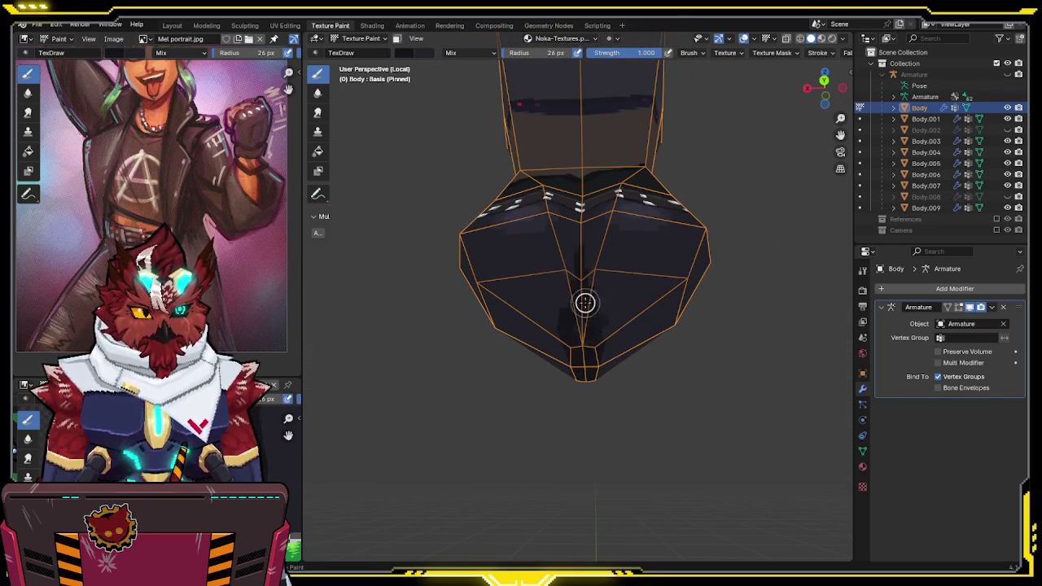
pyautogui.moveTo(605, 319)
pyautogui.mouseDown(button='middle')
pyautogui.moveTo(686, 219)
pyautogui.moveTo(584, 323)
pyautogui.moveTo(602, 297)
pyautogui.mouseUp(button='middle')
pyautogui.moveTo(609, 252)
pyautogui.mouseDown(button='middle')
pyautogui.moveTo(603, 201)
pyautogui.moveTo(619, 172)
pyautogui.moveTo(537, 272)
pyautogui.moveTo(577, 269)
pyautogui.moveTo(562, 217)
pyautogui.mouseUp(button='middle')
pyautogui.hotkey('shift', 'alt', 'z')
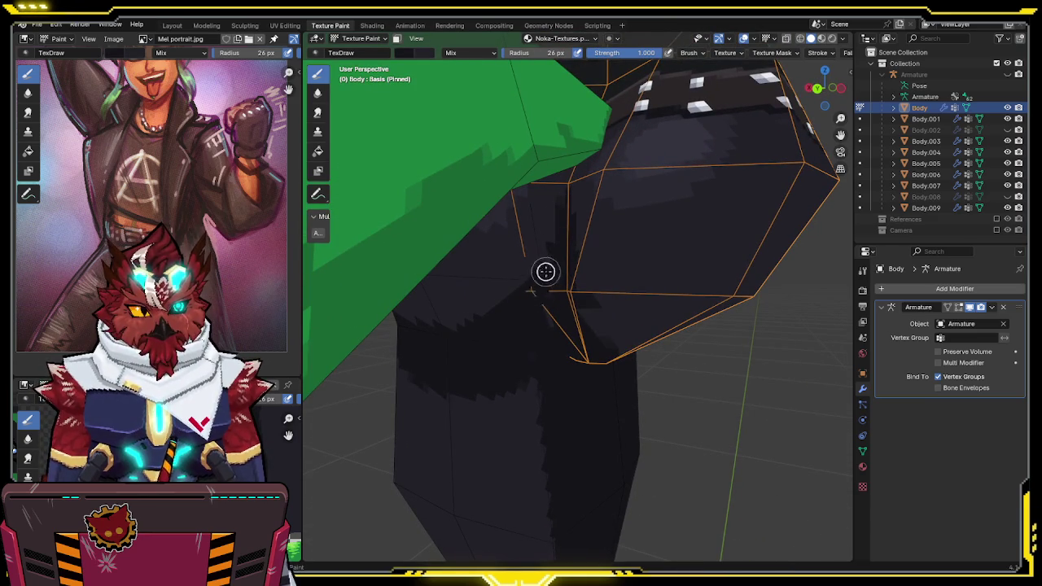
pyautogui.moveTo(566, 283); pyautogui.dragTo(577, 269, button='middle')
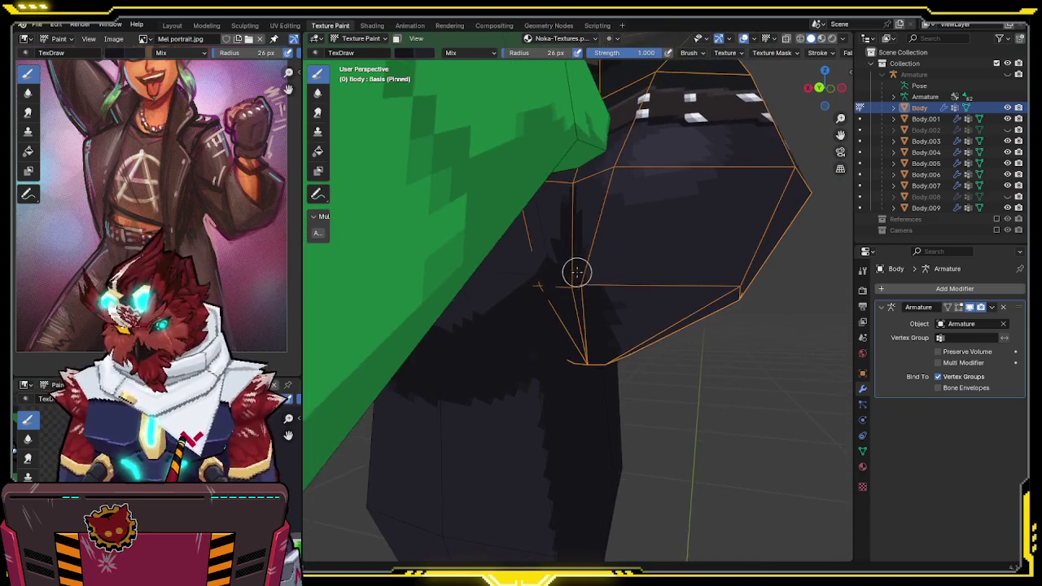
pyautogui.press('KP_Divide')
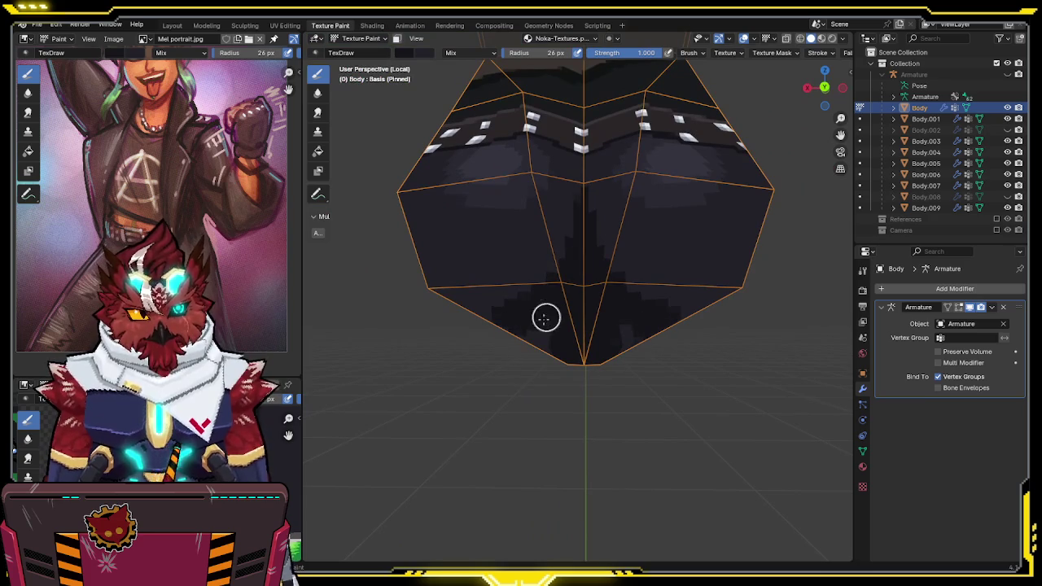
pyautogui.moveTo(591, 310); pyautogui.dragTo(621, 219, button='middle')
pyautogui.moveTo(520, 261)
pyautogui.mouseDown()
pyautogui.moveTo(493, 383)
pyautogui.moveTo(493, 442)
pyautogui.moveTo(496, 370)
pyautogui.moveTo(504, 393)
pyautogui.moveTo(521, 395)
pyautogui.mouseUp()
pyautogui.moveTo(522, 396)
pyautogui.mouseDown(button='middle')
pyautogui.moveTo(549, 312)
pyautogui.moveTo(568, 334)
pyautogui.moveTo(738, 311)
pyautogui.moveTo(679, 284)
pyautogui.moveTo(670, 247)
pyautogui.moveTo(636, 239)
pyautogui.moveTo(642, 228)
pyautogui.moveTo(600, 257)
pyautogui.moveTo(561, 251)
pyautogui.mouseUp(button='middle')
# Exit Local View, turn overlays back on, and view the model from the right side
pyautogui.press('KP_Divide')
pyautogui.scroll(3, 648, 267)
pyautogui.scroll(2, 648, 267)
pyautogui.hotkey('shift', 'alt', 'z')
pyautogui.scroll(-2, 590, 258)
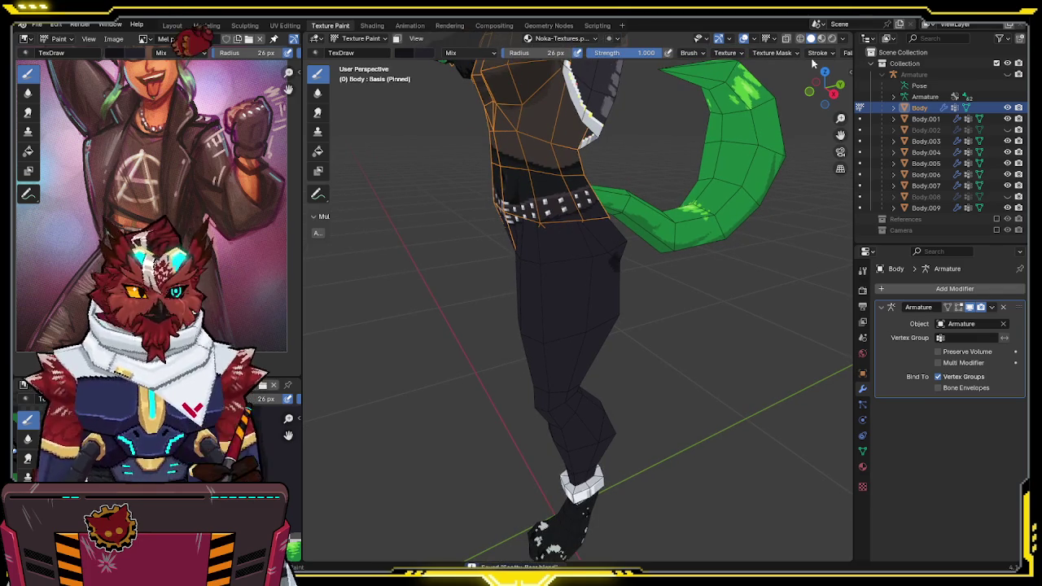
pyautogui.click(832, 93)
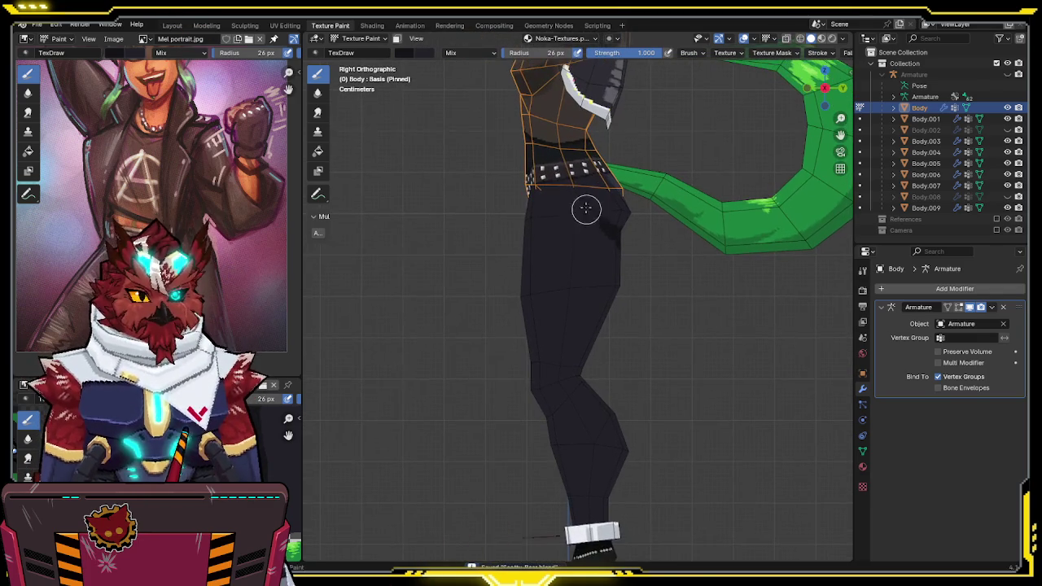
# Make the leg mesh Body.007 the painting target, briefly checking it in Local View
pyautogui.scroll(2, 568, 206)
pyautogui.keyDown('shift'); pyautogui.scroll(-4, 570, 236); pyautogui.keyUp('shift')
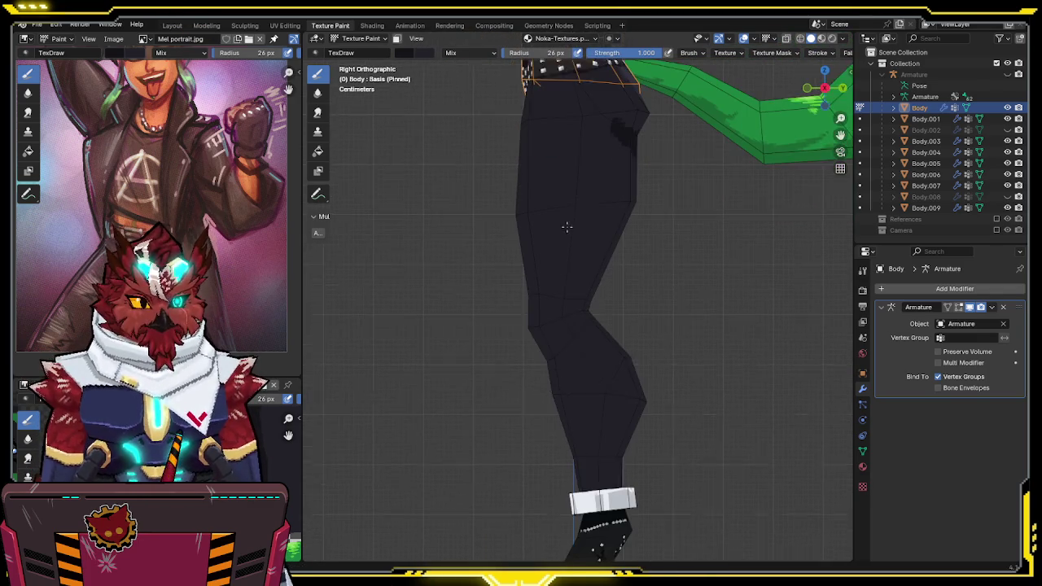
pyautogui.keyDown('shift'); pyautogui.scroll(3, 573, 309); pyautogui.keyUp('shift')
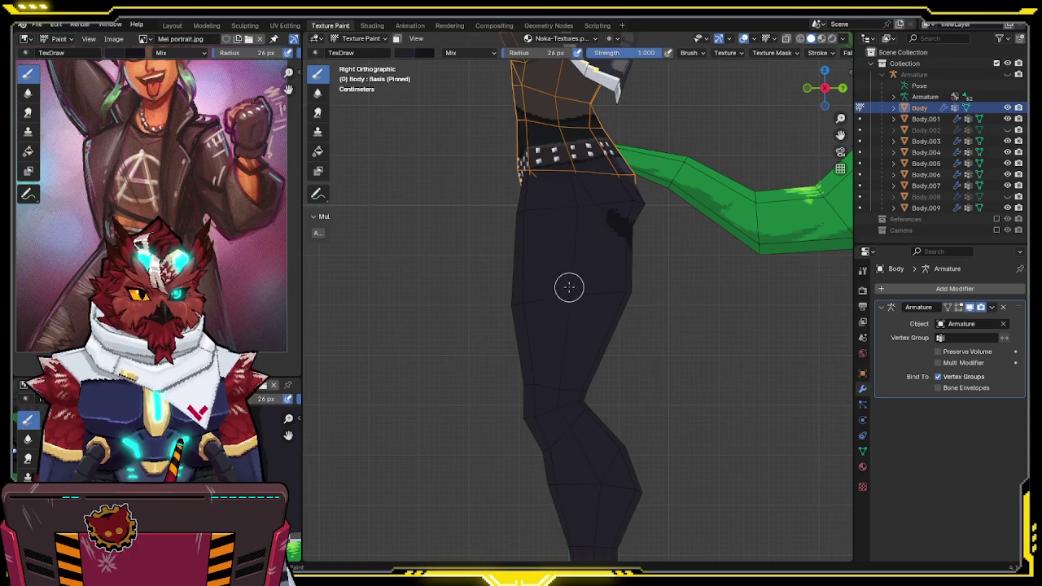
pyautogui.hotkey('shift', 'alt', 'z')
pyautogui.scroll(-4, 782, 53)
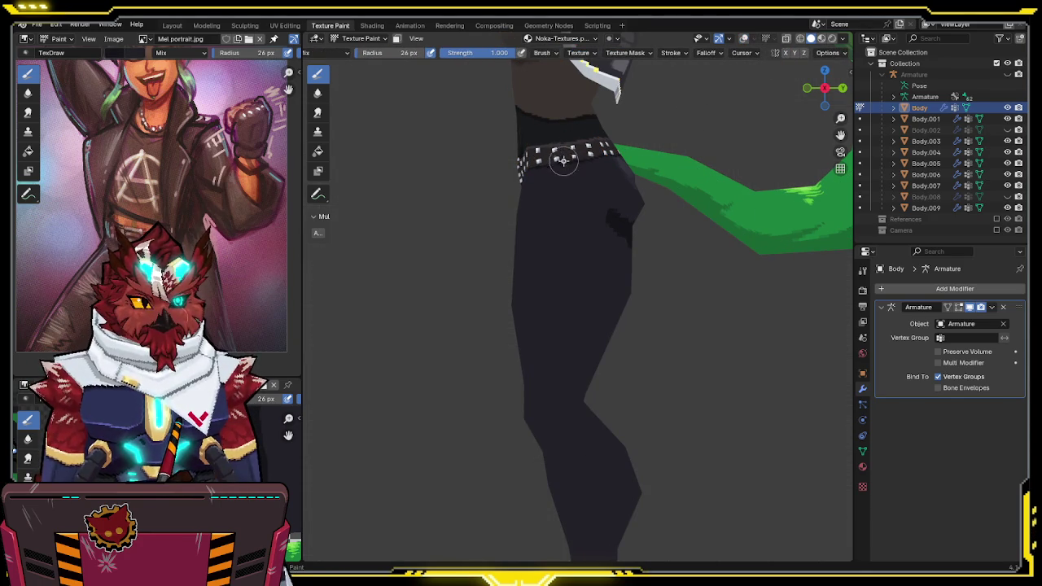
pyautogui.hotkey('alt', 'q')
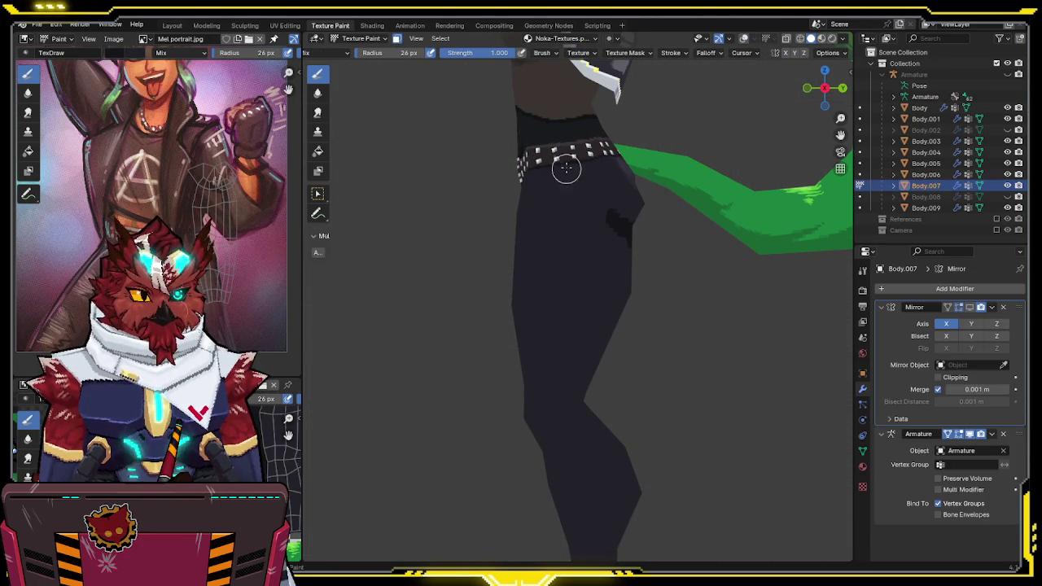
pyautogui.hotkey('shift', 'alt', 'z')
pyautogui.press('KP_Divide')
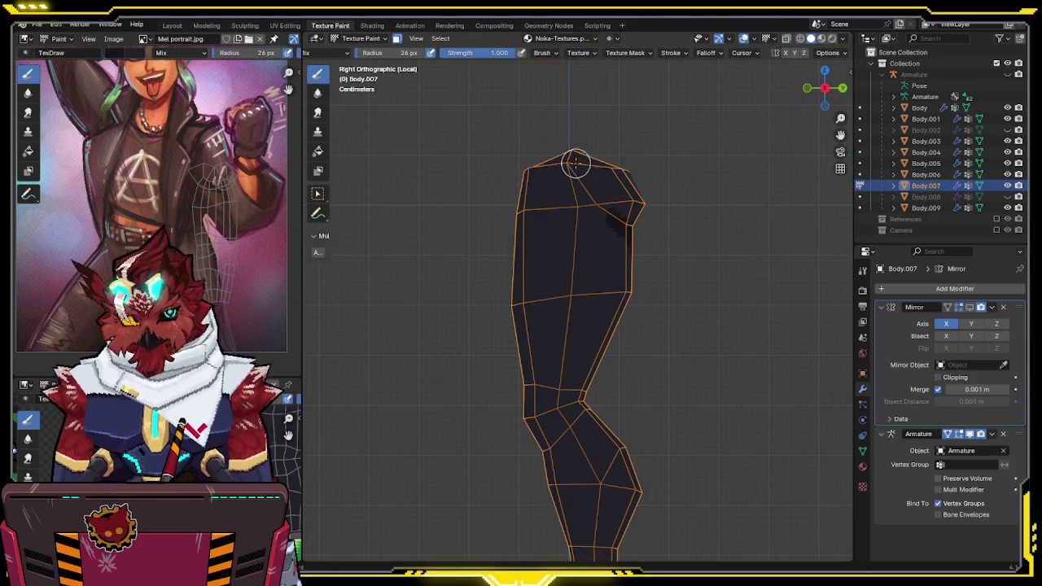
pyautogui.press('KP_Divide')
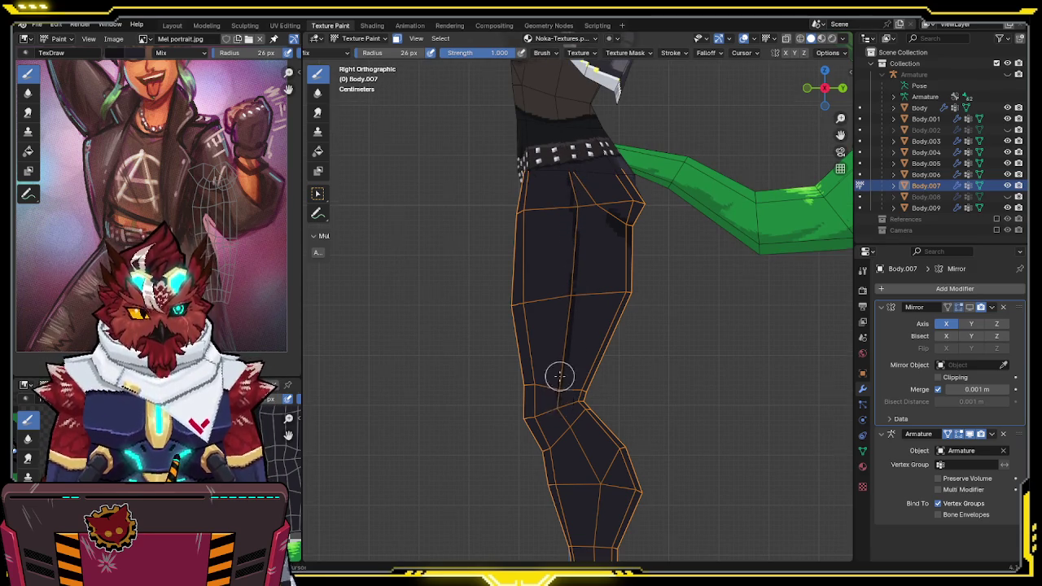
# Paint a dark side seam down the upper trouser leg toward the knee
pyautogui.scroll(2, 556, 384)
pyautogui.scroll(2, 576, 312)
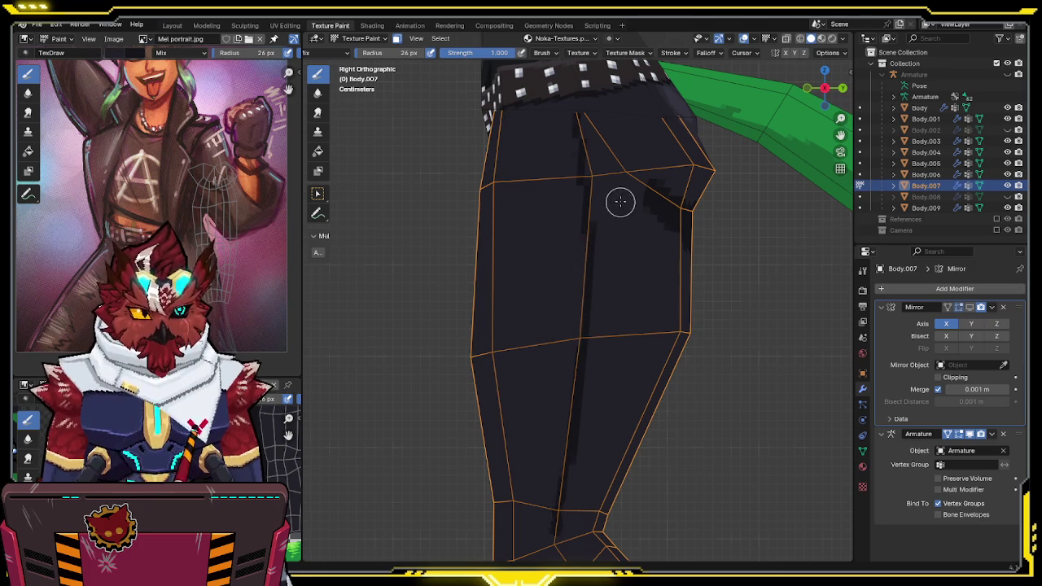
pyautogui.hotkey('shift', 'alt', 'z')
pyautogui.moveTo(583, 196); pyautogui.dragTo(600, 281, button='middle')
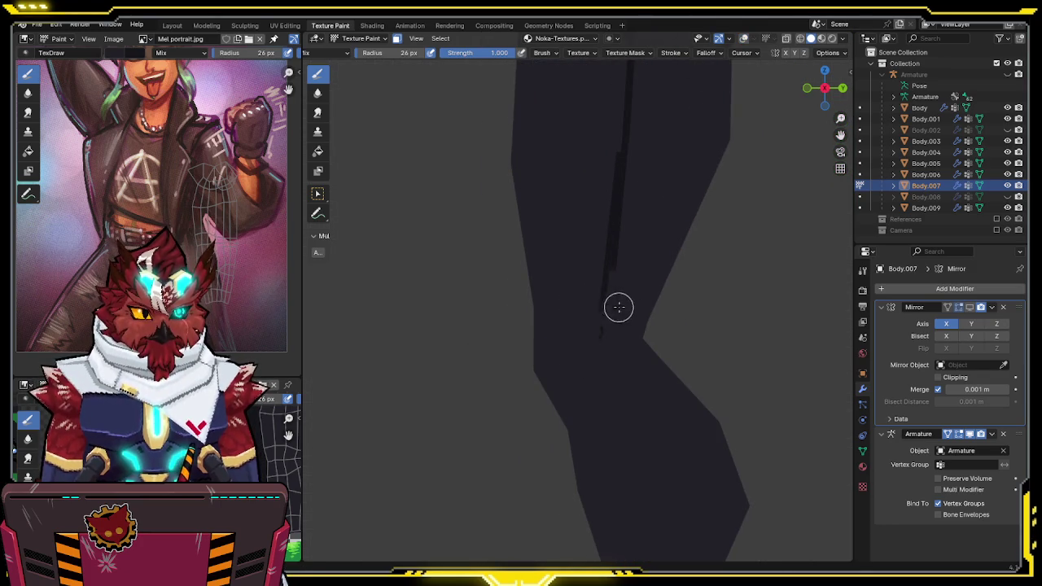
pyautogui.hotkey('shift', 'alt', 'z')
pyautogui.keyDown('shift'); pyautogui.moveTo(610, 309); pyautogui.dragTo(588, 233, button='middle'); pyautogui.keyUp('shift')
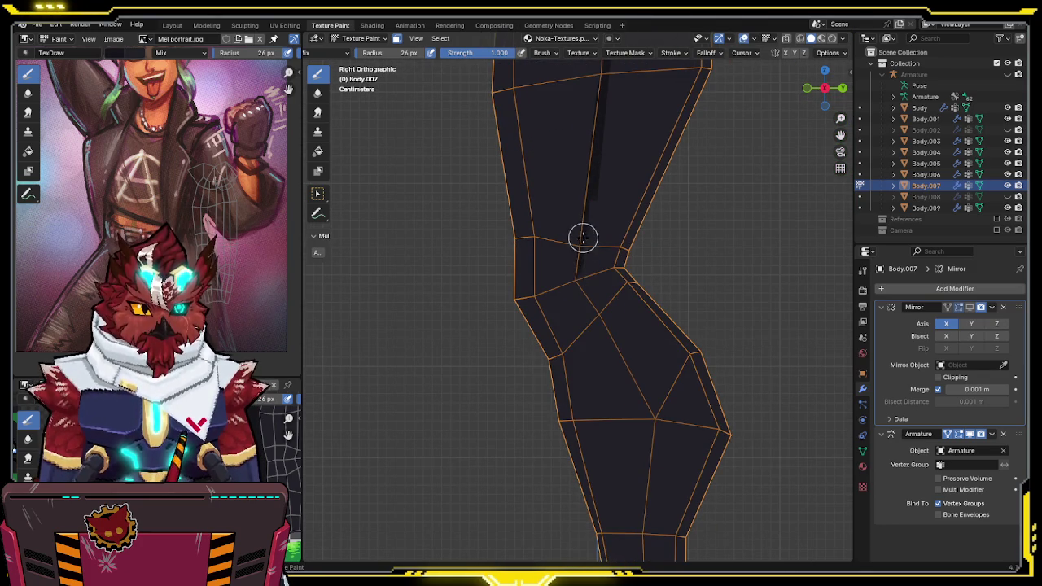
pyautogui.hotkey('shift', 'alt', 'z')
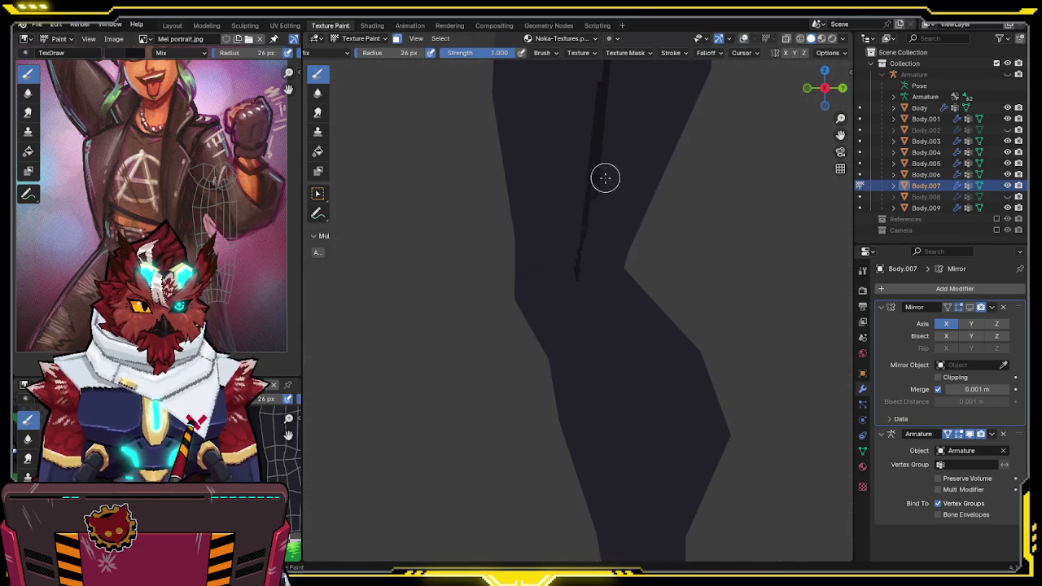
pyautogui.keyDown('shift'); pyautogui.moveTo(594, 217); pyautogui.dragTo(594, 195, button='middle'); pyautogui.keyUp('shift')
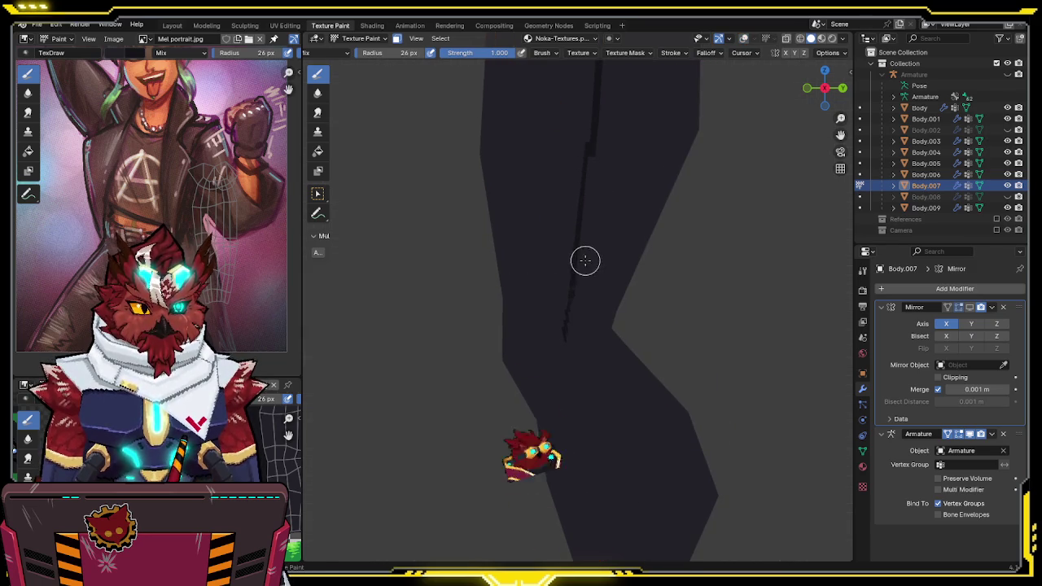
pyautogui.keyDown('shift'); pyautogui.moveTo(584, 263); pyautogui.dragTo(576, 207, button='middle'); pyautogui.keyUp('shift')
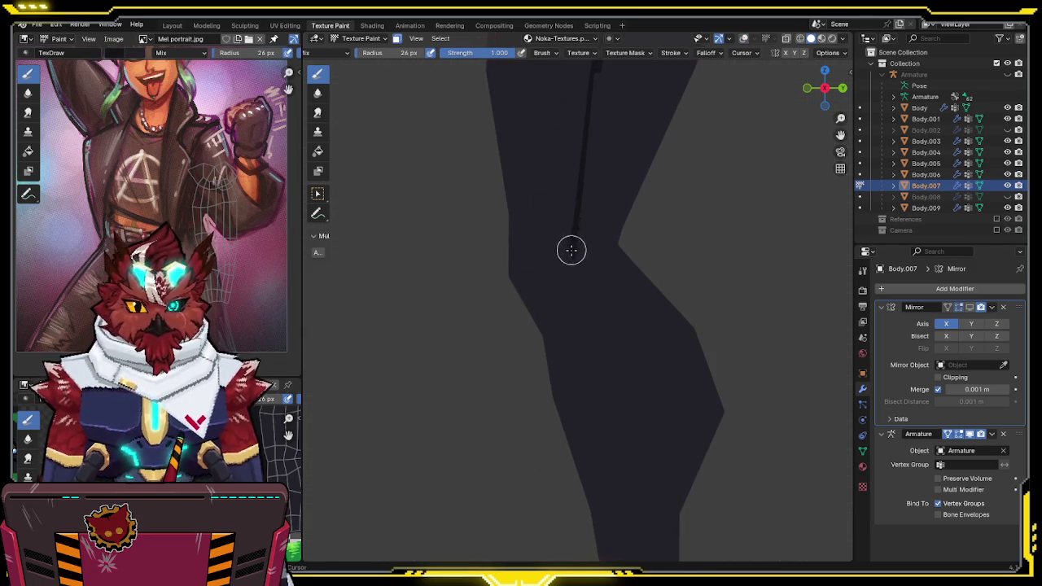
pyautogui.keyDown('shift'); pyautogui.moveTo(572, 247); pyautogui.dragTo(569, 212, button='middle'); pyautogui.keyUp('shift')
pyautogui.moveTo(569, 212); pyautogui.dragTo(570, 205)
pyautogui.keyDown('shift'); pyautogui.moveTo(598, 197); pyautogui.dragTo(587, 192, button='middle'); pyautogui.keyUp('shift')
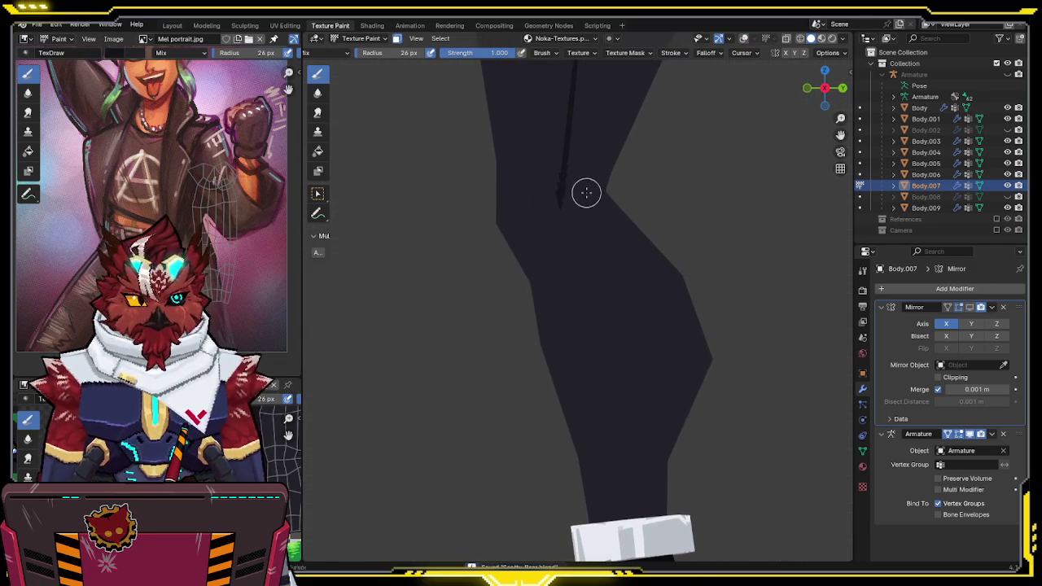
# Extend the seam line past the knee toward the ankle and check it with overlays off
pyautogui.hotkey('shift', 'alt', 'z')
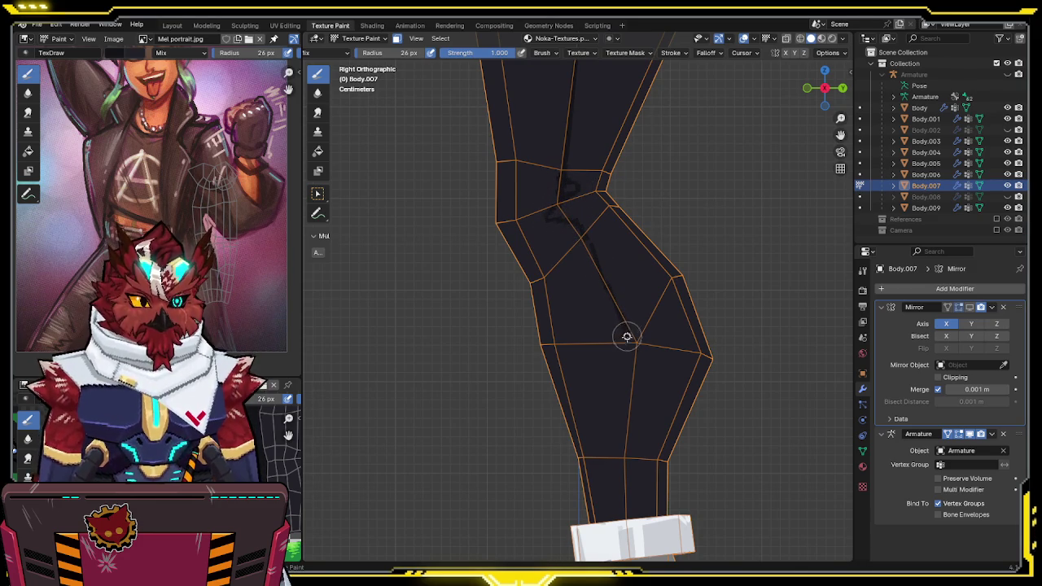
pyautogui.keyDown('shift'); pyautogui.moveTo(623, 333); pyautogui.dragTo(587, 232, button='middle'); pyautogui.keyUp('shift')
pyautogui.moveTo(588, 233); pyautogui.dragTo(597, 264)
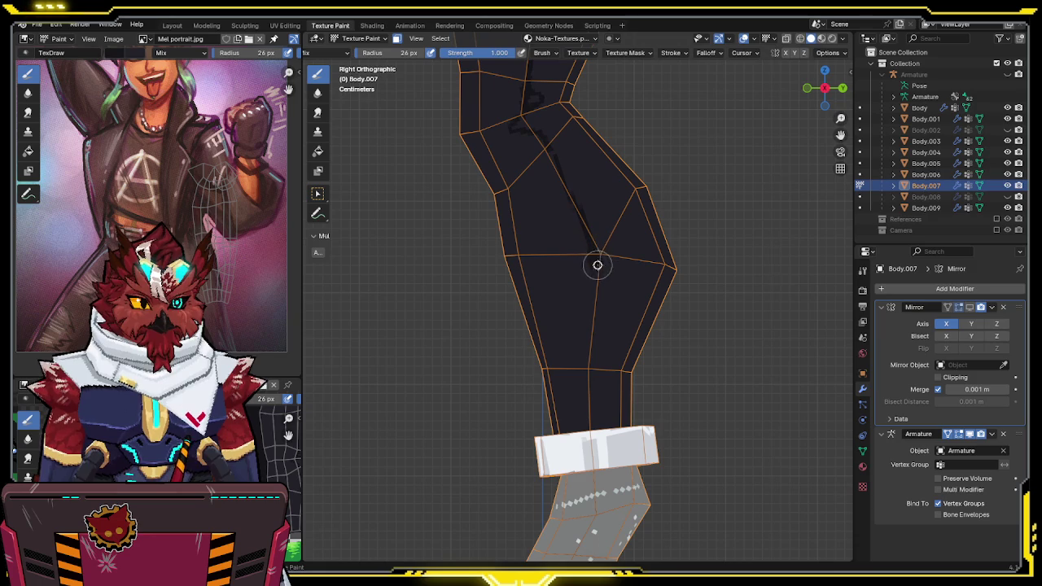
pyautogui.moveTo(595, 309); pyautogui.dragTo(589, 409)
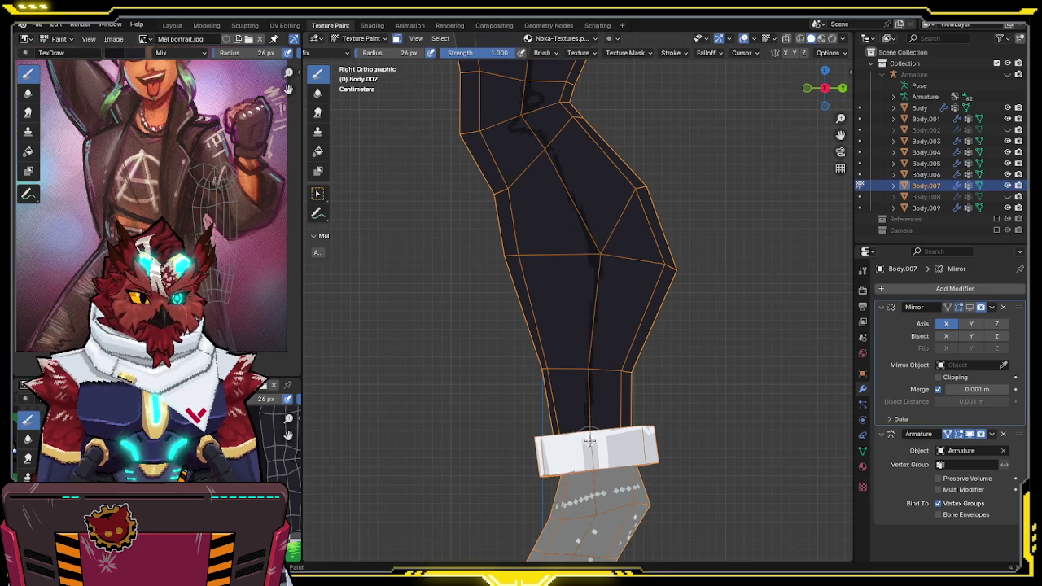
pyautogui.hotkey('shift', 'alt', 'z')
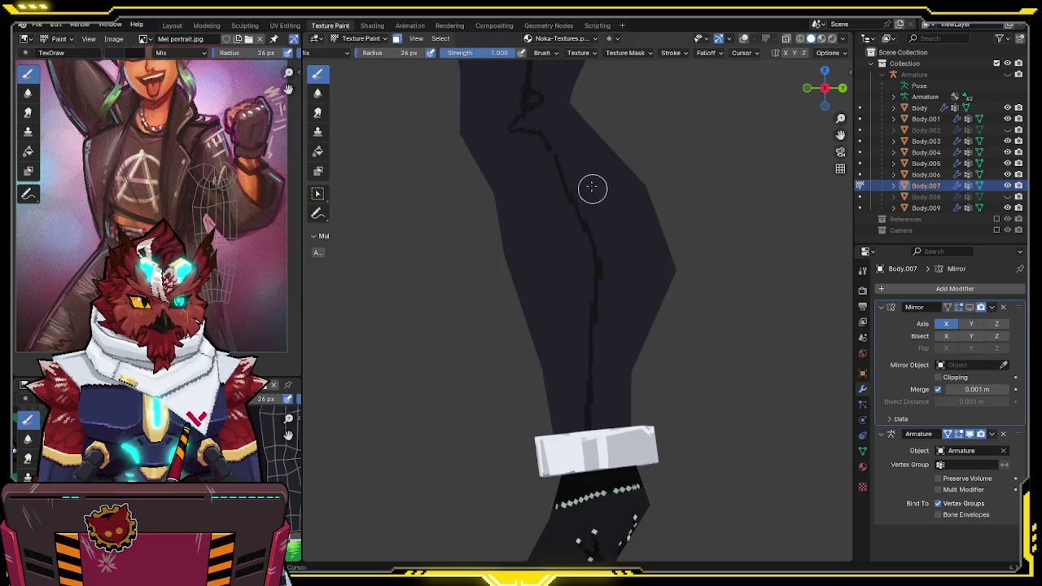
pyautogui.keyDown('shift'); pyautogui.moveTo(596, 194); pyautogui.dragTo(566, 228, button='middle'); pyautogui.keyUp('shift')
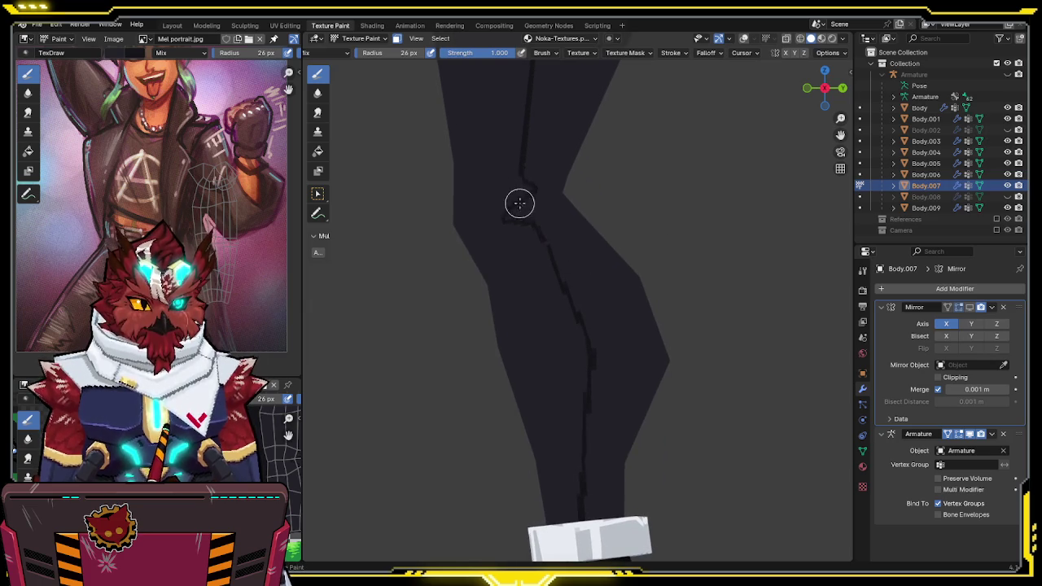
pyautogui.scroll(-3, 569, 196)
pyautogui.scroll(-2, 616, 249)
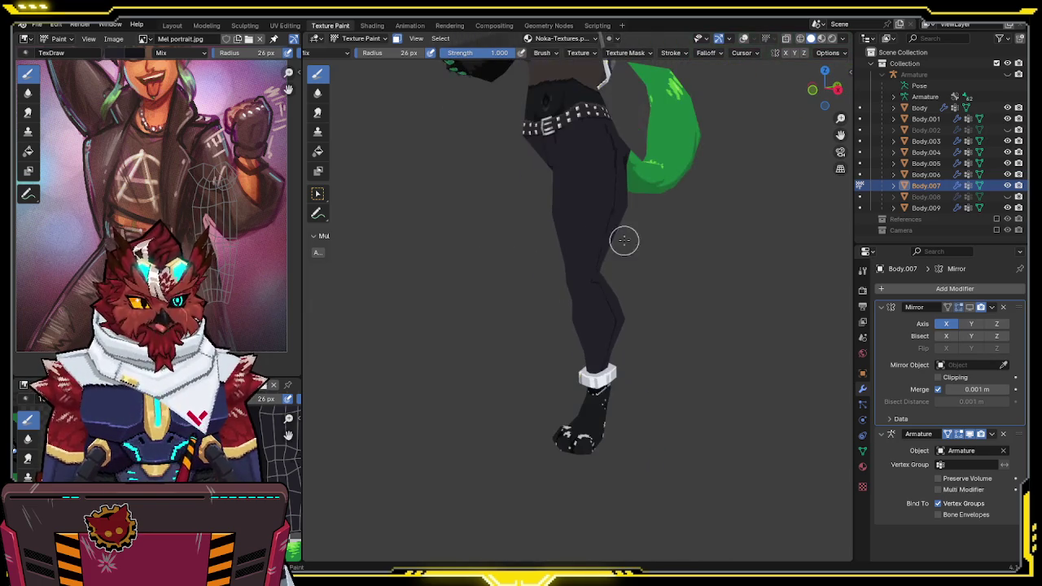
# Snap to front view (Numpad 1) and zoom to frame the whole character
pyautogui.moveTo(630, 160)
pyautogui.mouseDown(button='middle')
pyautogui.moveTo(592, 269)
pyautogui.moveTo(626, 295)
pyautogui.mouseUp(button='middle')
pyautogui.press('KP_1')
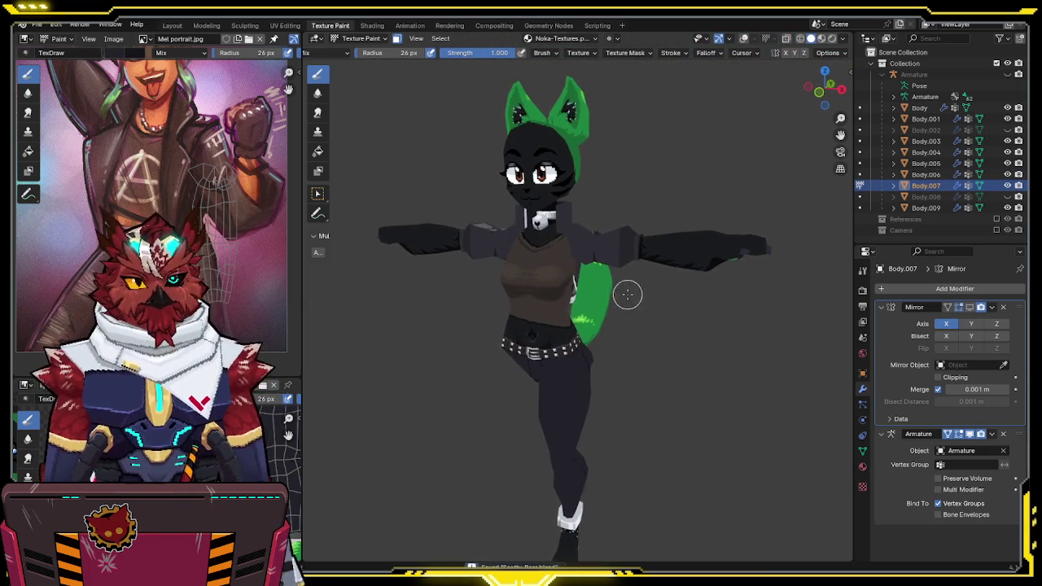
pyautogui.scroll(3, 636, 262)
pyautogui.scroll(-2, 221, 162)
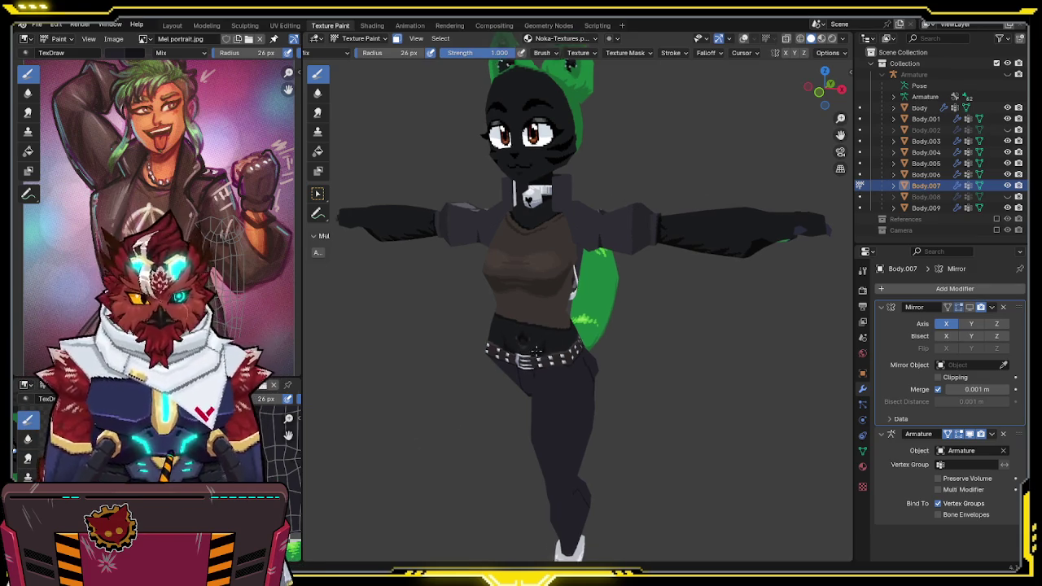
# Zoom in on the trouser leg and orbit to frame the knee
pyautogui.keyDown('shift'); pyautogui.moveTo(488, 376); pyautogui.dragTo(535, 244, button='middle'); pyautogui.keyUp('shift')
pyautogui.scroll(1, 537, 236)
pyautogui.scroll(1, 558, 179)
pyautogui.scroll(1, 565, 210)
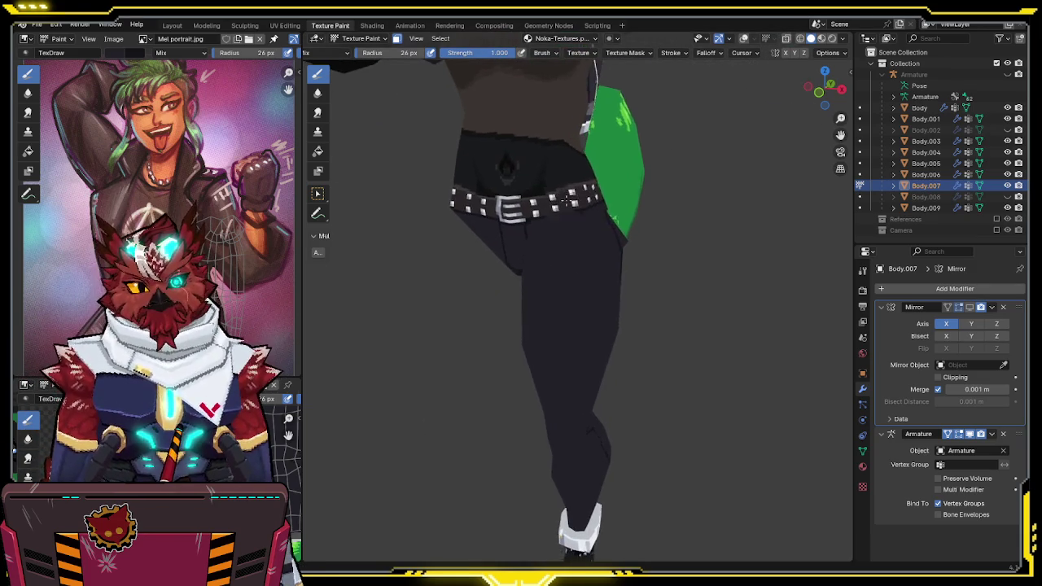
pyautogui.scroll(1, 562, 210)
pyautogui.scroll(1, 561, 209)
pyautogui.moveTo(553, 211)
pyautogui.mouseDown(button='middle')
pyautogui.moveTo(561, 253)
pyautogui.moveTo(581, 201)
pyautogui.moveTo(503, 166)
pyautogui.mouseUp(button='middle')
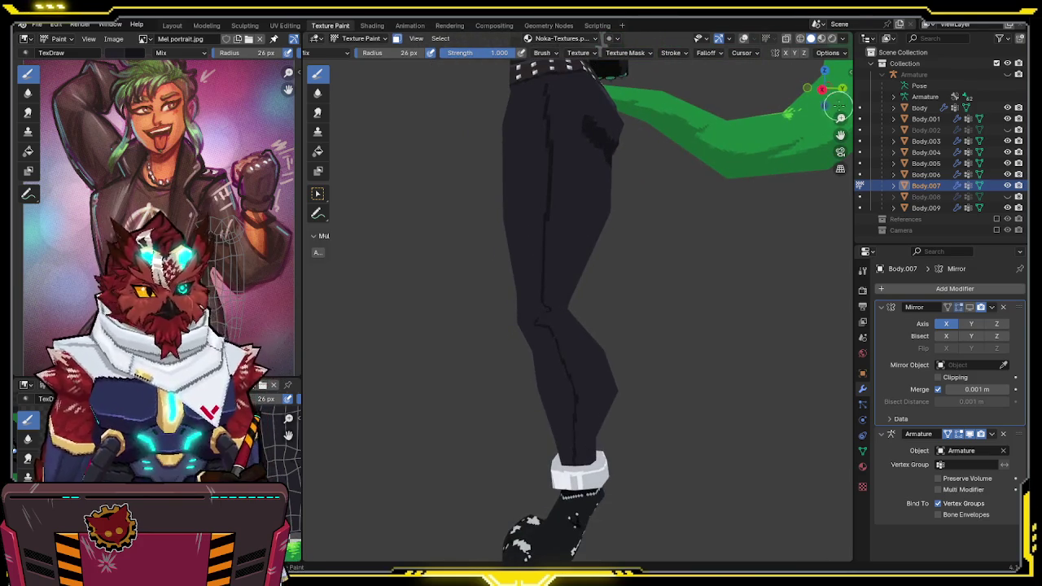
pyautogui.moveTo(824, 89); pyautogui.dragTo(600, 256)
pyautogui.scroll(2, 600, 256)
pyautogui.scroll(2, 618, 192)
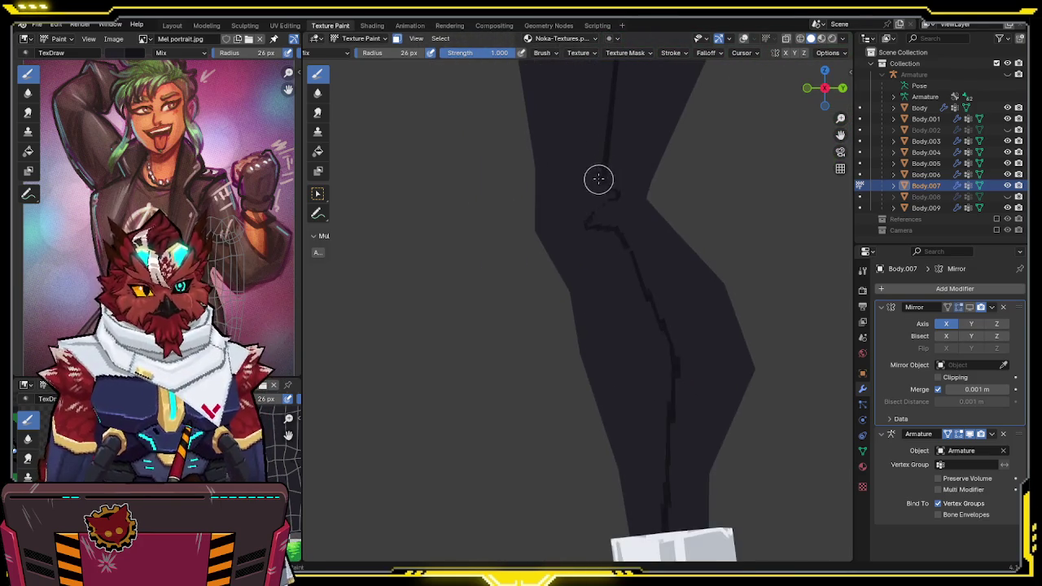
pyautogui.scroll(1, 567, 218)
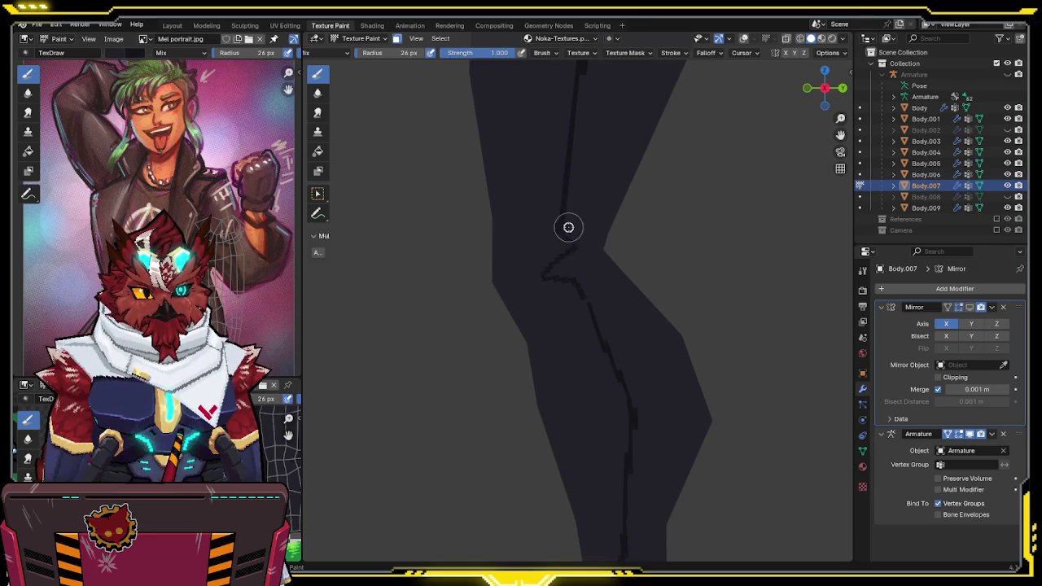
pyautogui.keyDown('shift'); pyautogui.moveTo(569, 210); pyautogui.dragTo(560, 193, button='middle'); pyautogui.keyUp('shift')
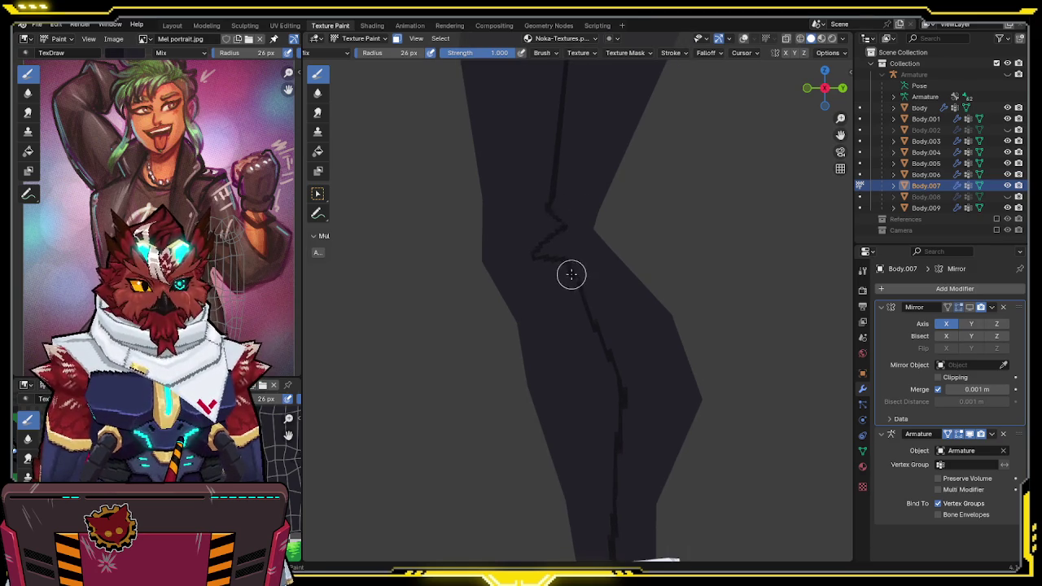
pyautogui.scroll(-4, 583, 284)
pyautogui.moveTo(582, 284)
pyautogui.mouseDown(button='middle')
pyautogui.moveTo(549, 314)
pyautogui.moveTo(645, 239)
pyautogui.moveTo(633, 258)
pyautogui.moveTo(551, 249)
pyautogui.moveTo(571, 236)
pyautogui.moveTo(560, 239)
pyautogui.mouseUp(button='middle')
# Paint fold shading around the bent knee, toggling overlays to check it
pyautogui.hotkey('shift', 'alt', 'z')
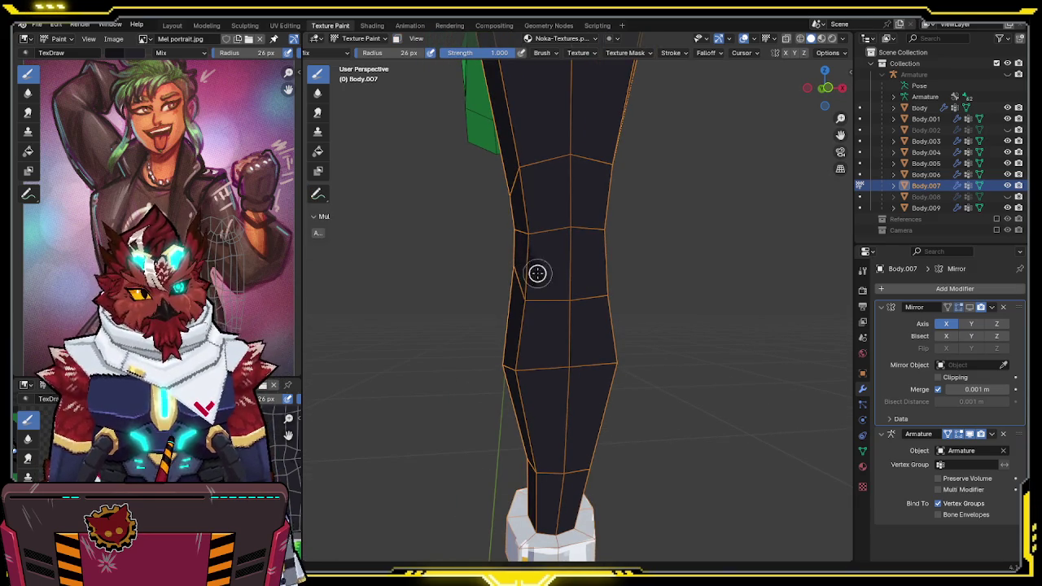
pyautogui.moveTo(521, 275)
pyautogui.mouseDown(button='middle')
pyautogui.moveTo(549, 256)
pyautogui.moveTo(491, 274)
pyautogui.moveTo(534, 265)
pyautogui.mouseUp(button='middle')
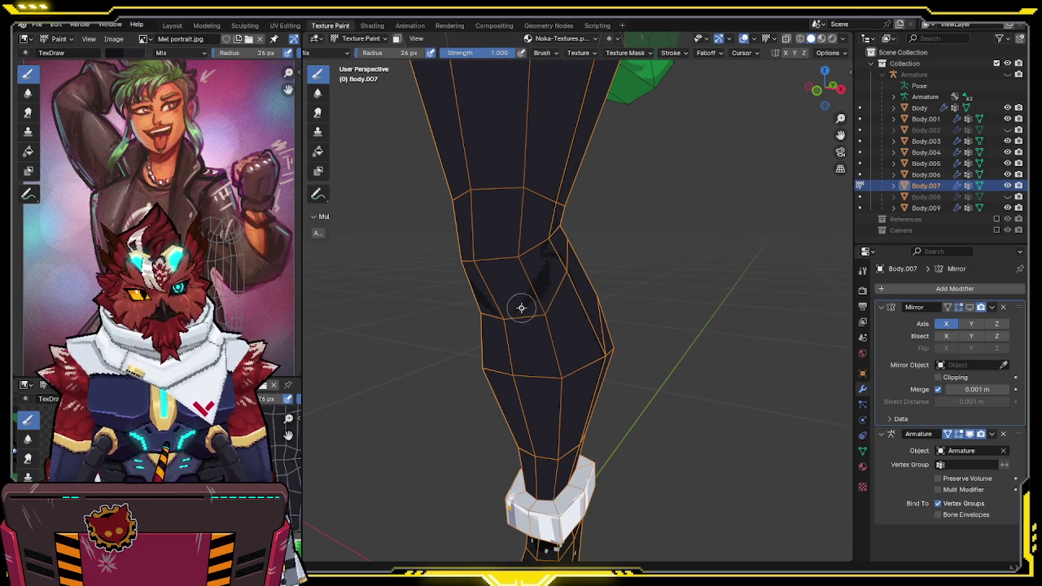
pyautogui.moveTo(546, 280)
pyautogui.mouseDown(button='middle')
pyautogui.moveTo(558, 245)
pyautogui.moveTo(500, 282)
pyautogui.mouseUp(button='middle')
pyautogui.scroll(2, 559, 244)
pyautogui.hotkey('shift', 'alt', 'z')
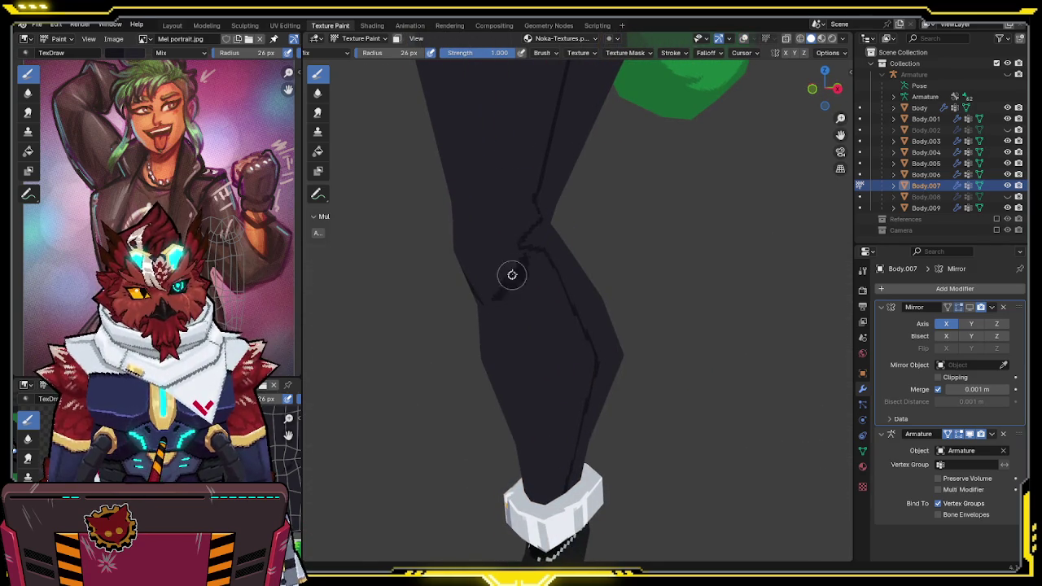
pyautogui.moveTo(523, 257)
pyautogui.mouseDown(button='middle')
pyautogui.moveTo(568, 235)
pyautogui.moveTo(600, 244)
pyautogui.moveTo(565, 279)
pyautogui.moveTo(544, 267)
pyautogui.moveTo(551, 251)
pyautogui.moveTo(578, 242)
pyautogui.moveTo(625, 72)
pyautogui.mouseUp(button='middle')
pyautogui.scroll(3, 651, 56)
pyautogui.scroll(2, 663, 56)
pyautogui.moveTo(619, 74); pyautogui.dragTo(566, 249, button='middle')
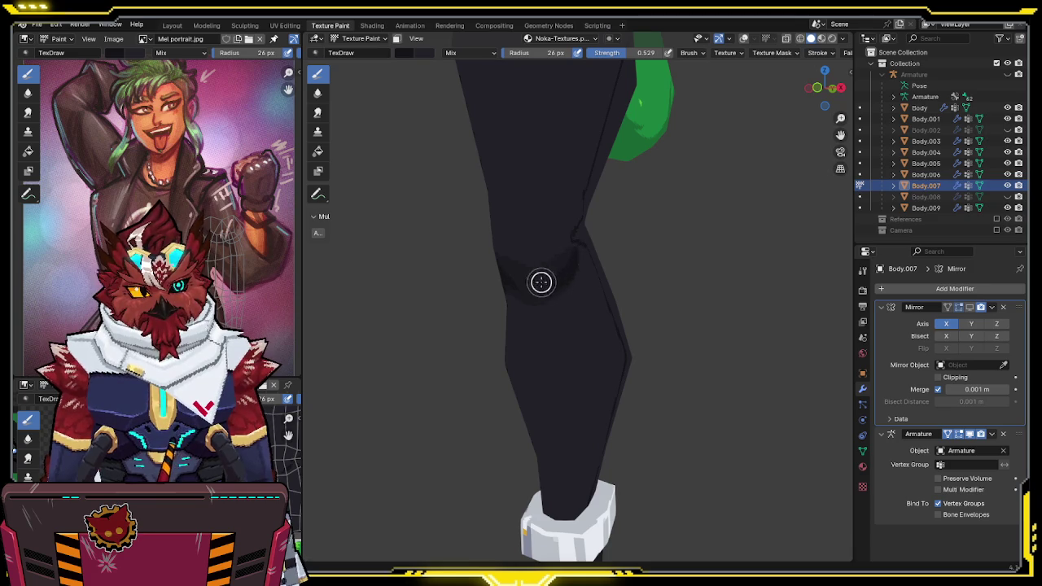
pyautogui.moveTo(558, 272)
pyautogui.mouseDown(button='middle')
pyautogui.moveTo(631, 213)
pyautogui.moveTo(641, 225)
pyautogui.moveTo(618, 215)
pyautogui.moveTo(548, 298)
pyautogui.moveTo(570, 269)
pyautogui.moveTo(582, 214)
pyautogui.moveTo(617, 240)
pyautogui.moveTo(570, 252)
pyautogui.moveTo(553, 217)
pyautogui.moveTo(585, 199)
pyautogui.mouseUp(button='middle')
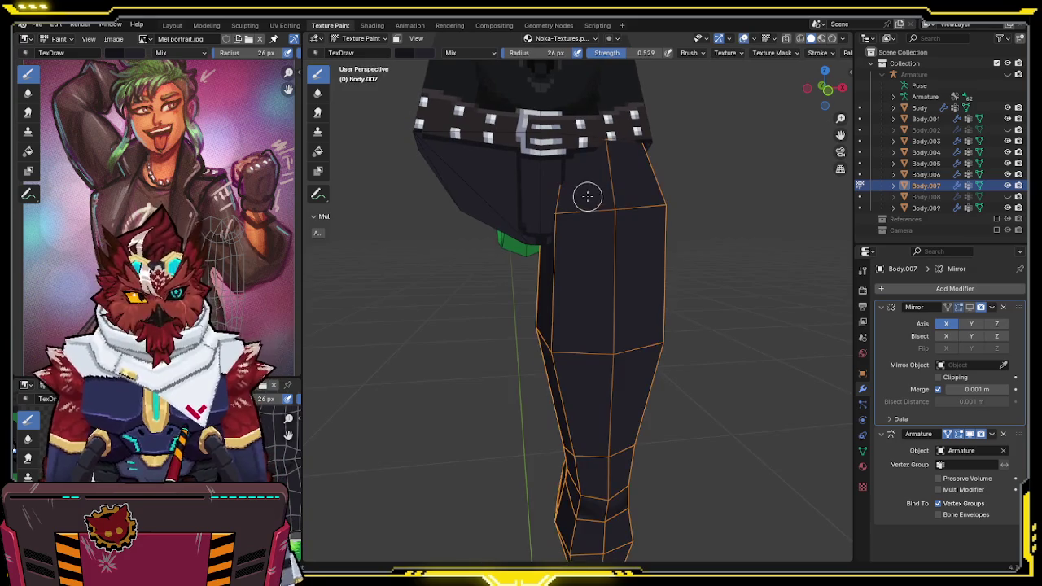
# Raise brush Strength to 1.0 and paint darker creases around the crotch and hip
pyautogui.moveTo(623, 53); pyautogui.dragTo(740, 49)
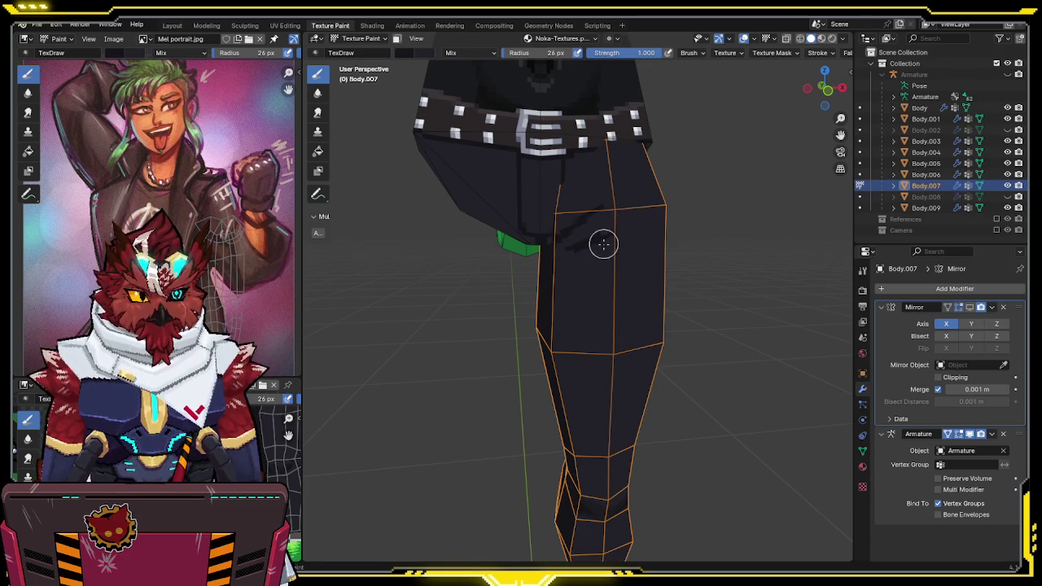
pyautogui.hotkey('shift', 'alt', 'z')
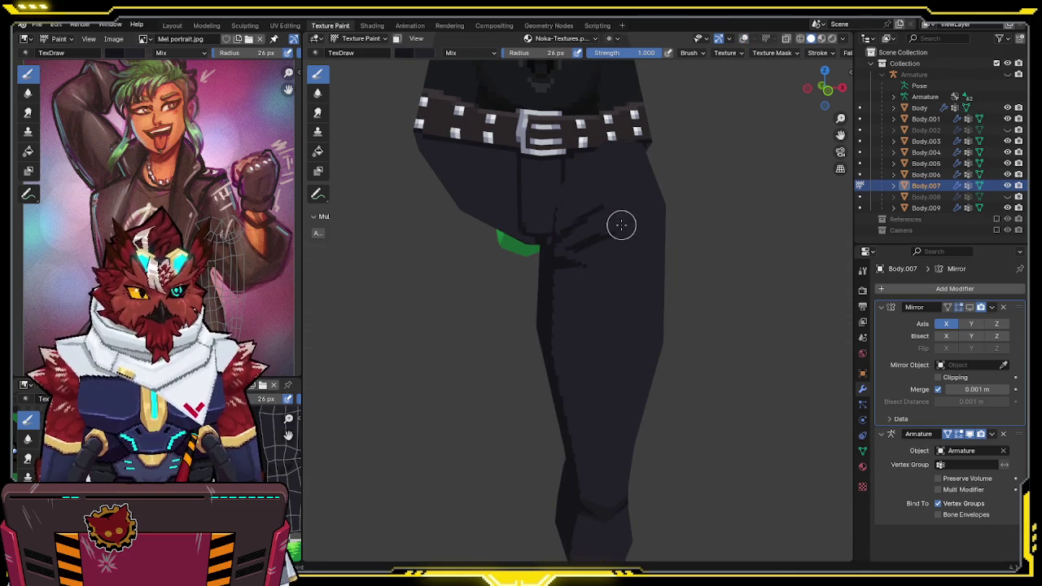
pyautogui.scroll(-1, 617, 205)
pyautogui.moveTo(599, 225); pyautogui.dragTo(597, 193, button='middle')
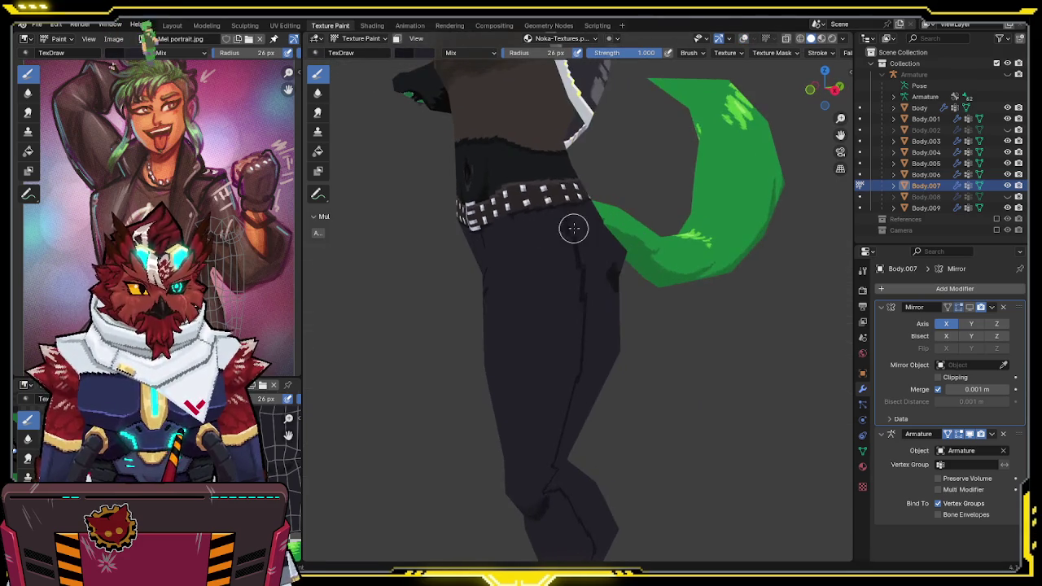
pyautogui.hotkey('shift', 'alt', 'z')
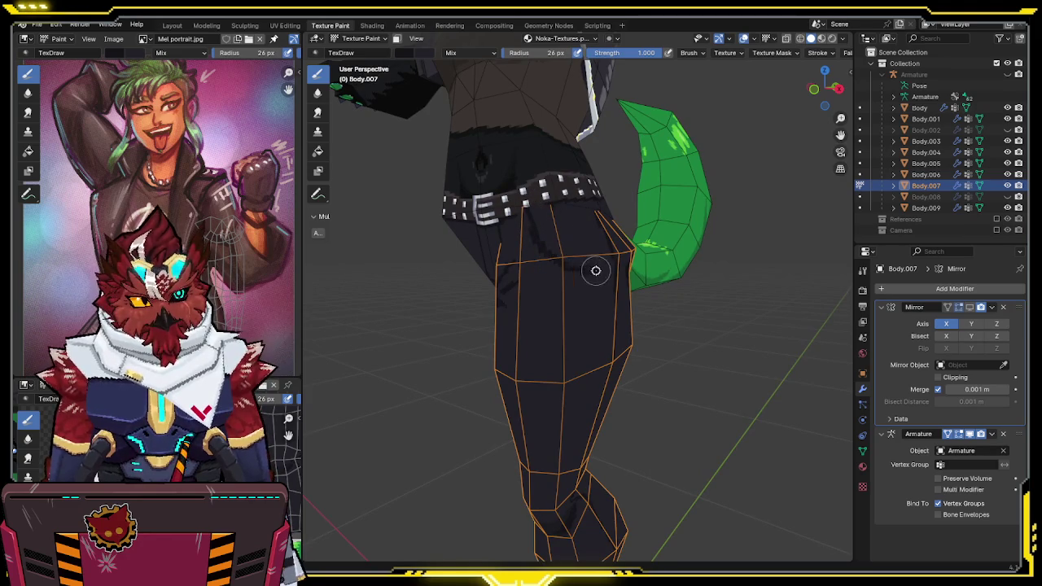
pyautogui.scroll(3, 610, 271)
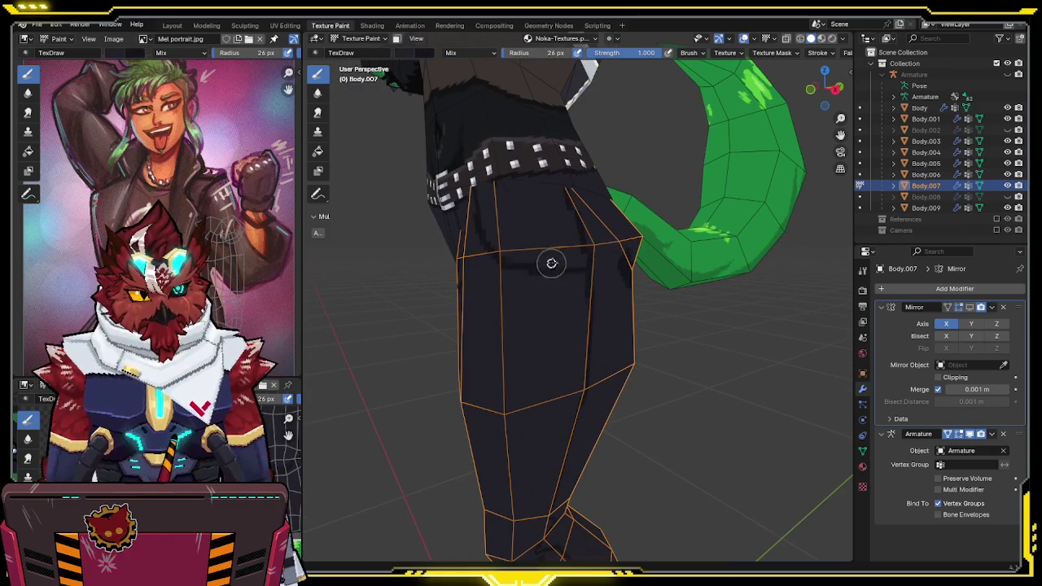
pyautogui.moveTo(566, 251)
pyautogui.mouseDown(button='middle')
pyautogui.moveTo(613, 214)
pyautogui.moveTo(475, 230)
pyautogui.moveTo(530, 209)
pyautogui.moveTo(524, 231)
pyautogui.moveTo(531, 218)
pyautogui.mouseUp(button='middle')
pyautogui.hotkey('shift', 'alt', 'z')
pyautogui.scroll(2, 489, 216)
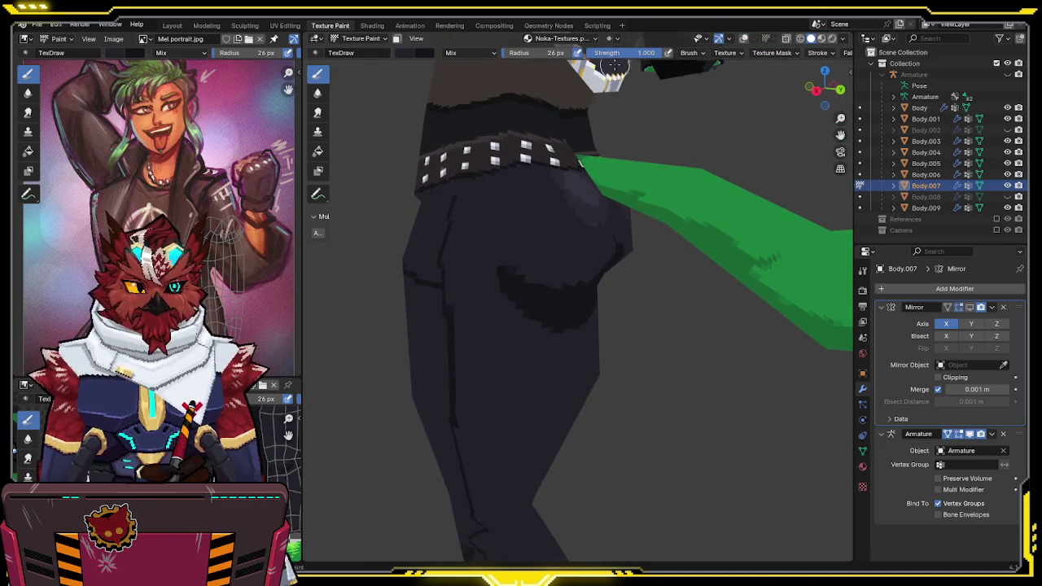
# Lower Strength to 0.464 and shade the back of the hip with the leg in Local View
pyautogui.moveTo(654, 56); pyautogui.dragTo(623, 56)
pyautogui.moveTo(570, 232)
pyautogui.mouseDown(button='middle')
pyautogui.moveTo(593, 247)
pyautogui.moveTo(530, 233)
pyautogui.moveTo(589, 246)
pyautogui.mouseUp(button='middle')
pyautogui.press('KP_Divide')
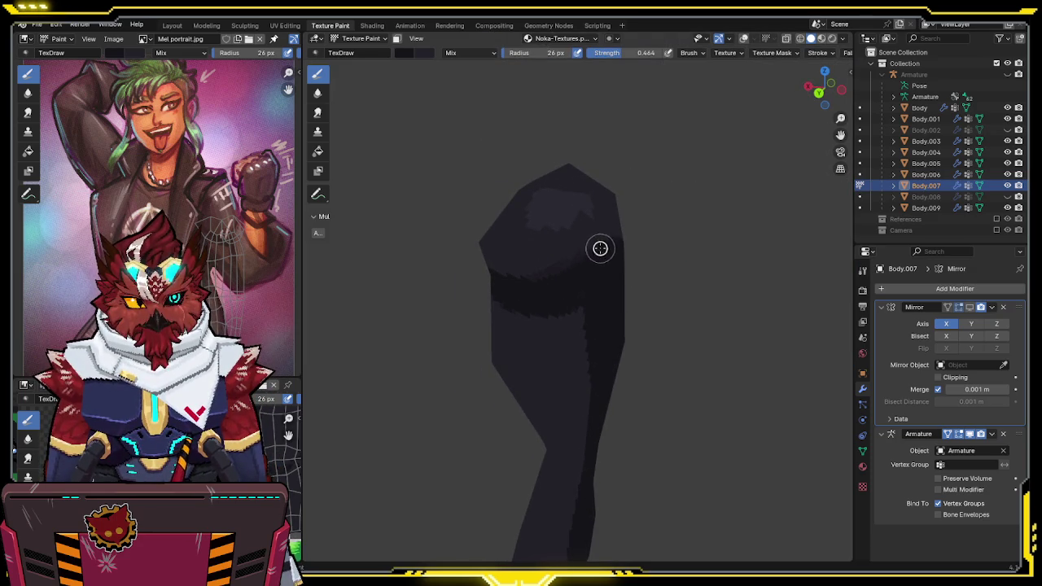
pyautogui.moveTo(587, 289)
pyautogui.mouseDown(button='middle')
pyautogui.moveTo(632, 233)
pyautogui.moveTo(553, 267)
pyautogui.mouseUp(button='middle')
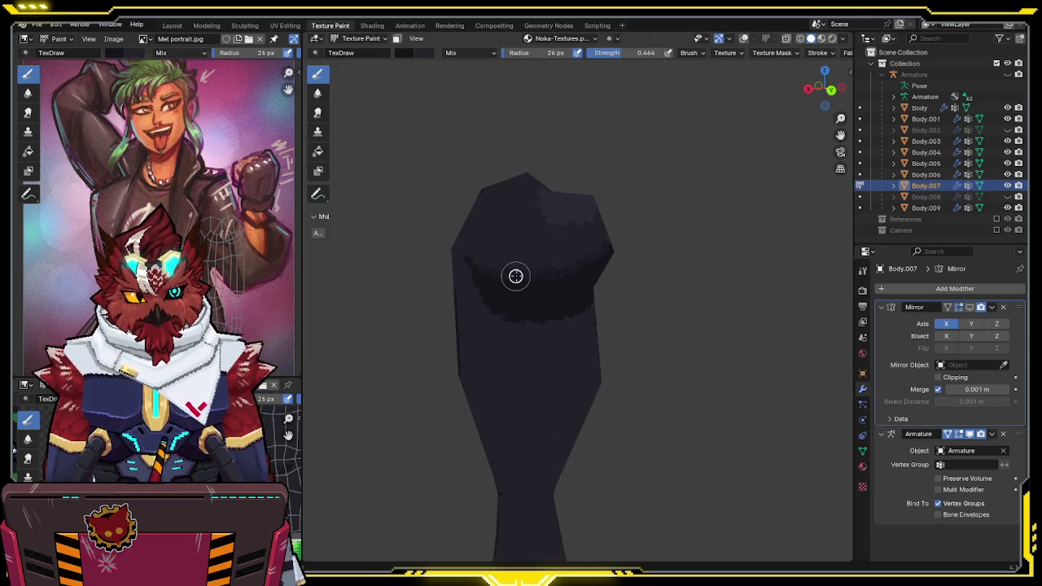
pyautogui.moveTo(484, 268); pyautogui.dragTo(565, 263, button='middle')
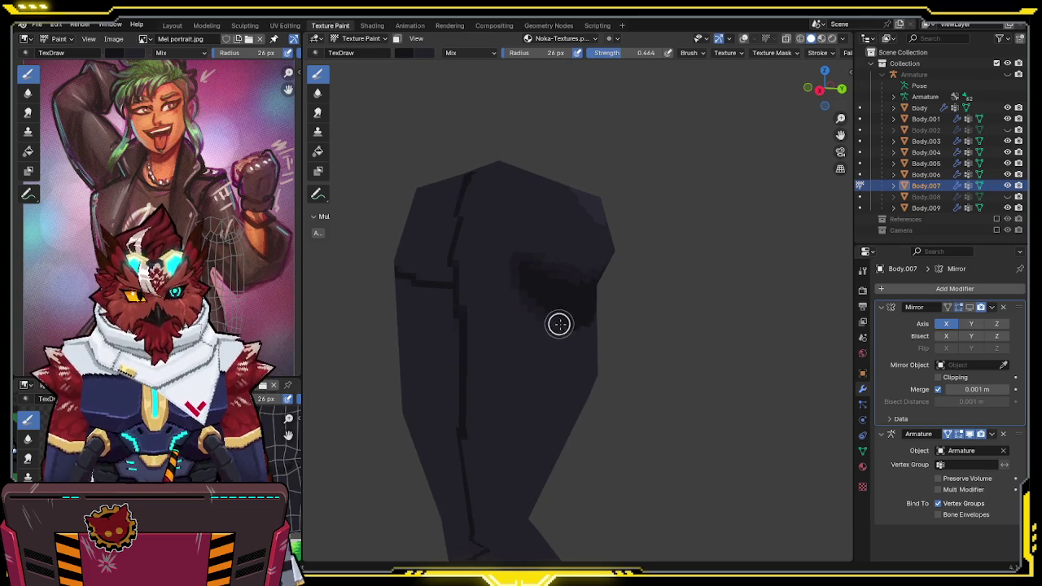
pyautogui.moveTo(575, 327); pyautogui.dragTo(509, 302, button='middle')
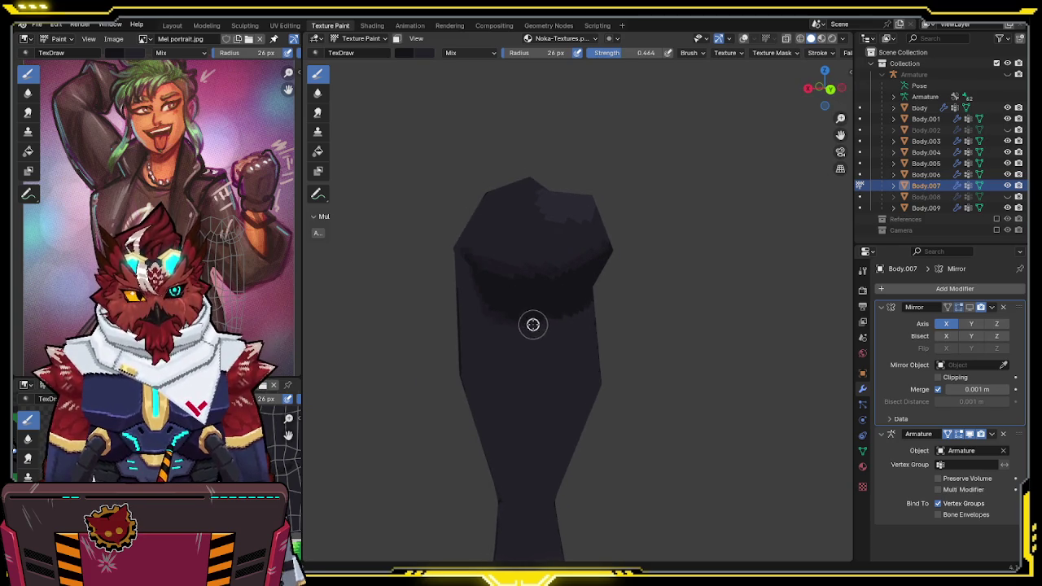
pyautogui.moveTo(593, 305)
pyautogui.mouseDown(button='middle')
pyautogui.moveTo(650, 271)
pyautogui.moveTo(622, 253)
pyautogui.moveTo(641, 253)
pyautogui.moveTo(590, 256)
pyautogui.moveTo(758, 81)
pyautogui.mouseUp(button='middle')
pyautogui.hotkey('alt', 'q')
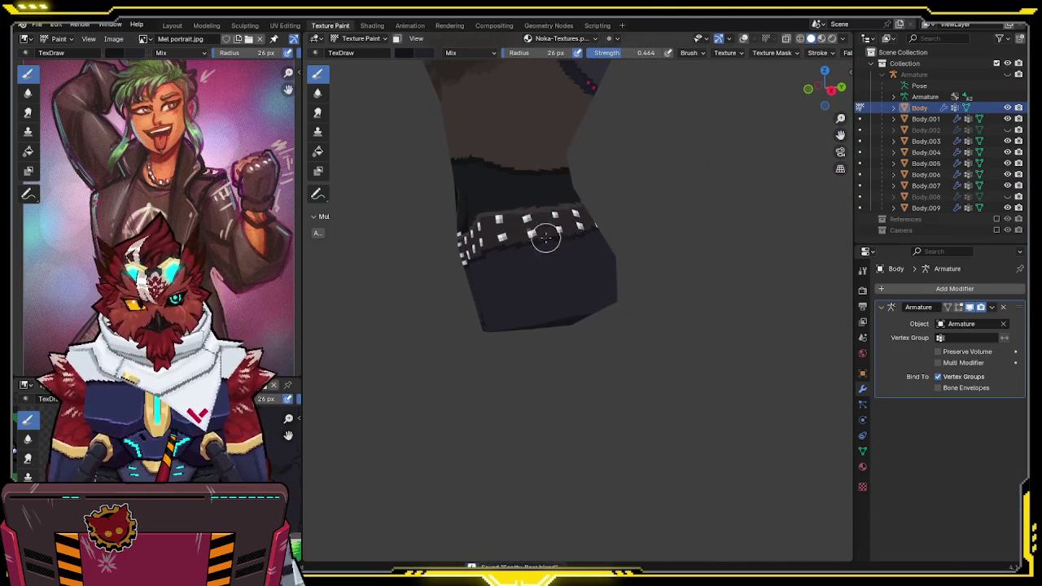
pyautogui.moveTo(826, 86); pyautogui.dragTo(806, 89)
pyautogui.moveTo(635, 52); pyautogui.dragTo(666, 70)
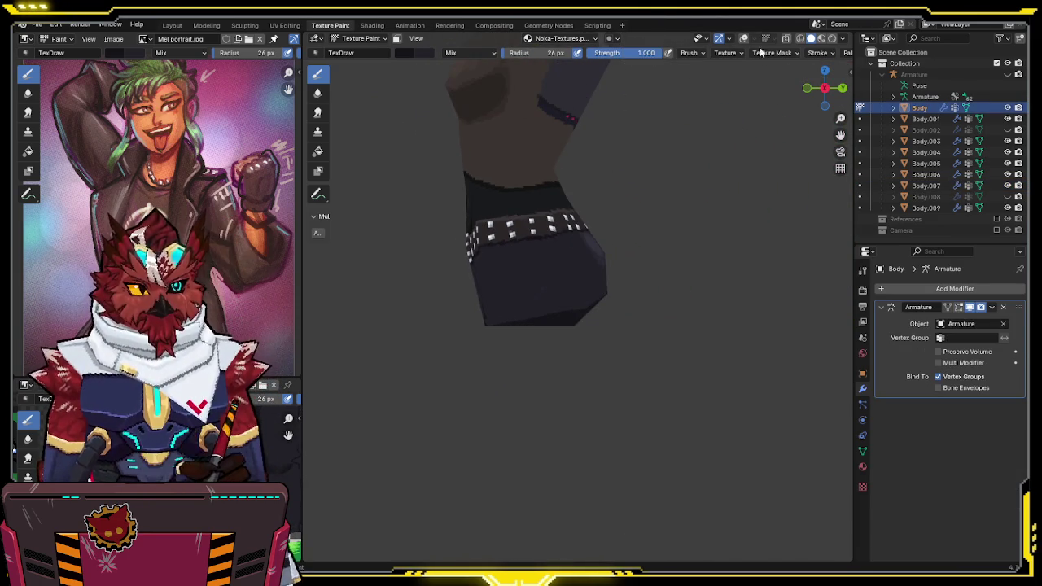
pyautogui.moveTo(557, 222)
pyautogui.mouseDown(button='middle')
pyautogui.moveTo(543, 252)
pyautogui.moveTo(519, 231)
pyautogui.mouseUp(button='middle')
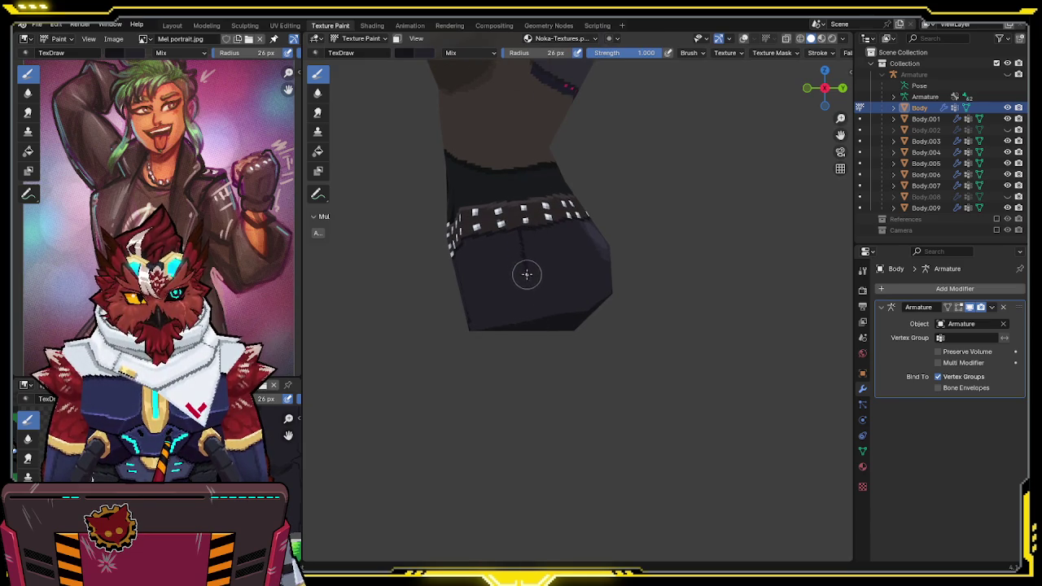
pyautogui.moveTo(542, 287); pyautogui.dragTo(552, 221, button='middle')
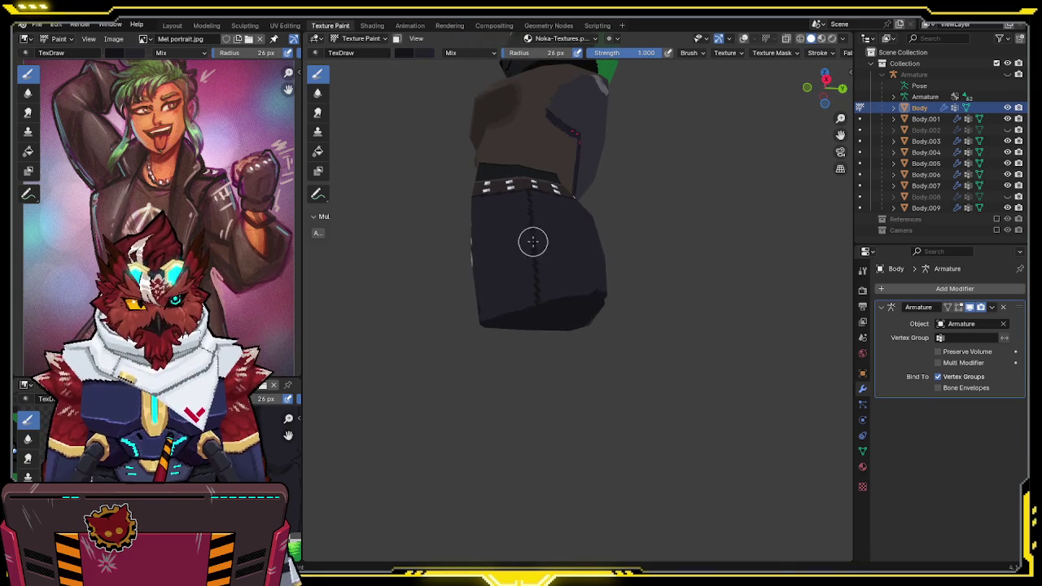
pyautogui.moveTo(535, 263)
pyautogui.mouseDown(button='middle')
pyautogui.moveTo(535, 219)
pyautogui.moveTo(543, 241)
pyautogui.moveTo(539, 225)
pyautogui.moveTo(563, 216)
pyautogui.moveTo(593, 244)
pyautogui.moveTo(635, 250)
pyautogui.moveTo(626, 248)
pyautogui.moveTo(624, 218)
pyautogui.moveTo(604, 244)
pyautogui.moveTo(591, 221)
pyautogui.moveTo(570, 240)
pyautogui.moveTo(521, 244)
pyautogui.moveTo(552, 213)
pyautogui.mouseUp(button='middle')
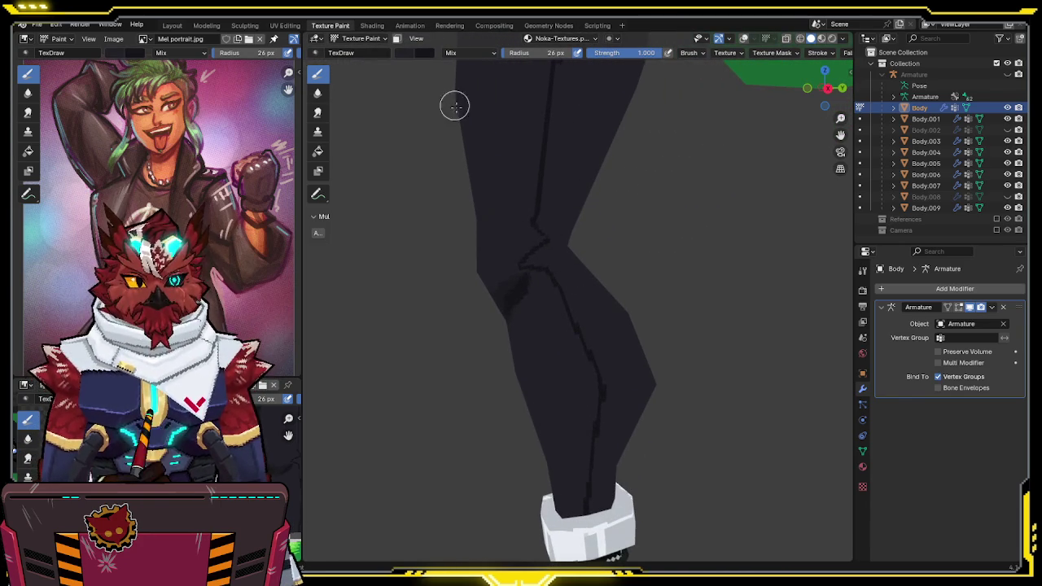
pyautogui.click(407, 57)
# Lighten the paint colour to value 0.250 and make the leg object Body.007 the painting target
pyautogui.moveTo(503, 144); pyautogui.dragTo(507, 139)
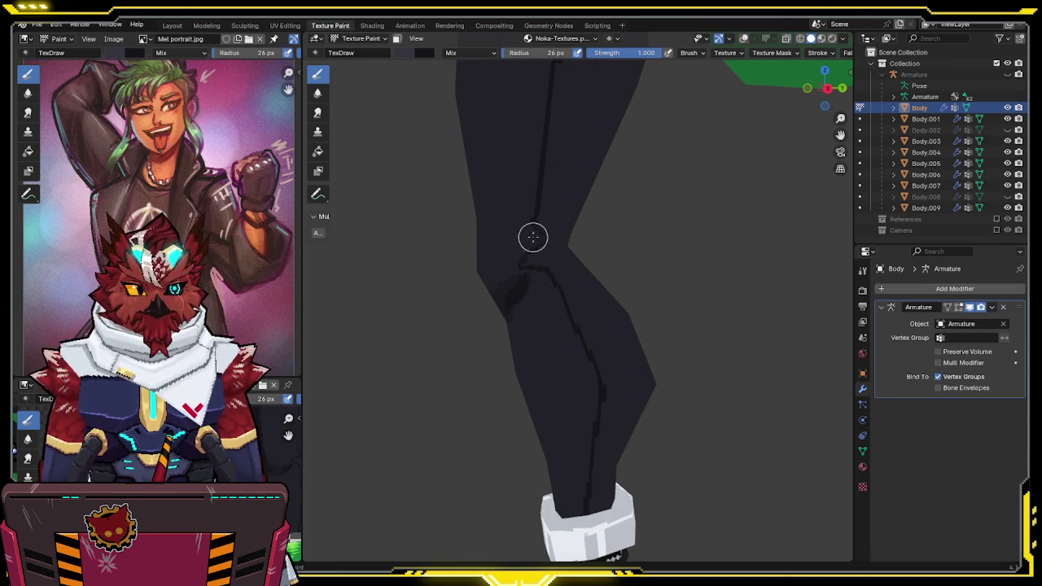
pyautogui.hotkey('alt', 'q')
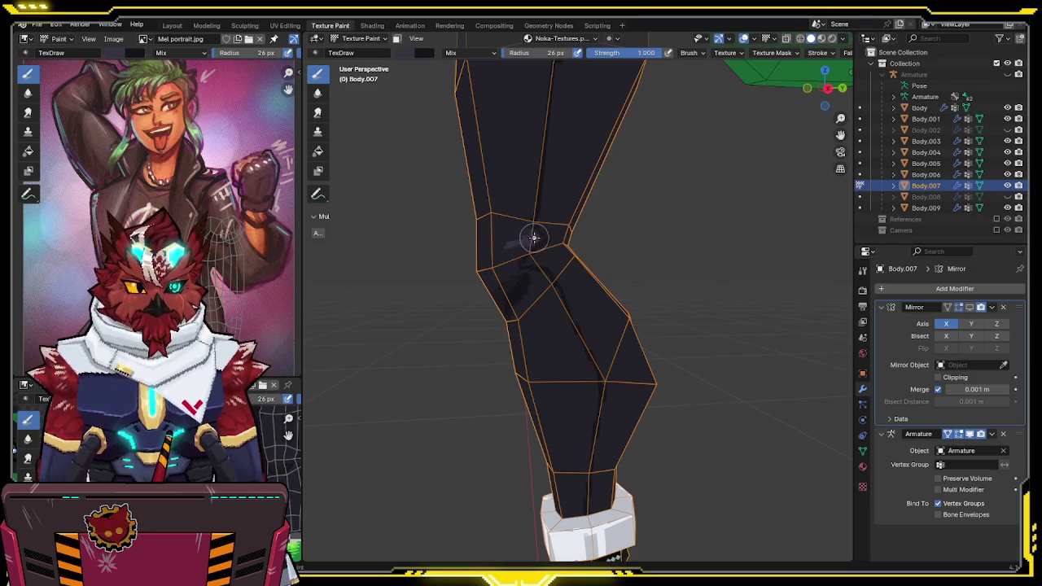
pyautogui.moveTo(531, 239); pyautogui.dragTo(522, 248, button='middle')
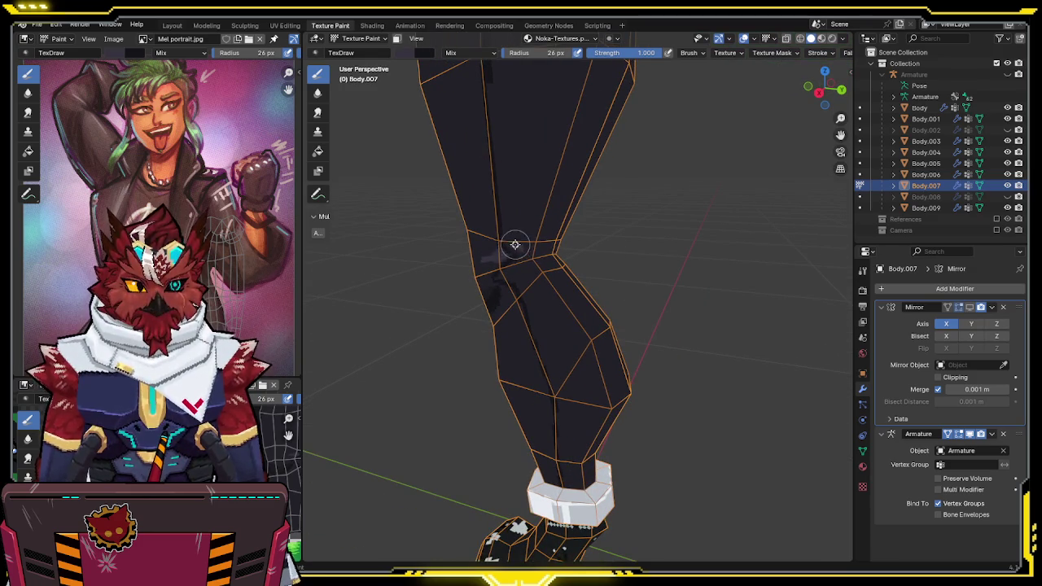
pyautogui.hotkey('shift', 'alt', 'z')
pyautogui.moveTo(546, 239)
pyautogui.mouseDown(button='middle')
pyautogui.moveTo(551, 221)
pyautogui.moveTo(540, 219)
pyautogui.mouseUp(button='middle')
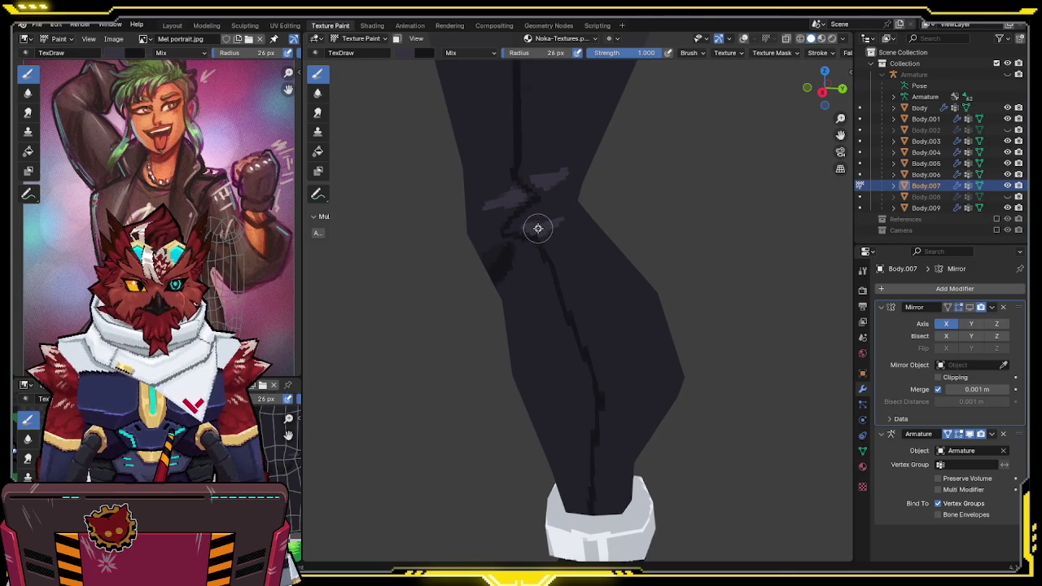
pyautogui.moveTo(552, 220)
pyautogui.mouseDown(button='middle')
pyautogui.moveTo(614, 186)
pyautogui.moveTo(668, 184)
pyautogui.moveTo(600, 209)
pyautogui.moveTo(521, 204)
pyautogui.moveTo(549, 211)
pyautogui.mouseUp(button='middle')
pyautogui.hotkey('shift', 'alt', 'z')
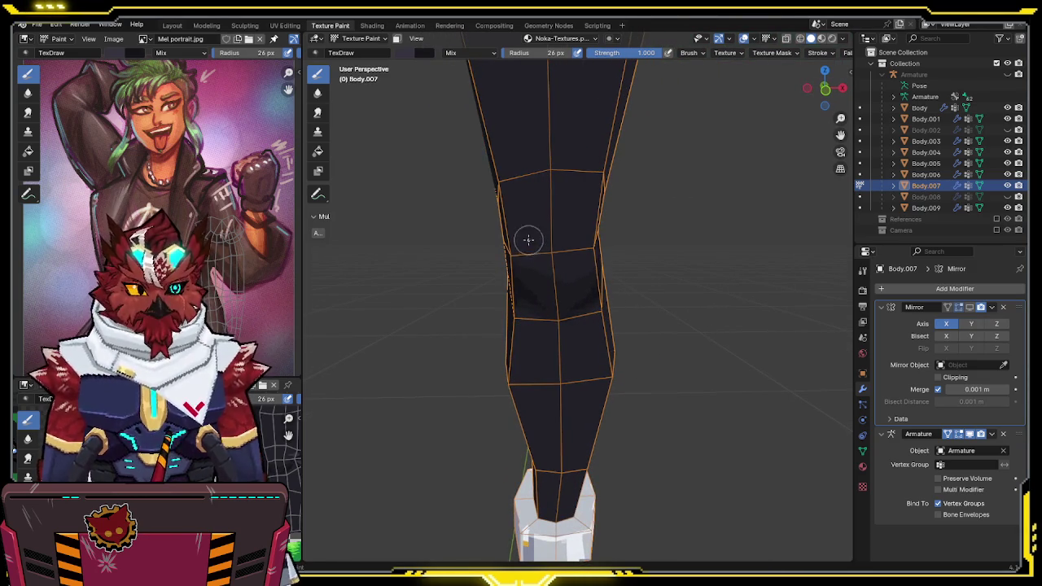
# Paint soft lighter shading on the thigh and knee, and lower brush strength to 0.529
pyautogui.moveTo(561, 251)
pyautogui.mouseDown()
pyautogui.moveTo(581, 228)
pyautogui.moveTo(556, 202)
pyautogui.mouseUp()
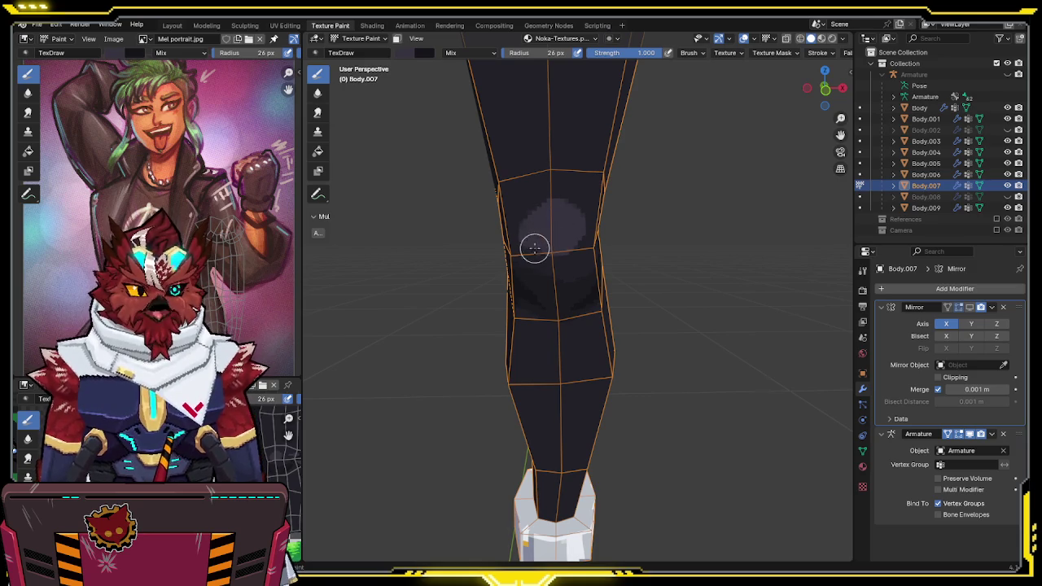
pyautogui.moveTo(552, 260); pyautogui.dragTo(532, 217, button='middle')
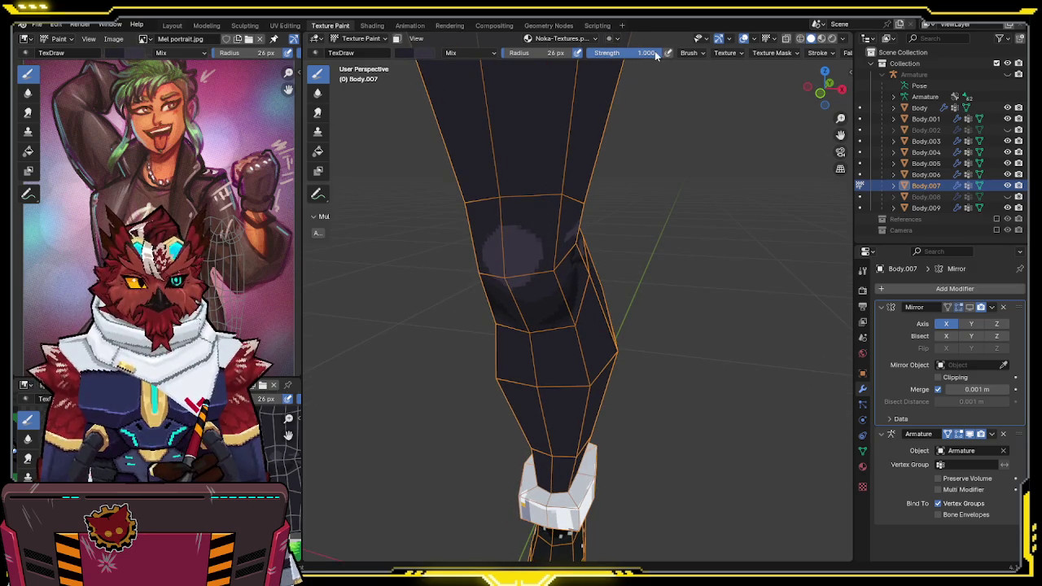
pyautogui.moveTo(551, 139); pyautogui.dragTo(559, 182, button='middle')
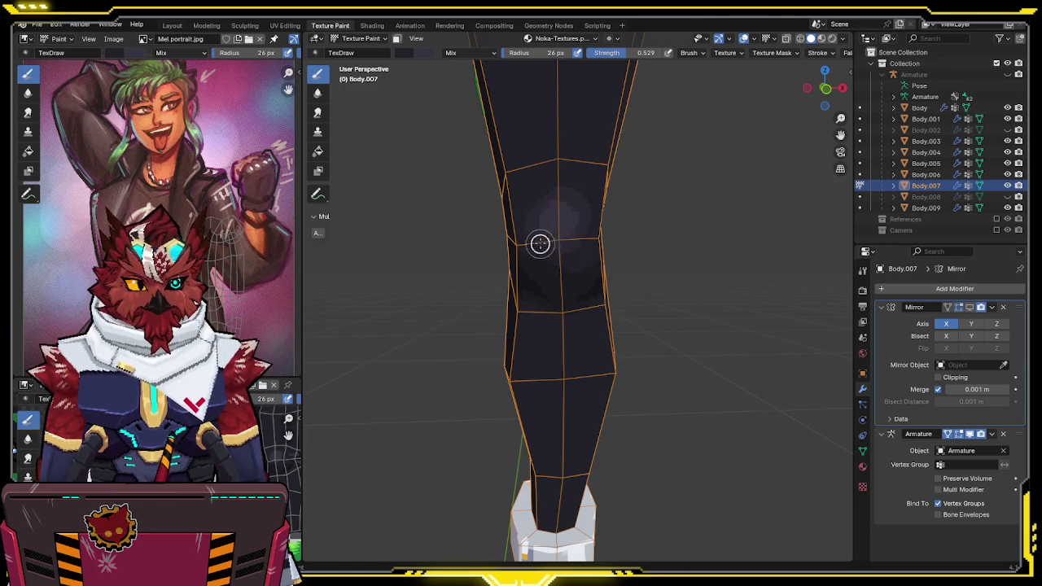
pyautogui.scroll(-3, 554, 212)
pyautogui.moveTo(565, 179)
pyautogui.mouseDown(button='middle')
pyautogui.moveTo(535, 251)
pyautogui.moveTo(551, 242)
pyautogui.mouseUp(button='middle')
pyautogui.scroll(2, 534, 259)
pyautogui.scroll(2, 535, 260)
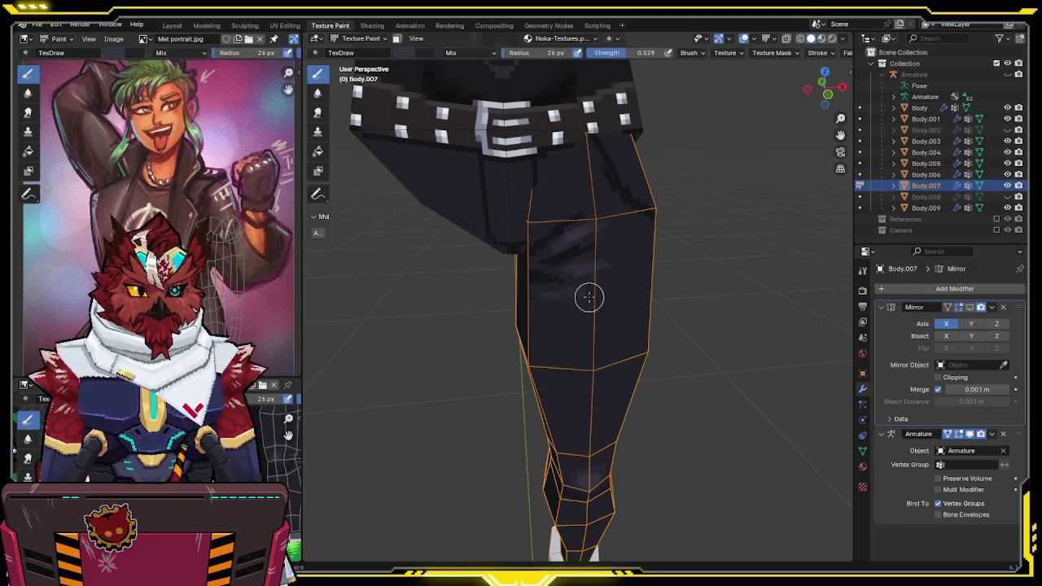
pyautogui.moveTo(595, 293)
pyautogui.mouseDown(button='middle')
pyautogui.moveTo(608, 248)
pyautogui.moveTo(549, 249)
pyautogui.mouseUp(button='middle')
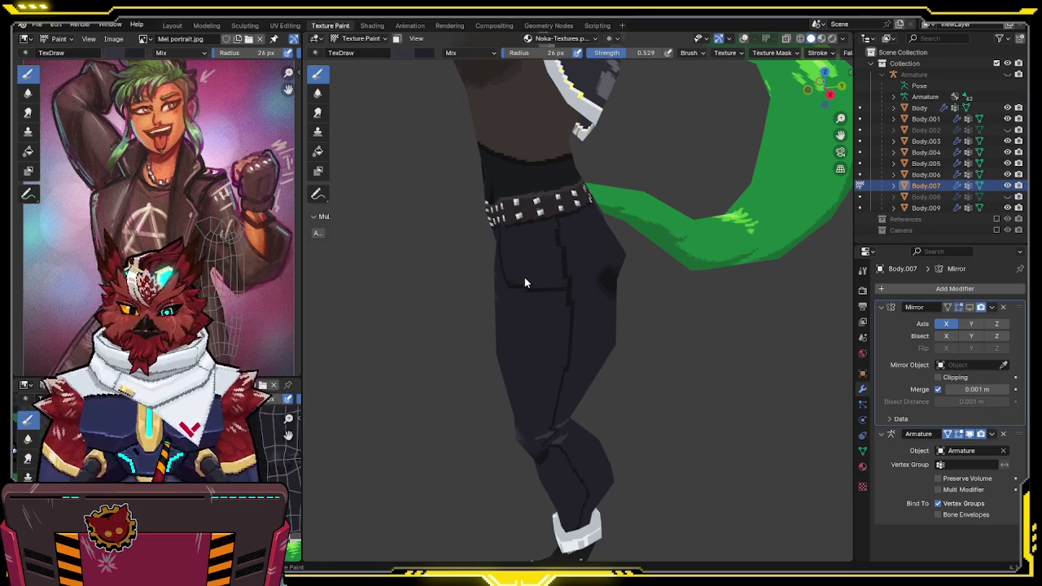
# Save the file and make the main Body object the painting target
pyautogui.moveTo(530, 296)
pyautogui.mouseDown(button='middle')
pyautogui.moveTo(585, 248)
pyautogui.moveTo(524, 241)
pyautogui.mouseUp(button='middle')
pyautogui.scroll(2, 558, 244)
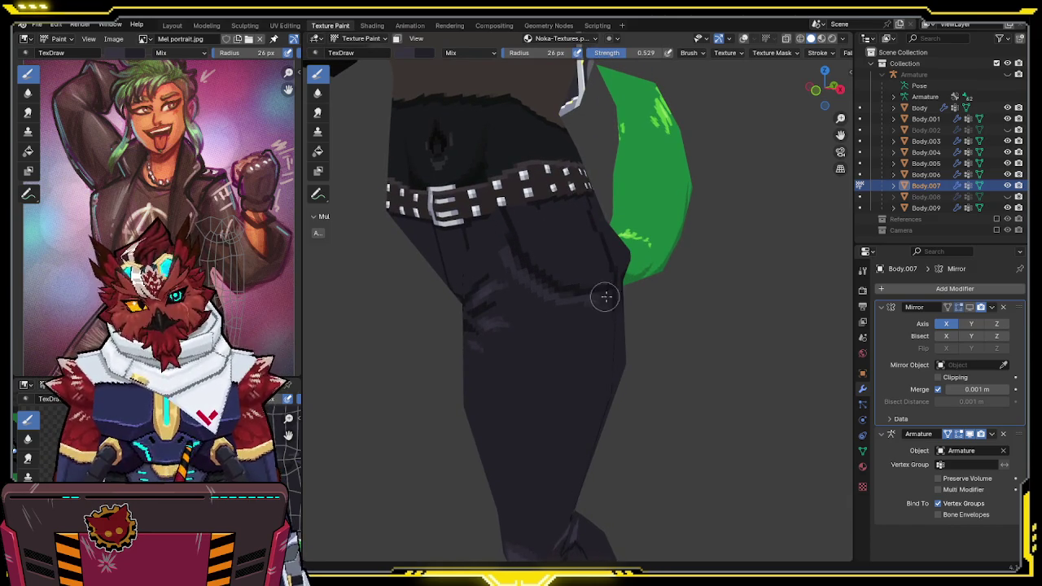
pyautogui.moveTo(551, 296)
pyautogui.mouseDown(button='middle')
pyautogui.moveTo(577, 282)
pyautogui.moveTo(577, 291)
pyautogui.moveTo(619, 298)
pyautogui.moveTo(597, 302)
pyautogui.mouseUp(button='middle')
pyautogui.hotkey('ctrl', 's')
pyautogui.hotkey('alt', 'q')
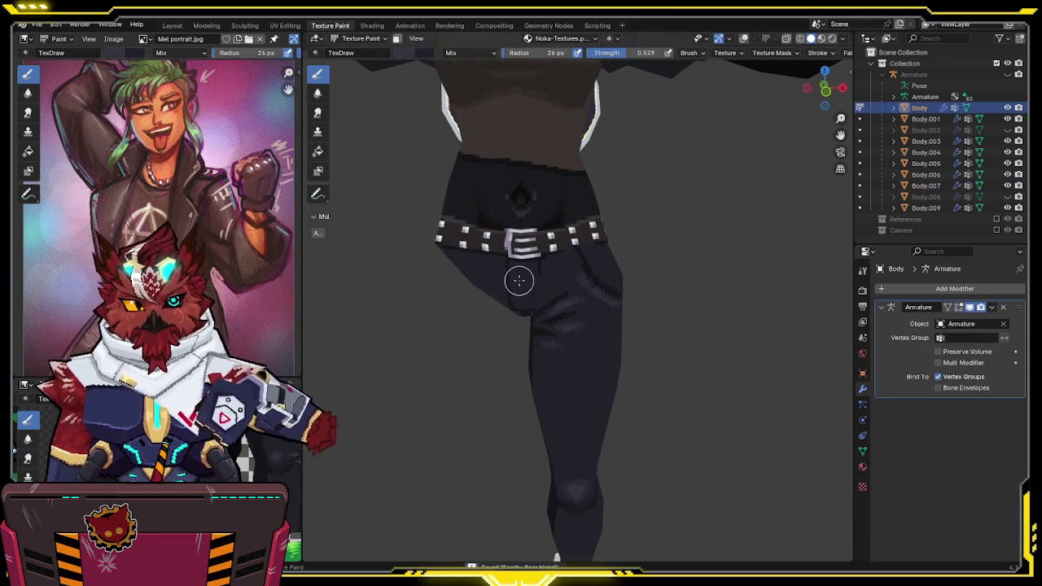
# Paint light fold highlights on the shorts below the belt and reset brush strength to 1.000
pyautogui.scroll(2, 540, 301)
pyautogui.scroll(1, 542, 270)
pyautogui.moveTo(542, 269)
pyautogui.mouseDown(button='middle')
pyautogui.moveTo(551, 288)
pyautogui.moveTo(493, 269)
pyautogui.mouseUp(button='middle')
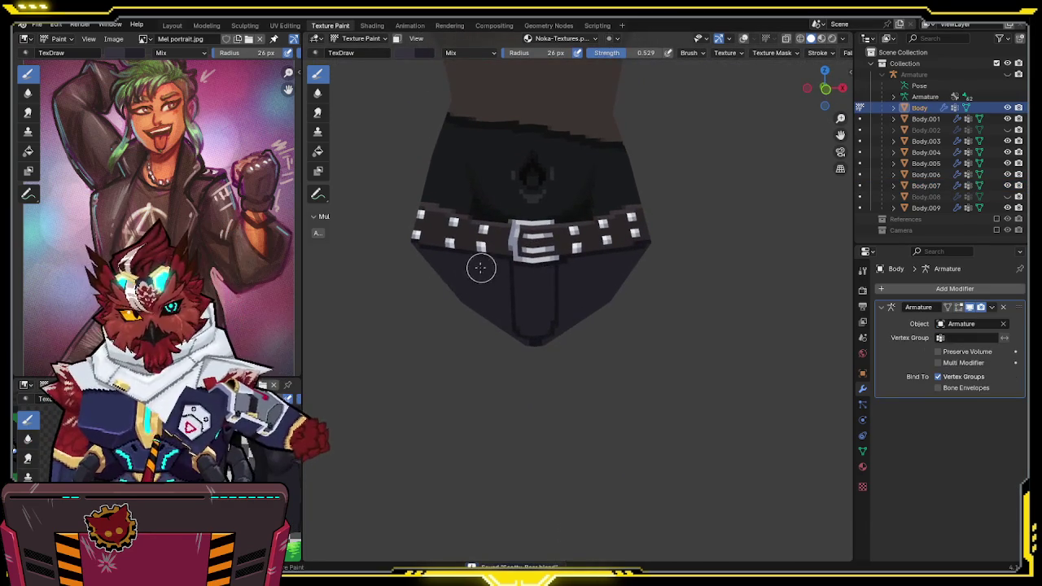
pyautogui.moveTo(462, 263); pyautogui.dragTo(477, 269)
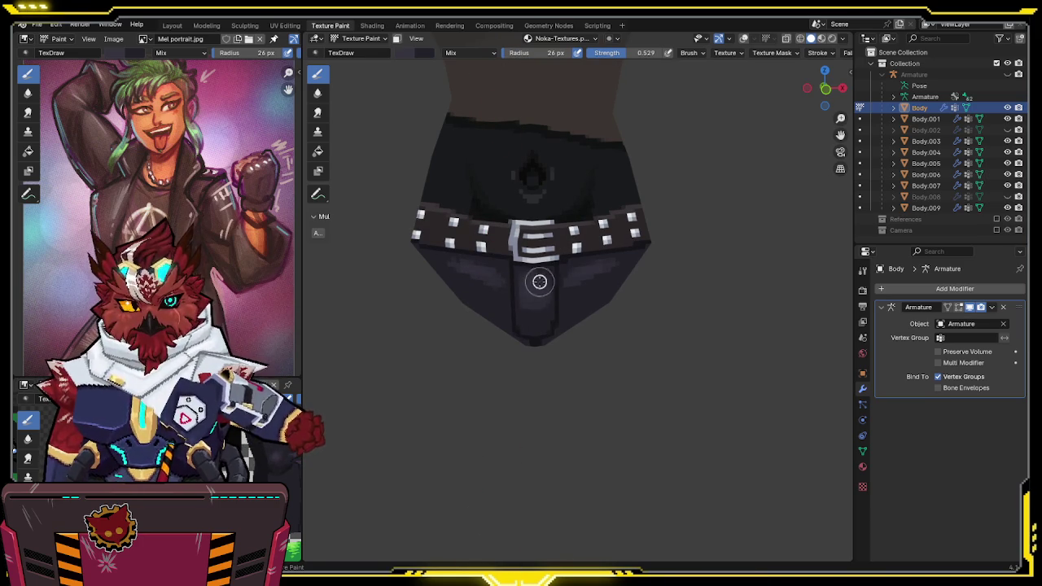
pyautogui.moveTo(541, 285); pyautogui.dragTo(585, 242, button='middle')
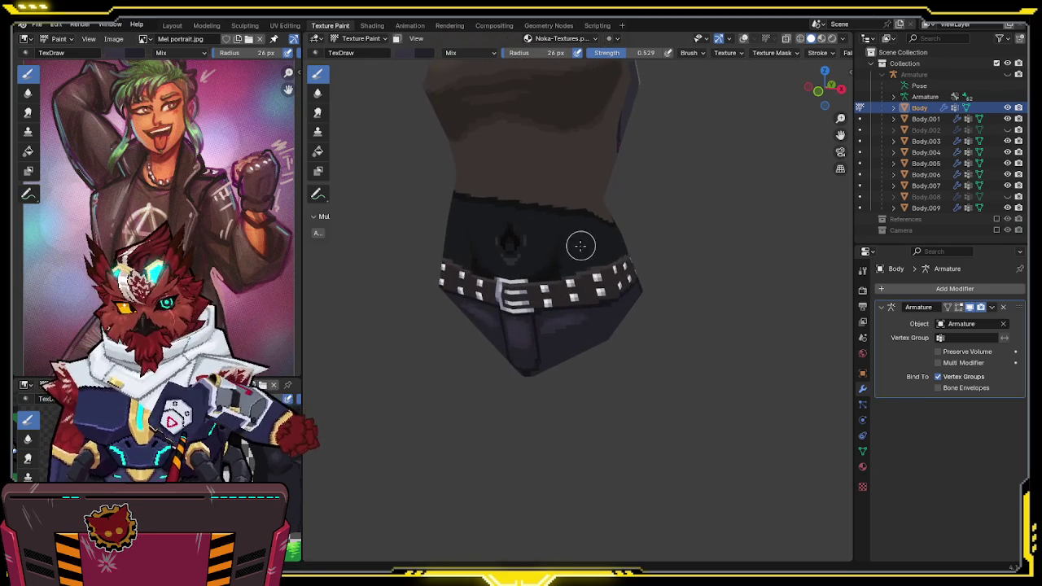
pyautogui.moveTo(556, 235)
pyautogui.mouseDown(button='middle')
pyautogui.moveTo(568, 227)
pyautogui.moveTo(579, 236)
pyautogui.moveTo(556, 307)
pyautogui.mouseUp(button='middle')
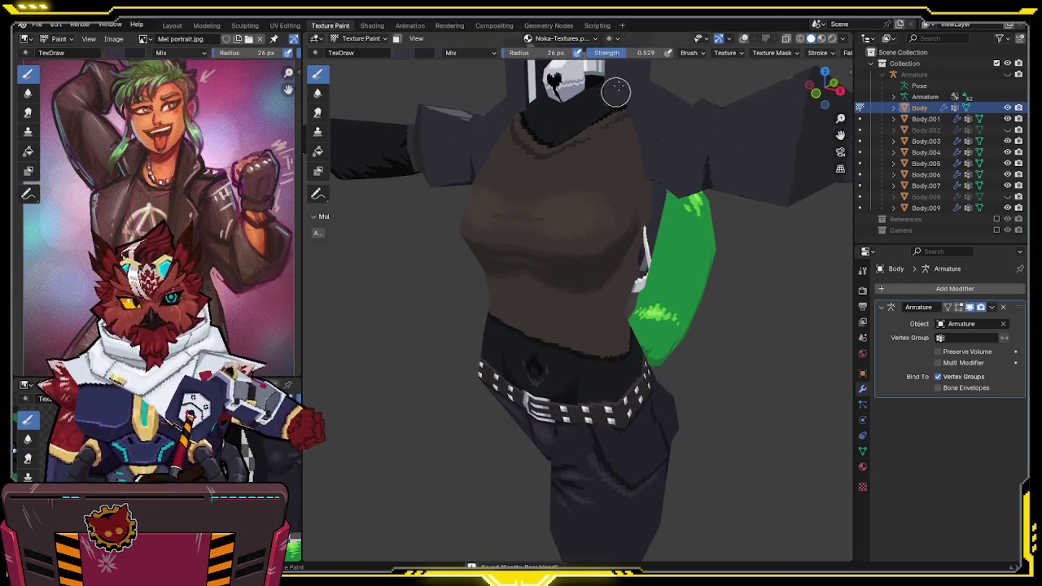
pyautogui.moveTo(627, 54); pyautogui.dragTo(737, 70)
pyautogui.moveTo(570, 269); pyautogui.dragTo(627, 239, button='middle')
pyautogui.scroll(-3, 745, 54)
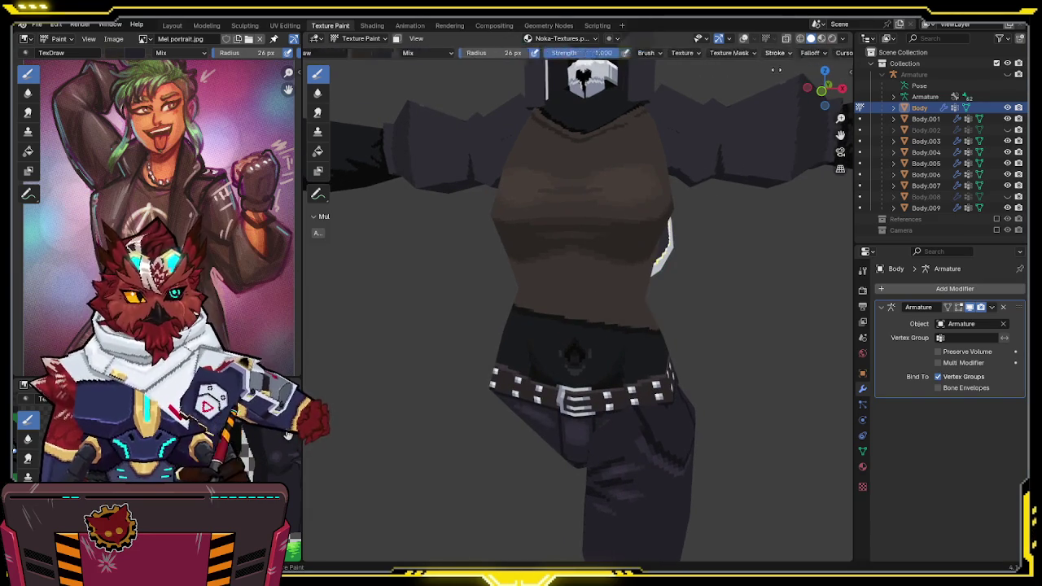
# Show the paint tool's settings with Color Picker and Brush Settings collapsed to reach Symmetry
pyautogui.click(863, 269)
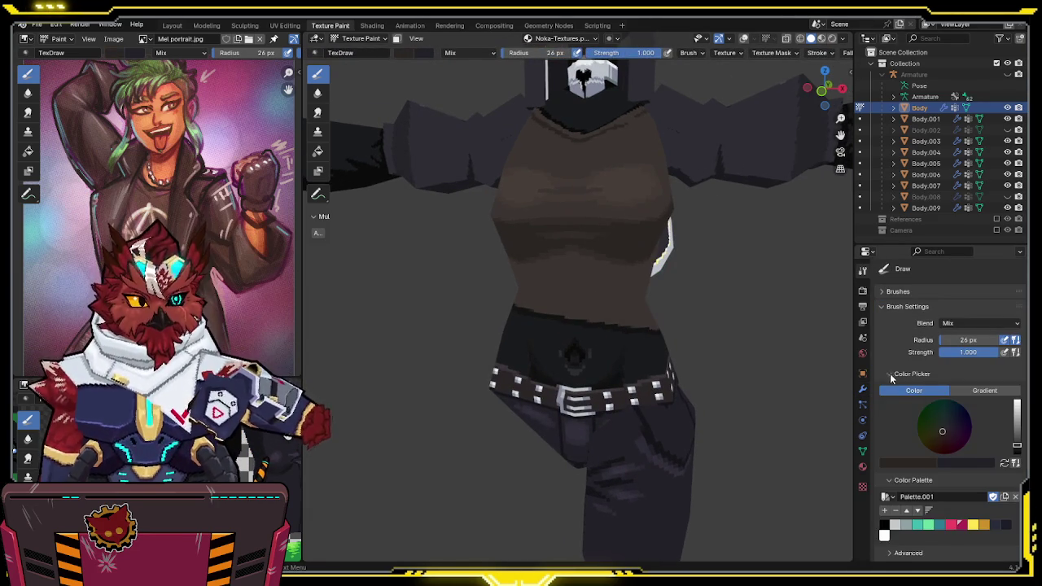
pyautogui.click(890, 374)
pyautogui.click(882, 306)
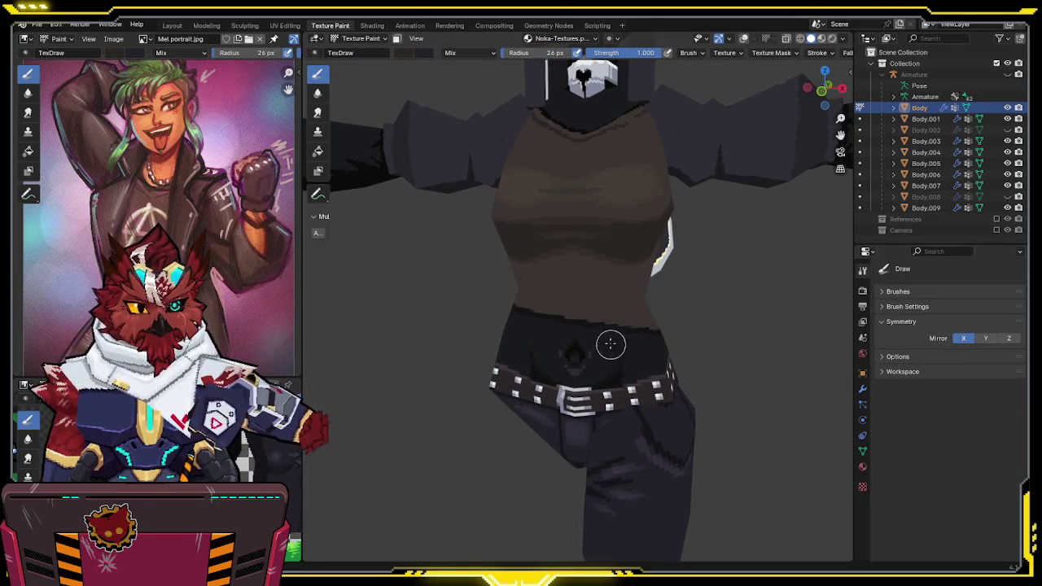
pyautogui.moveTo(611, 348); pyautogui.dragTo(592, 329, button='middle')
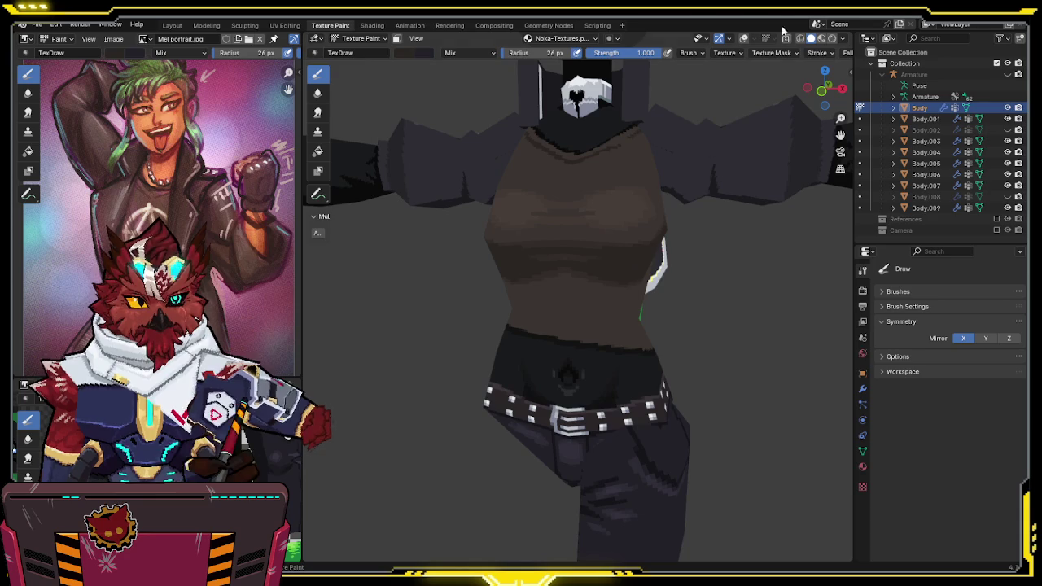
pyautogui.scroll(-4, 784, 51)
# Toggle the X mirror symmetry off and back on, then save the file
pyautogui.click(969, 339)
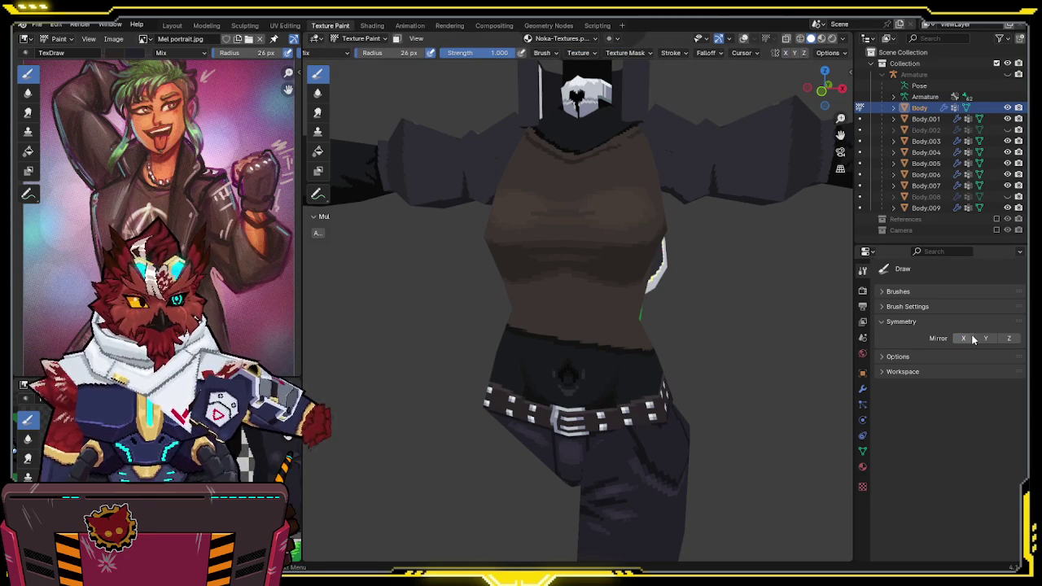
pyautogui.click(966, 338)
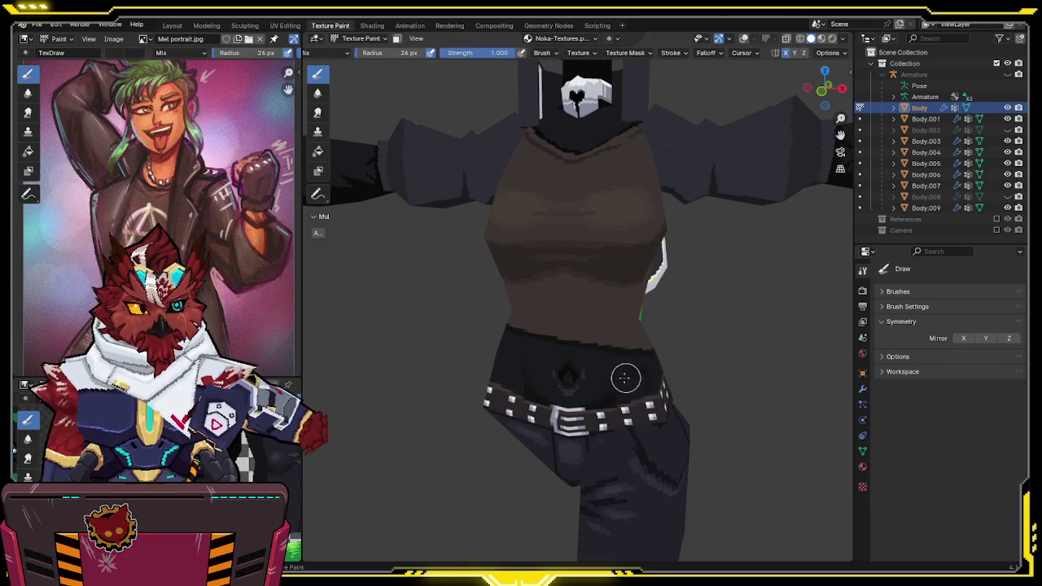
pyautogui.moveTo(637, 376); pyautogui.dragTo(609, 377, button='middle')
pyautogui.hotkey('ctrl', 's')
pyautogui.scroll(2, 621, 372)
pyautogui.scroll(2, 621, 356)
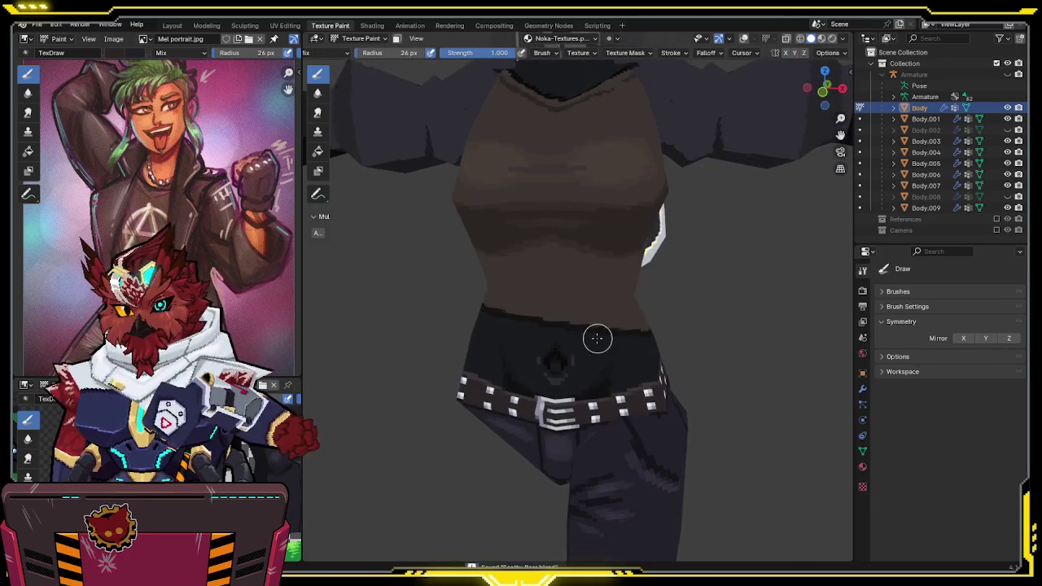
pyautogui.scroll(1, 598, 339)
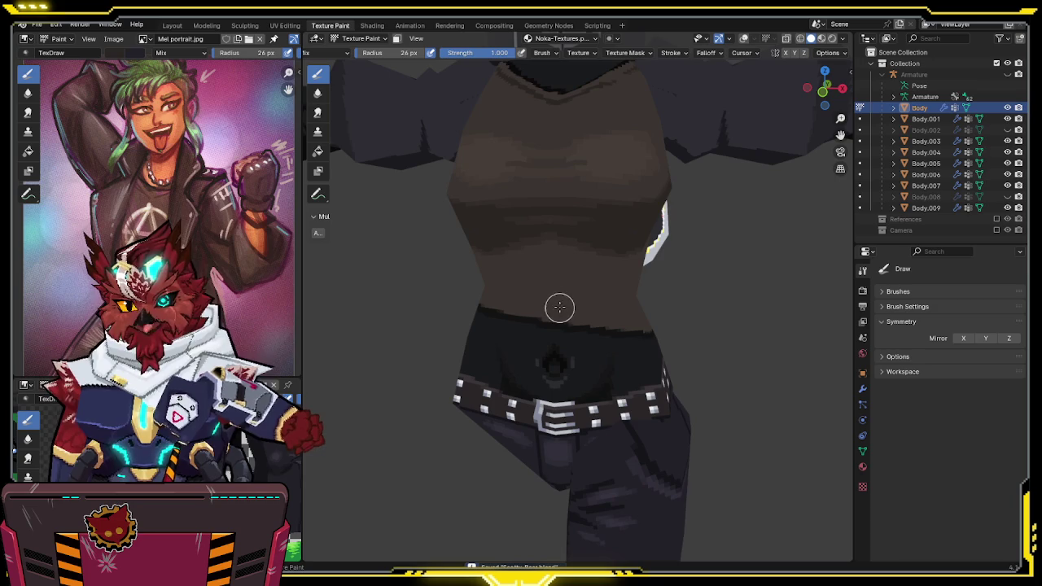
pyautogui.moveTo(570, 302)
pyautogui.mouseDown(button='middle')
pyautogui.moveTo(595, 279)
pyautogui.moveTo(555, 267)
pyautogui.moveTo(602, 249)
pyautogui.moveTo(581, 319)
pyautogui.moveTo(582, 272)
pyautogui.mouseUp(button='middle')
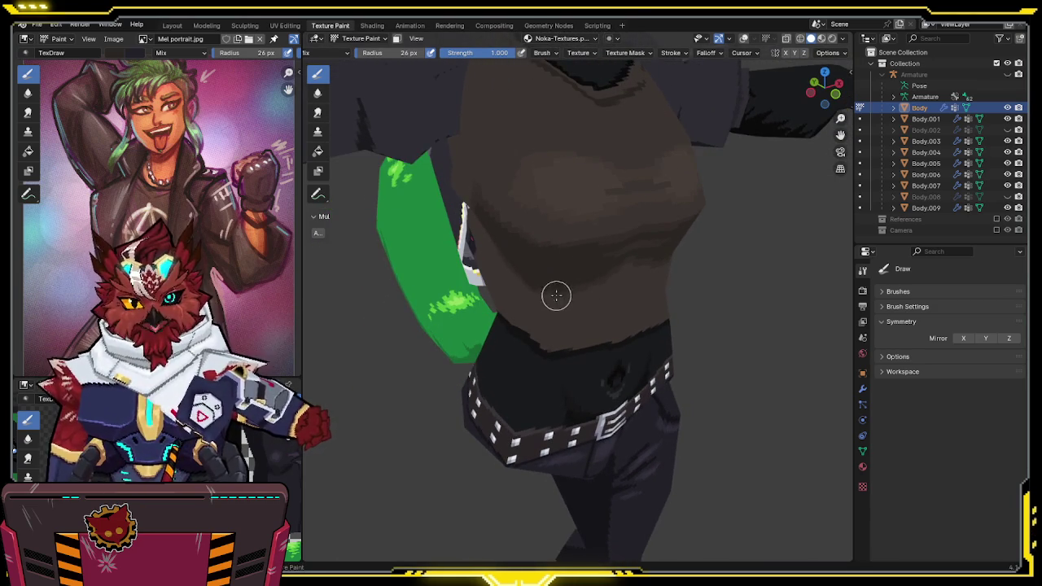